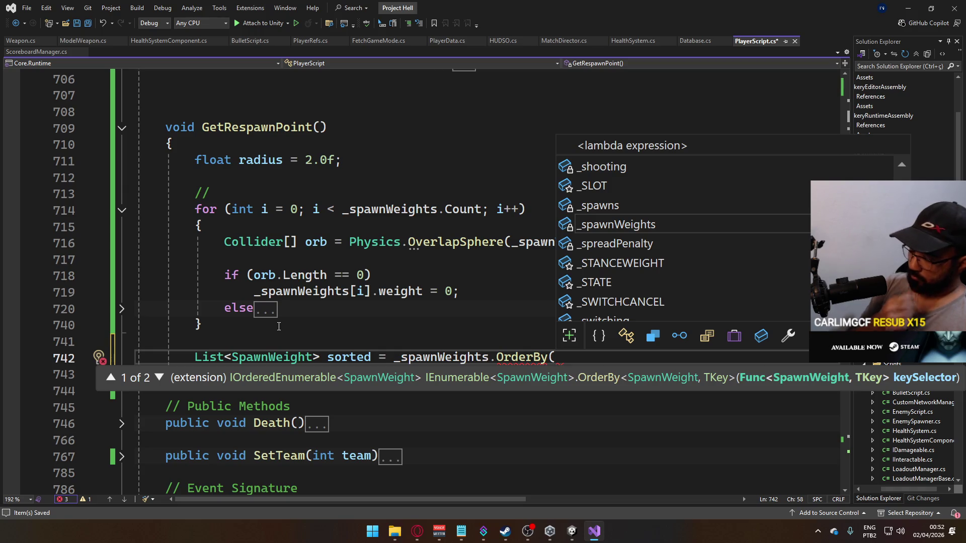
Finish line 742 with OrderBy(x => x.weight).ToList() and save PlayerScript.cs.
type("x => x.")
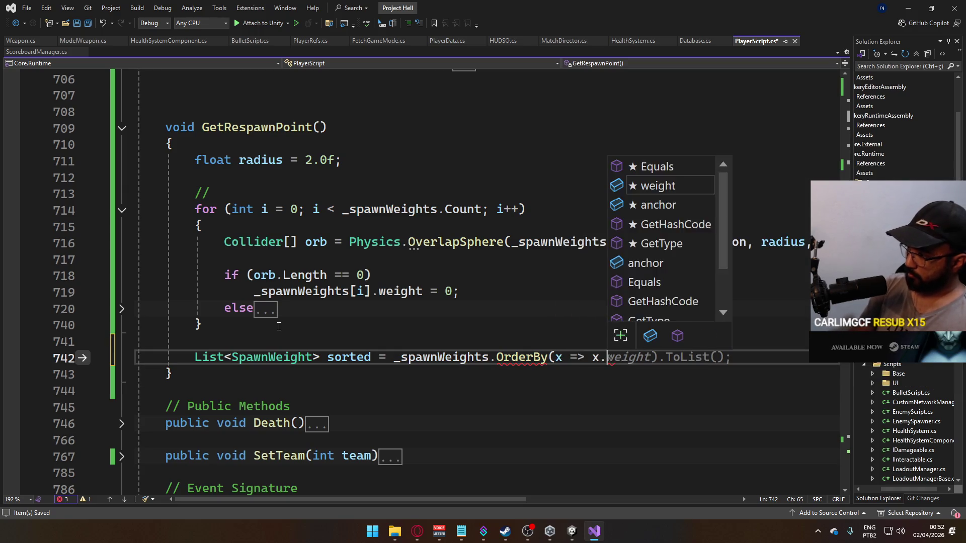
type("weight).ToList();")
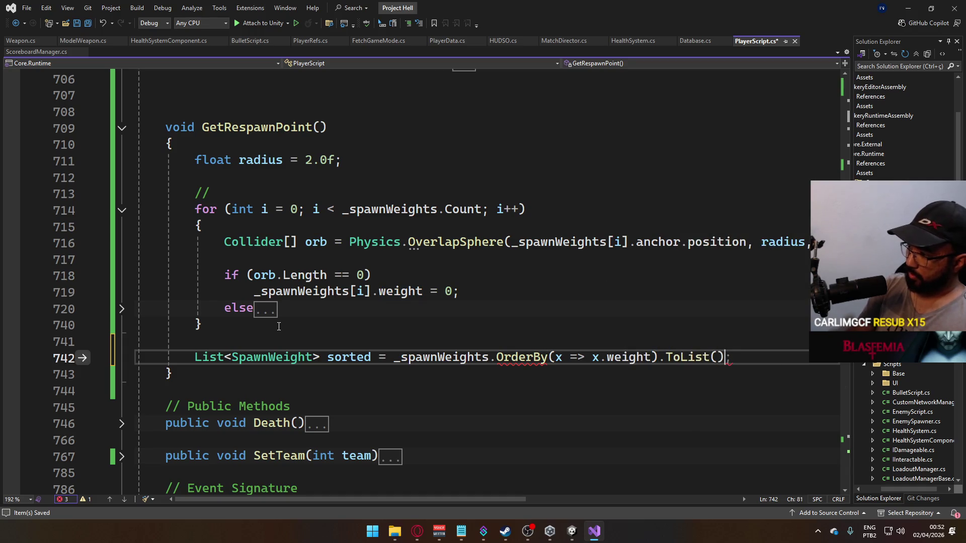
key("ctrl+s")
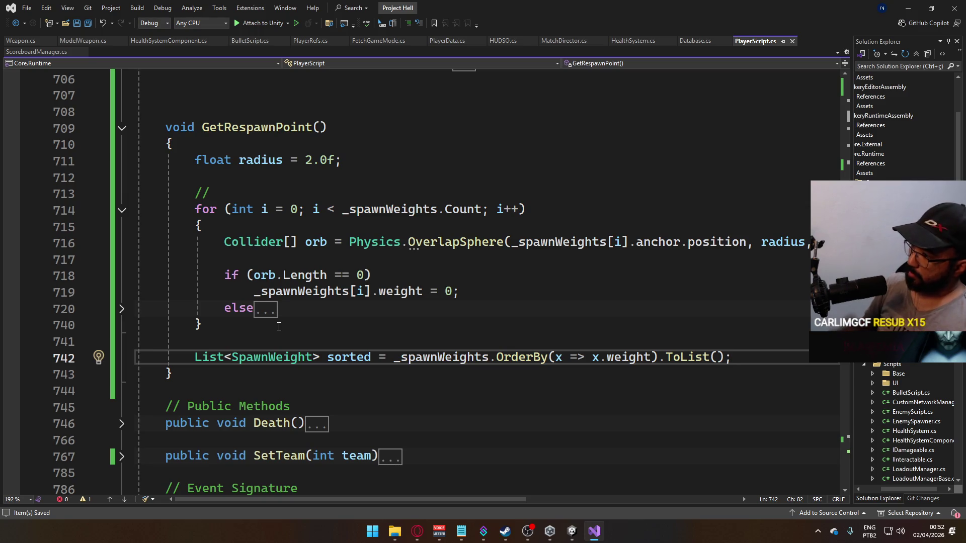
left_click(497, 357)
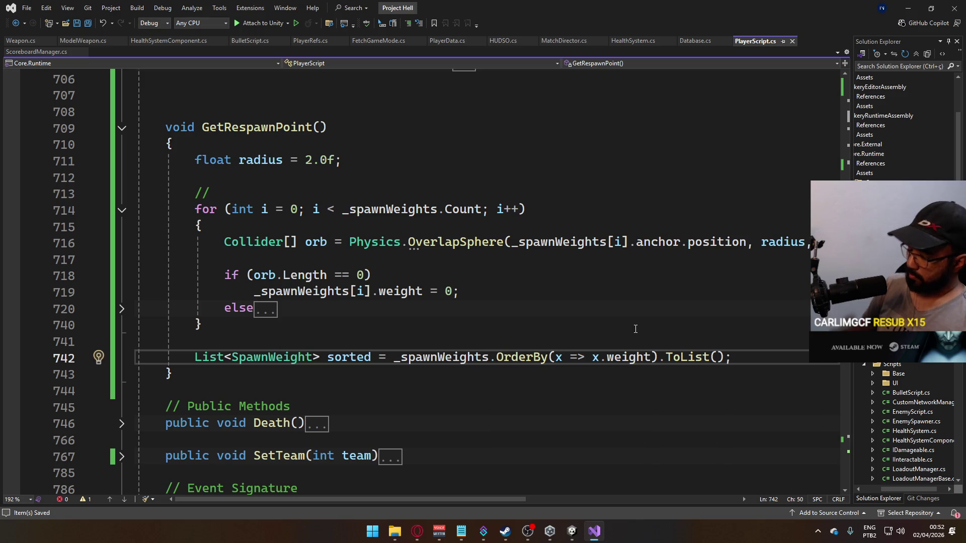
Insert Where(x => x.weight > 0). before OrderBy on the sorted line.
type("Where(x => ")
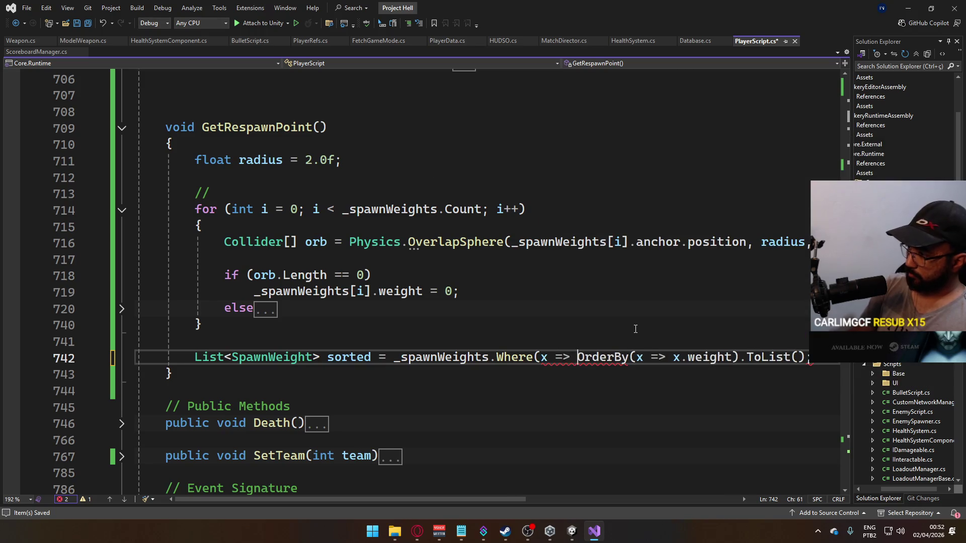
type("x.weight > 0")
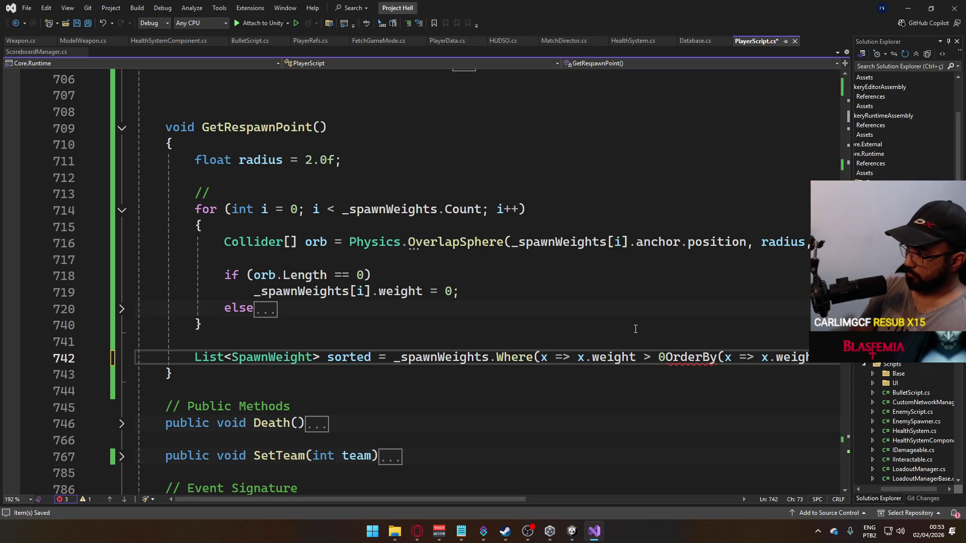
type(").")
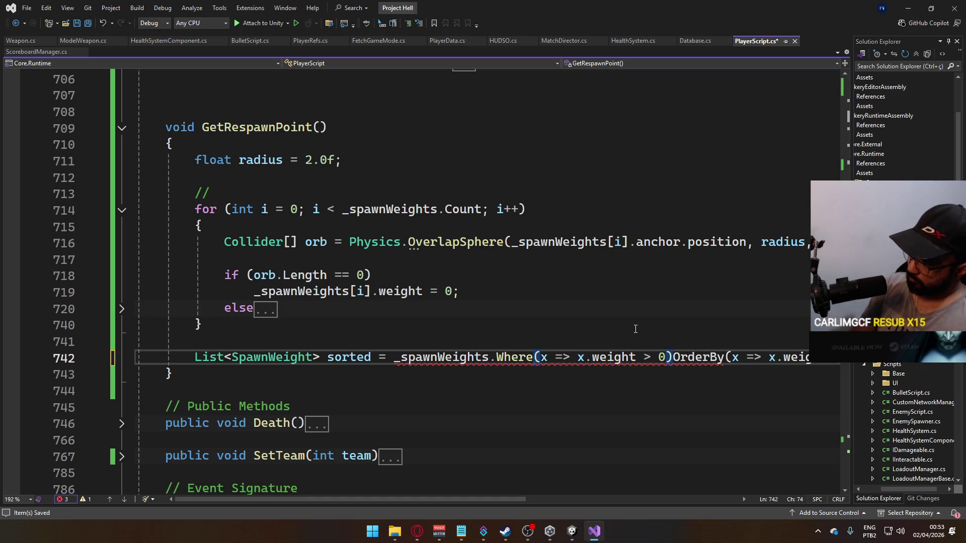
left_click(468, 309)
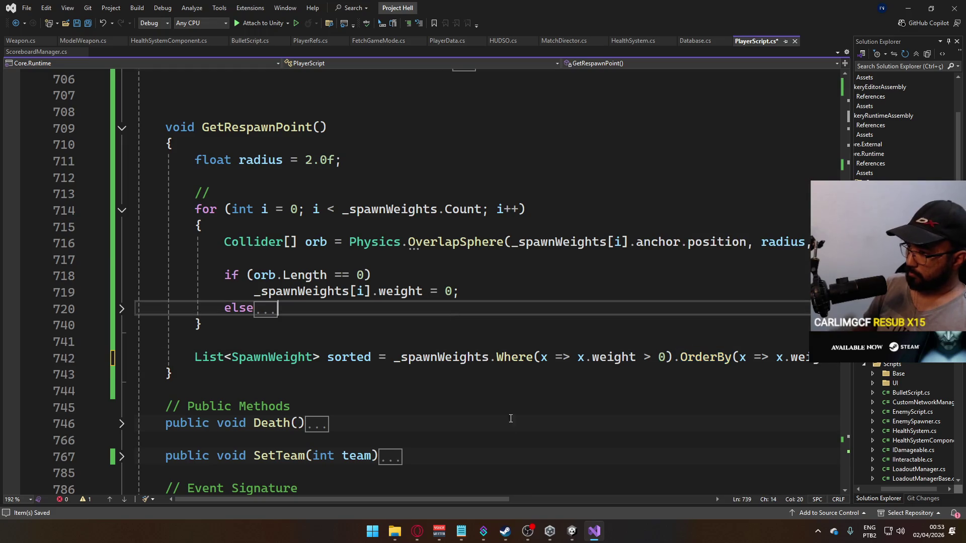
mouse_move(450, 499)
left_mouse_down()
mouse_move(534, 499)
mouse_move(407, 506)
mouse_move(530, 499)
mouse_move(423, 500)
left_mouse_up()
left_click(358, 348)
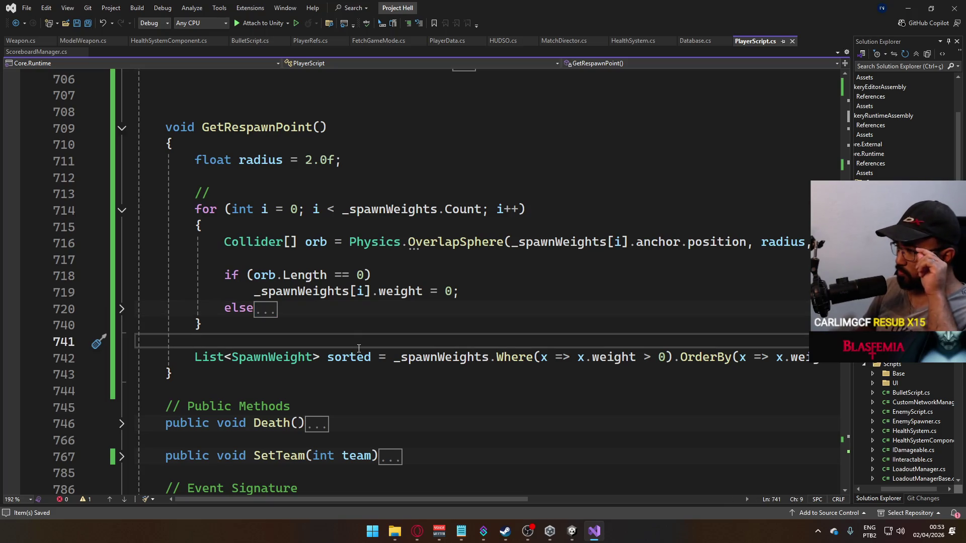
Add List<SpawnWeight> zeroes = _spawnWeights.Where(x => x.weight == 0).ToList(); above the sorted line.
key("Return")
key("Up")
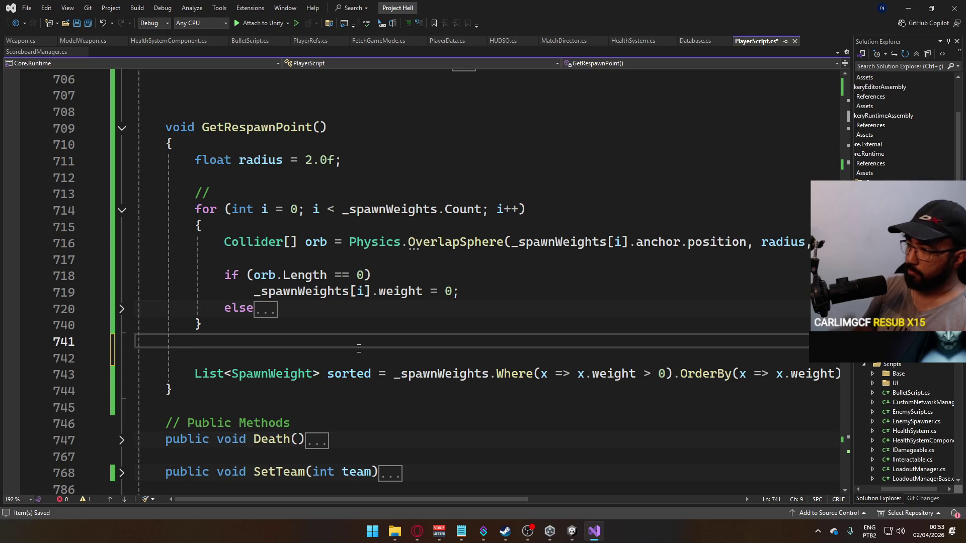
mouse_move(395, 502)
left_mouse_down()
mouse_move(557, 513)
mouse_move(373, 507)
mouse_move(523, 504)
mouse_move(408, 504)
left_mouse_up()
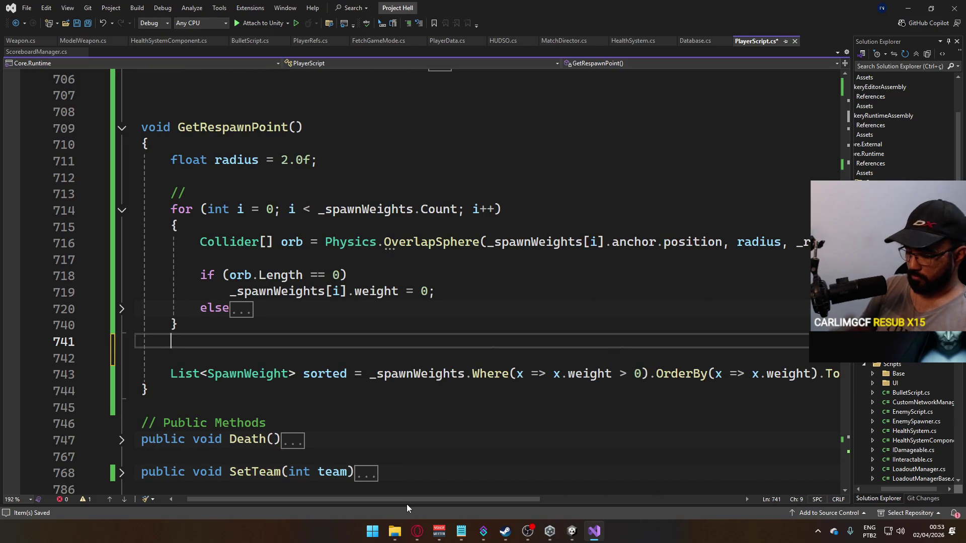
type("List<SpawnW")
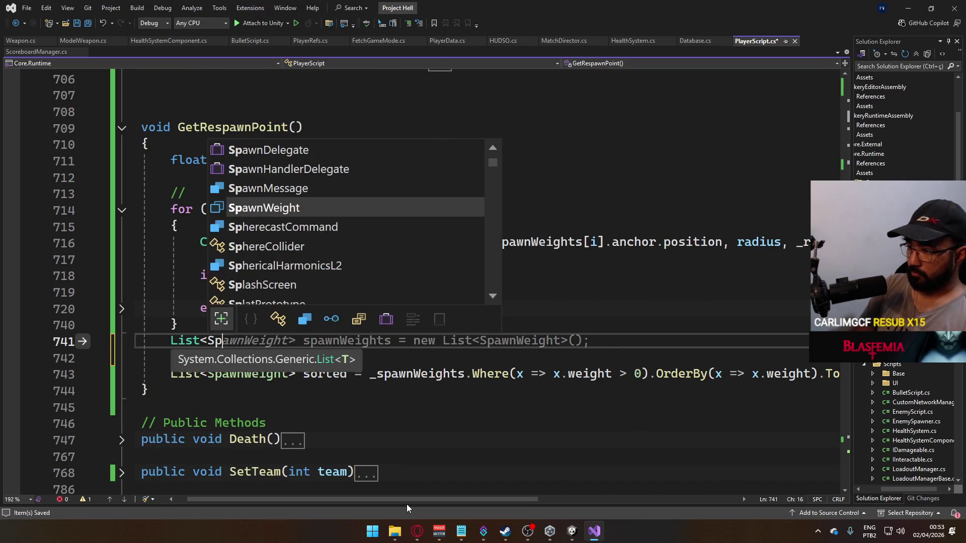
key("Tab")
type("> zeroes = ")
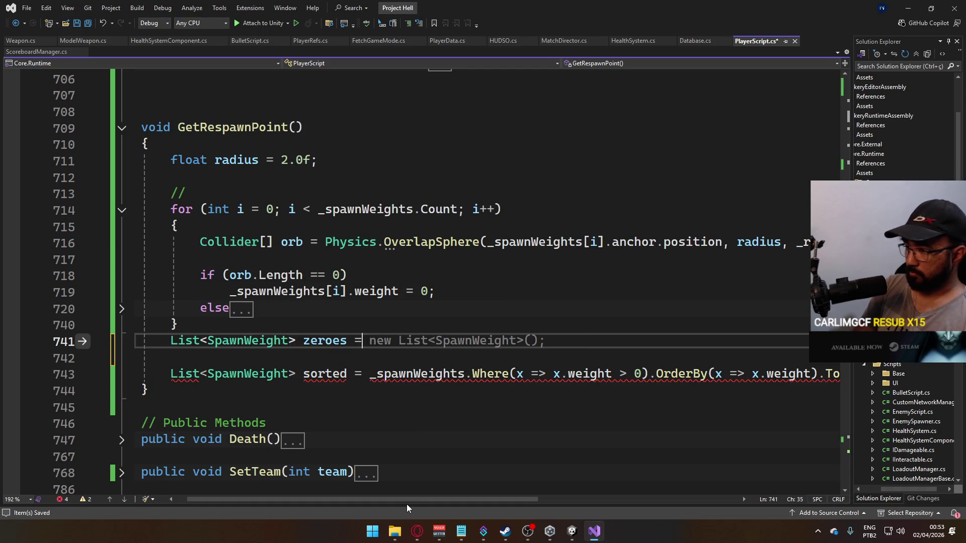
type("_")
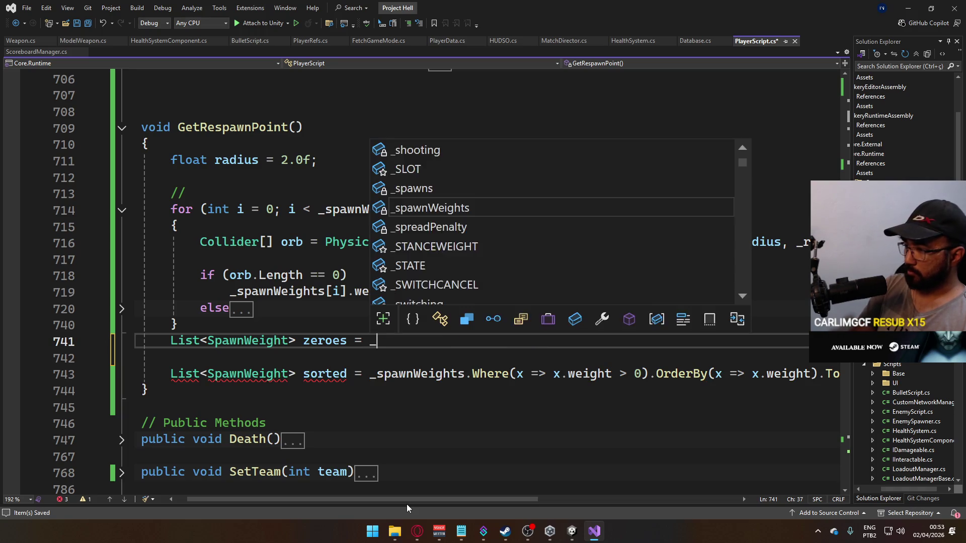
type("spaw")
key("Tab")
type(".W")
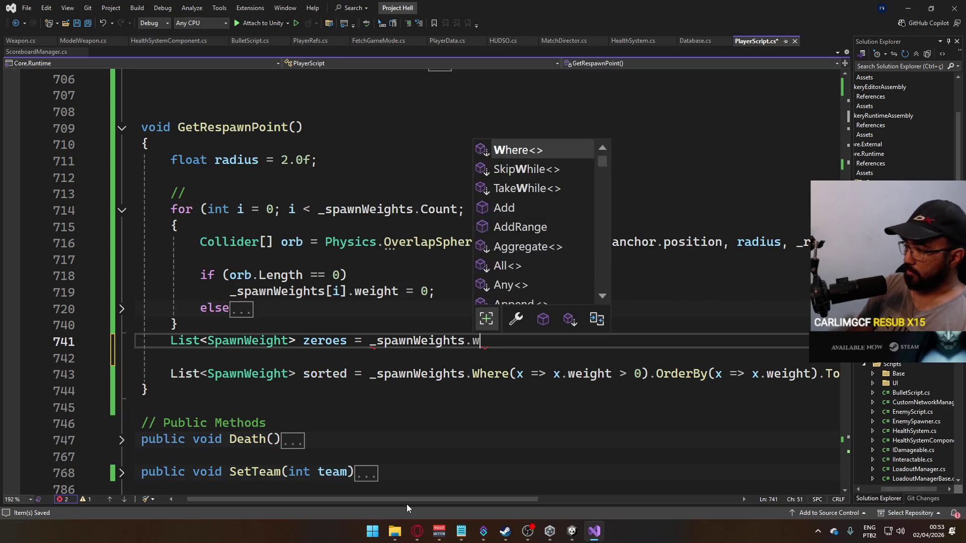
key("Tab")
type("(x =")
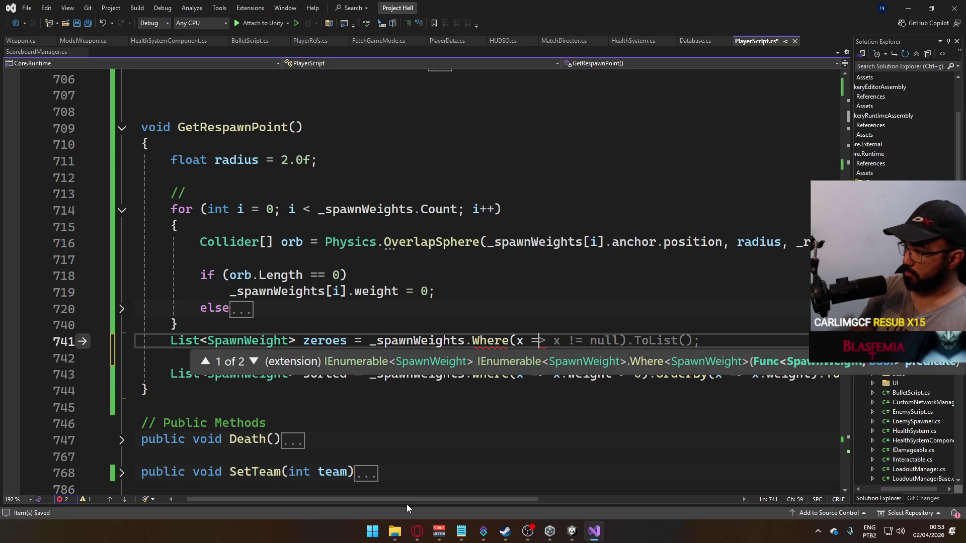
type("> x.weight =")
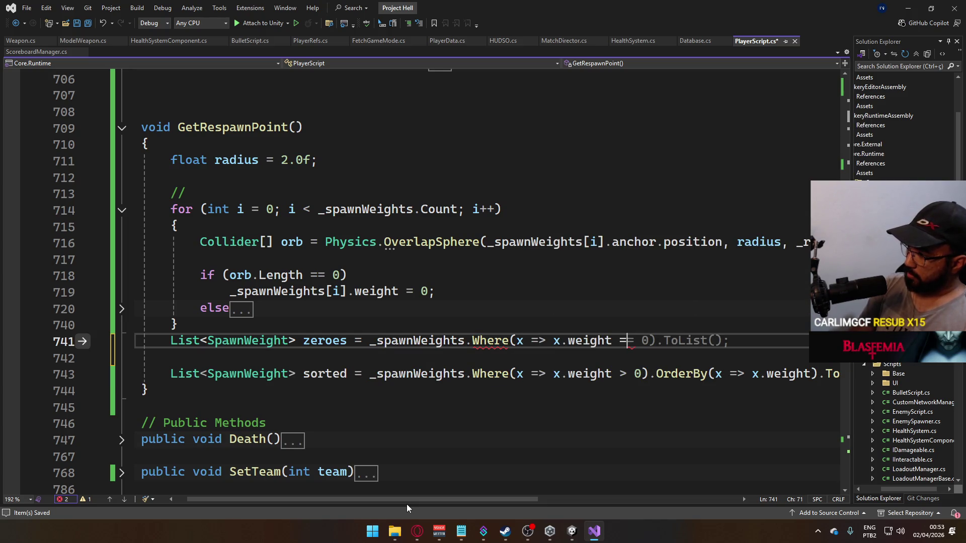
type("= 0).T")
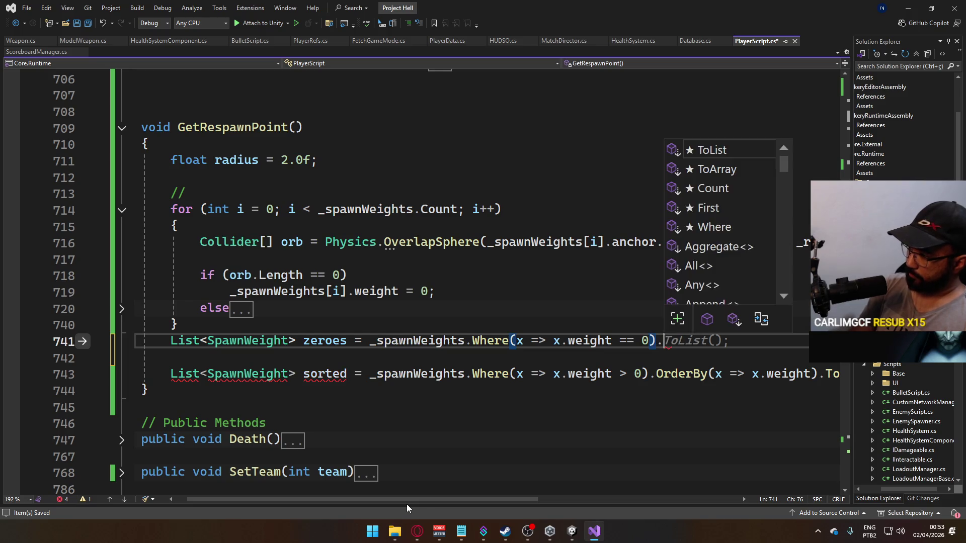
key("Tab")
type("();")
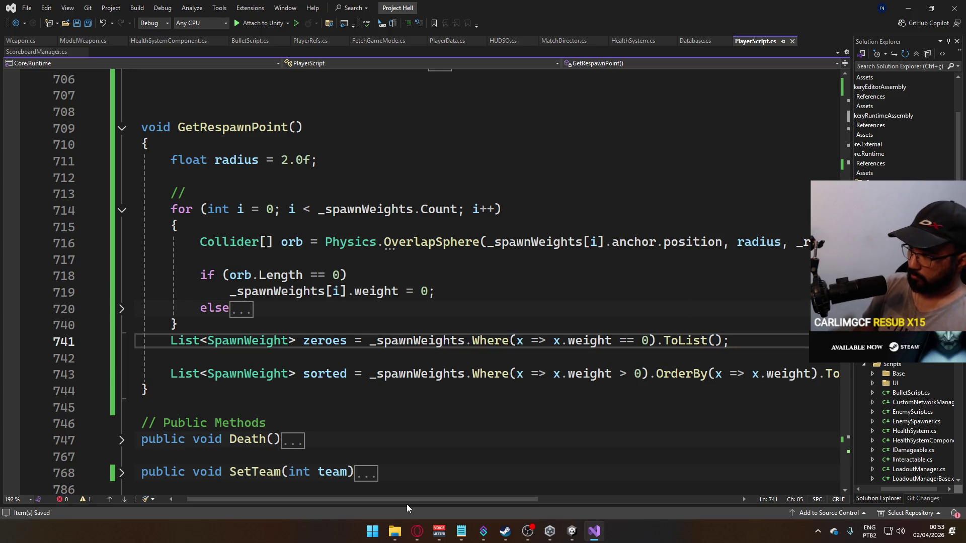
Add blank lines around the zeroes line for the next statement.
key("ctrl+Return")
key("Down")
key("Down")
key("Down")
key("Up")
key("Return")
key("Return")
key("Up")
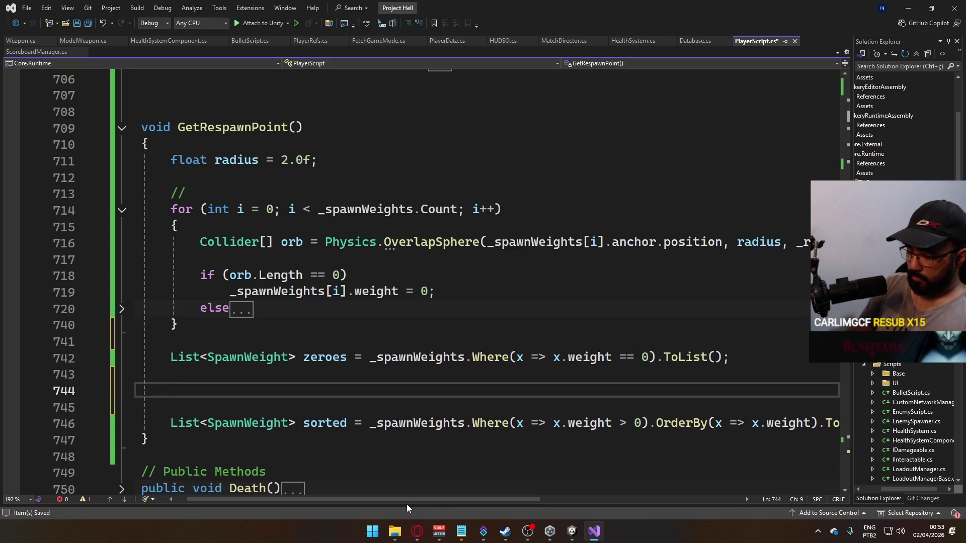
Add an if (zeroes.Count > 0) block containing a placeholder return;.
type("if (")
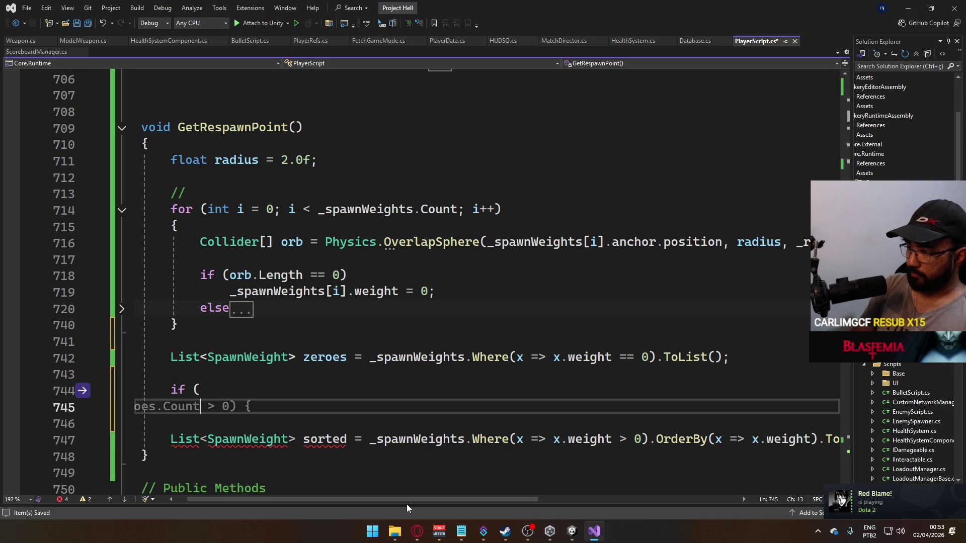
type("z")
key("Tab")
type(".Count ")
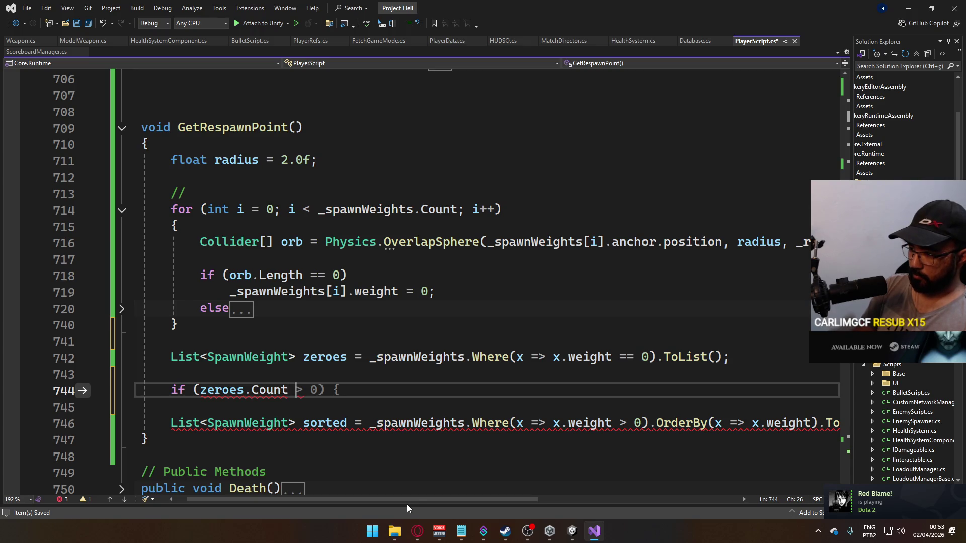
type("> 0)")
key("Tab")
key("Return")
key("Return")
type("}")
key("Up")
key("Return")
type("return")
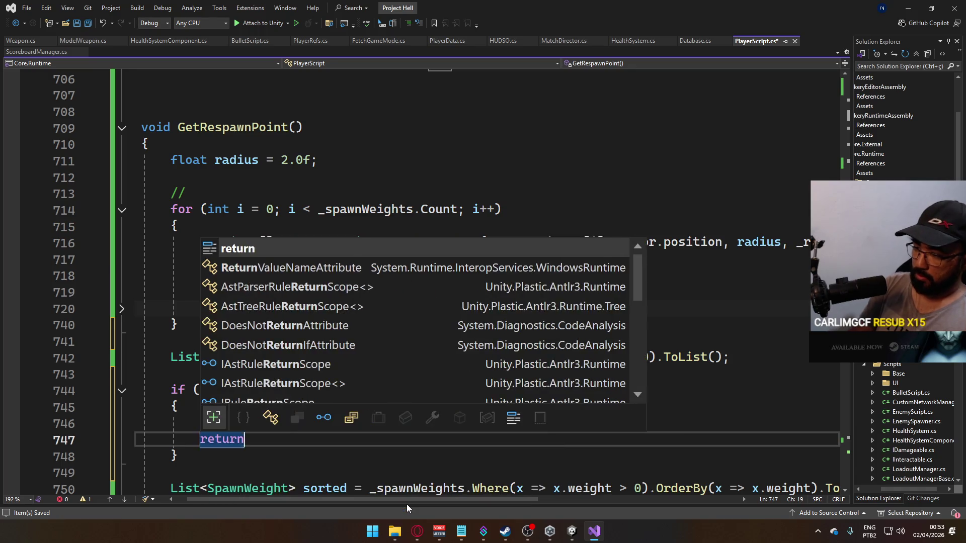
type(";")
key("Up")
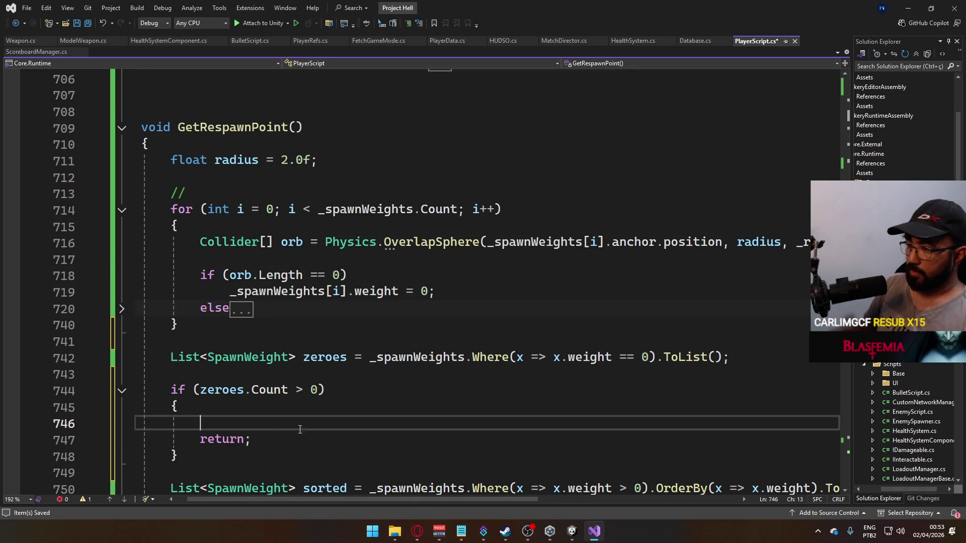
Declare int random as a random index from 0 to zeroes.Count, then save.
scroll(571, 341, "down", 2)
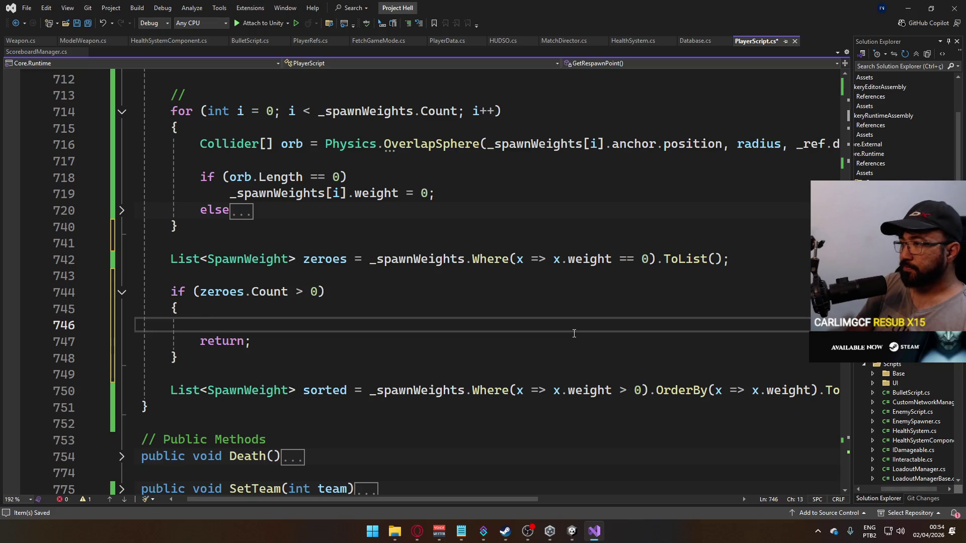
type("int random = Rando")
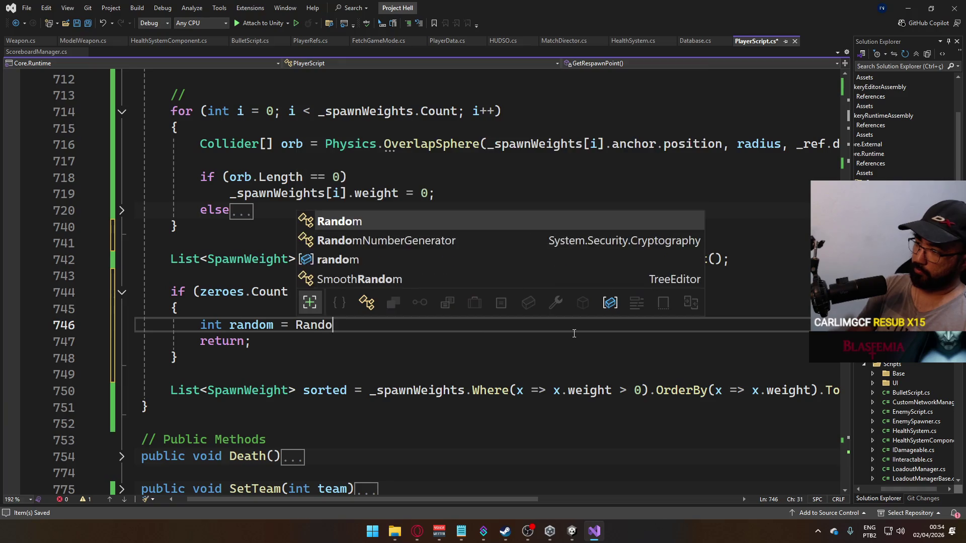
type("m.ran")
key("BackSpace")
key("BackSpace")
key("BackSpace")
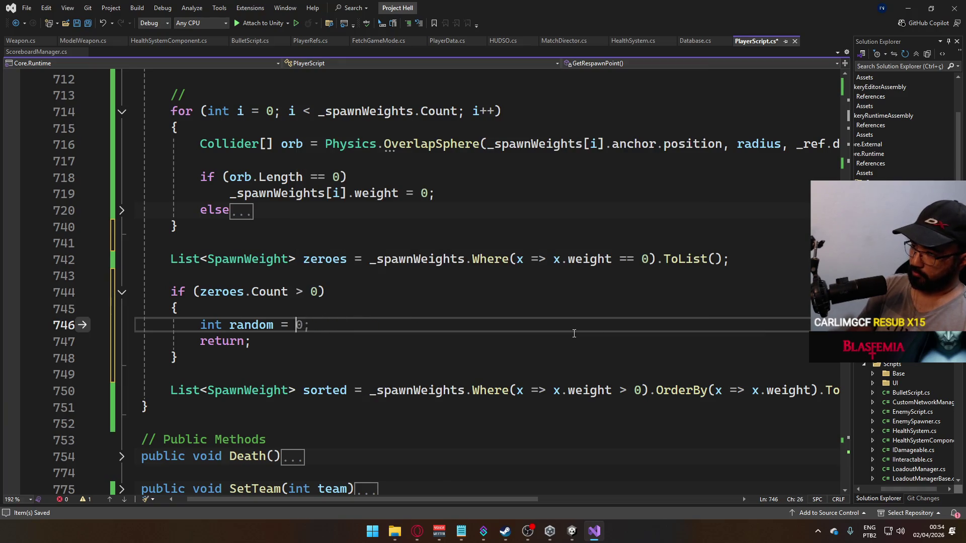
type("UnityEngine.rand.")
type("range(0")
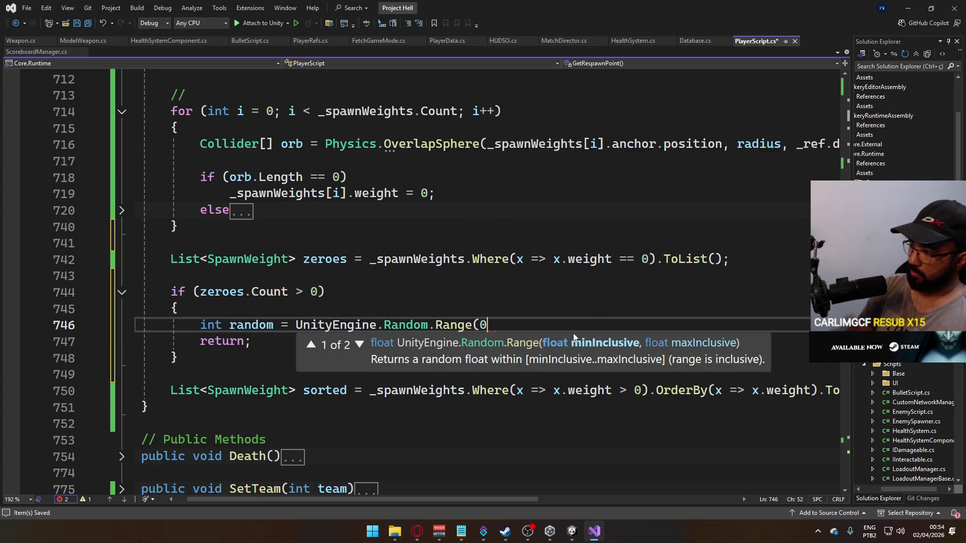
type(", zeroes.")
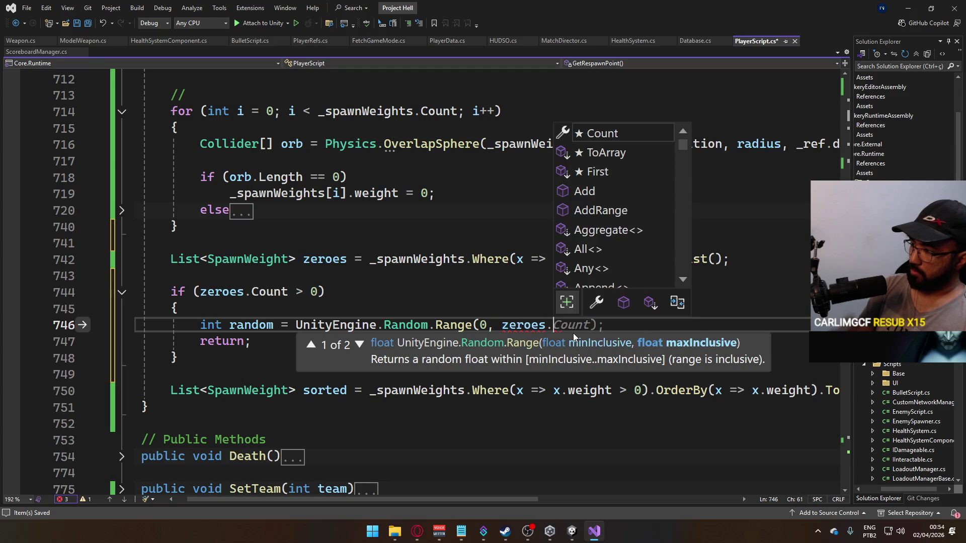
key("Up")
type("Count")
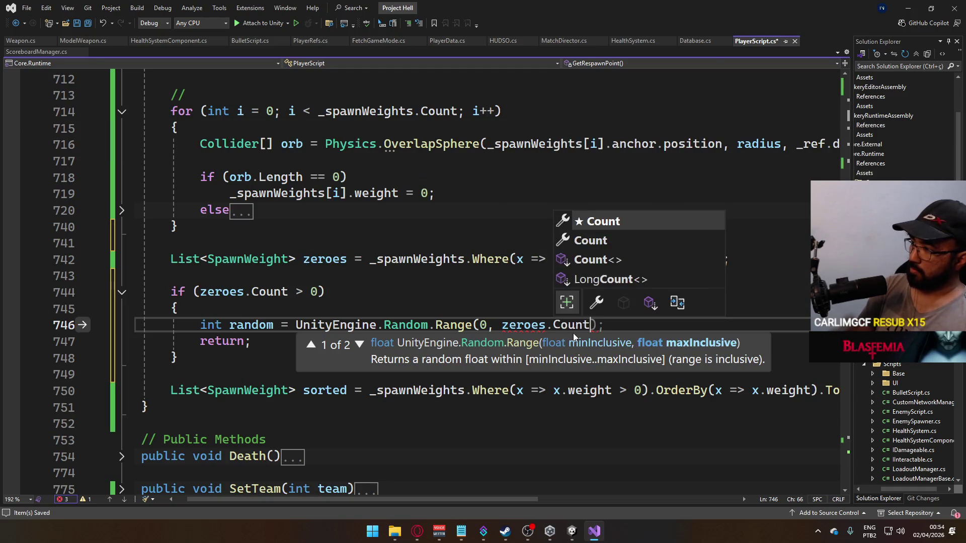
type(");")
key("ctrl+s")
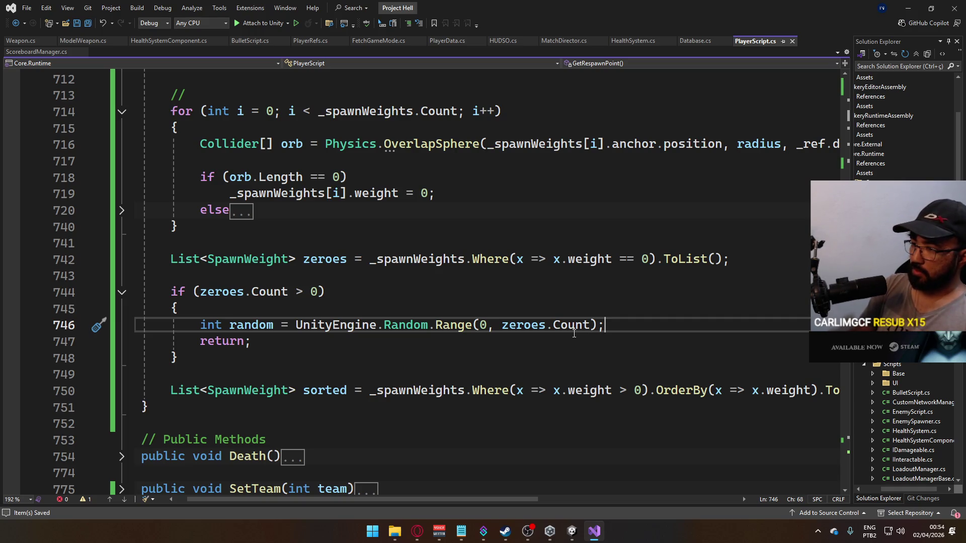
Complete the block's statement as return zeroes[random].anchor.
key("Down")
key("Left")
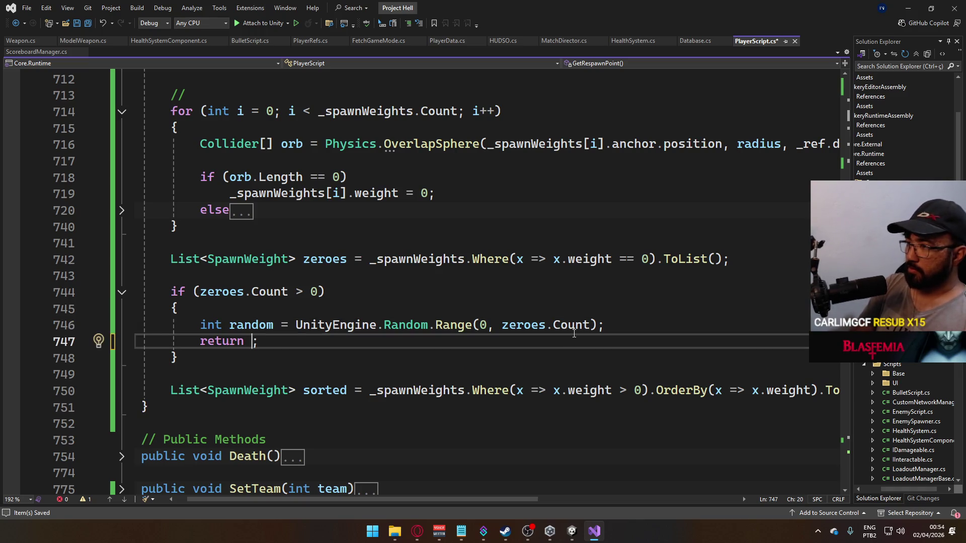
type("zeor")
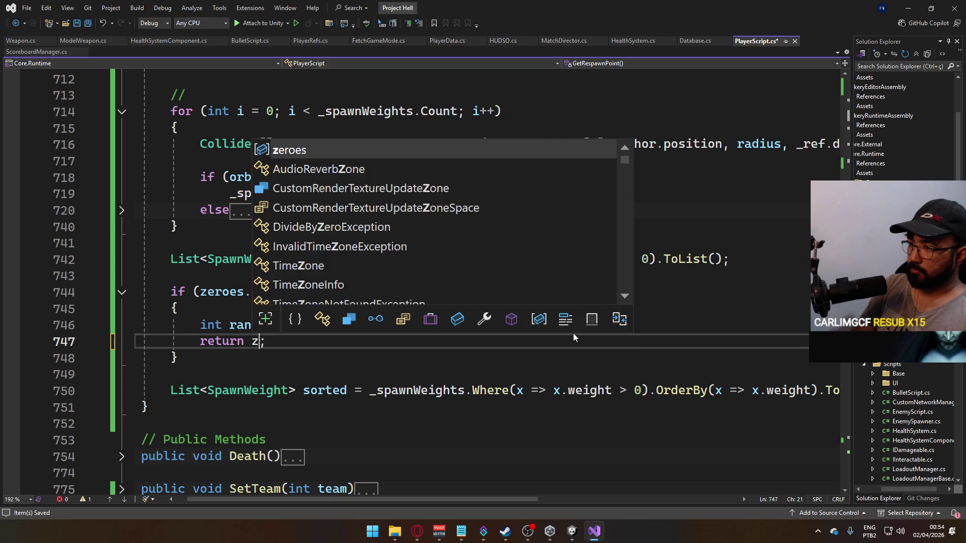
key("BackSpace")
key("BackSpace")
key("BackSpace")
type("eroes")
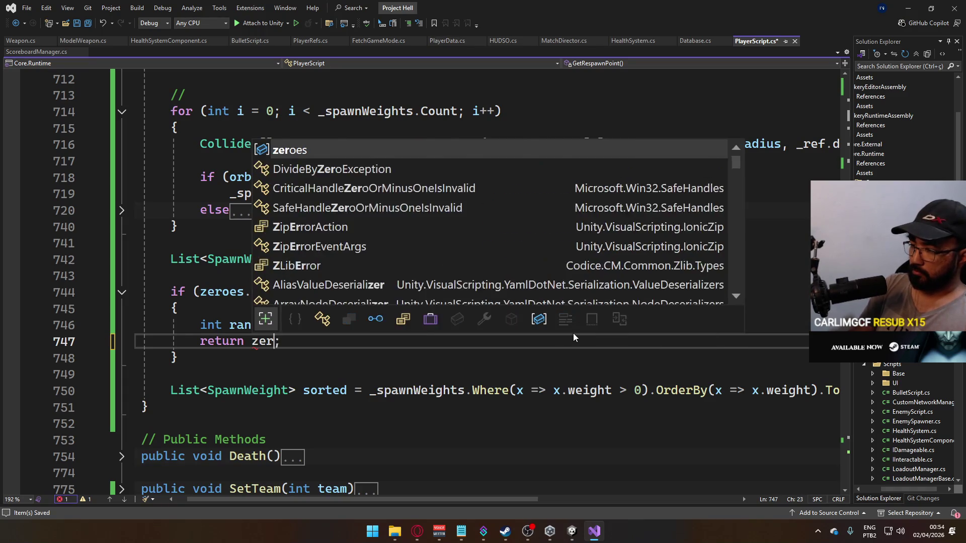
type("[i].")
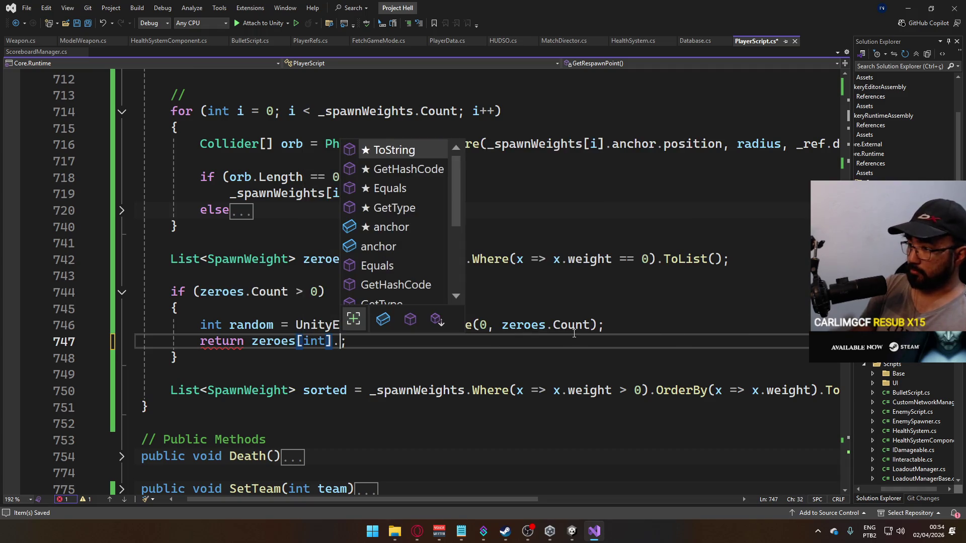
key("BackSpace")
key("BackSpace")
key("BackSpace")
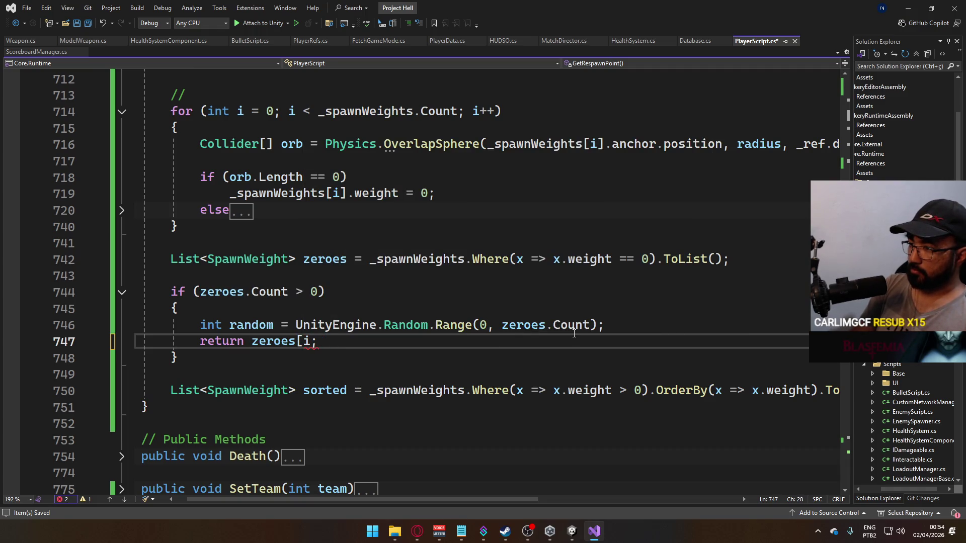
key("BackSpace")
type("random]")
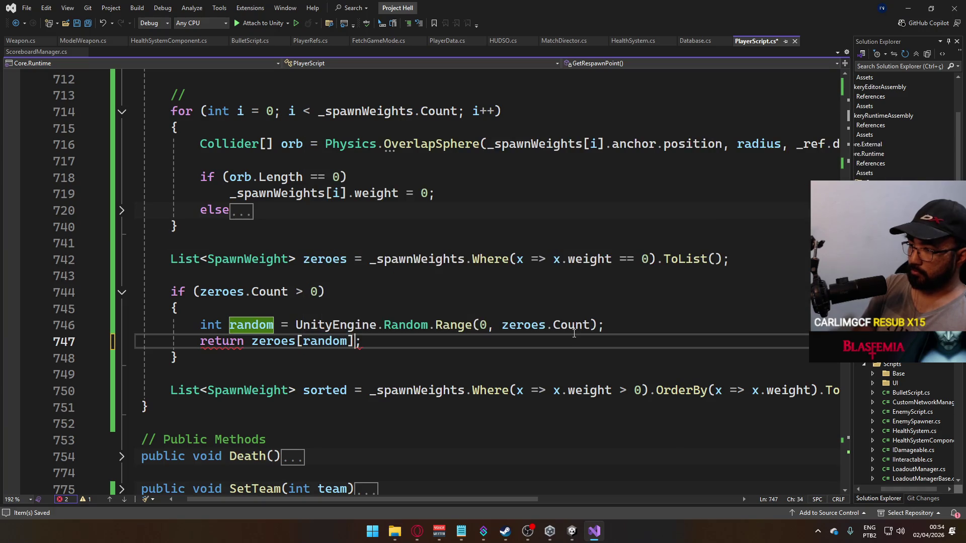
type(".anchor")
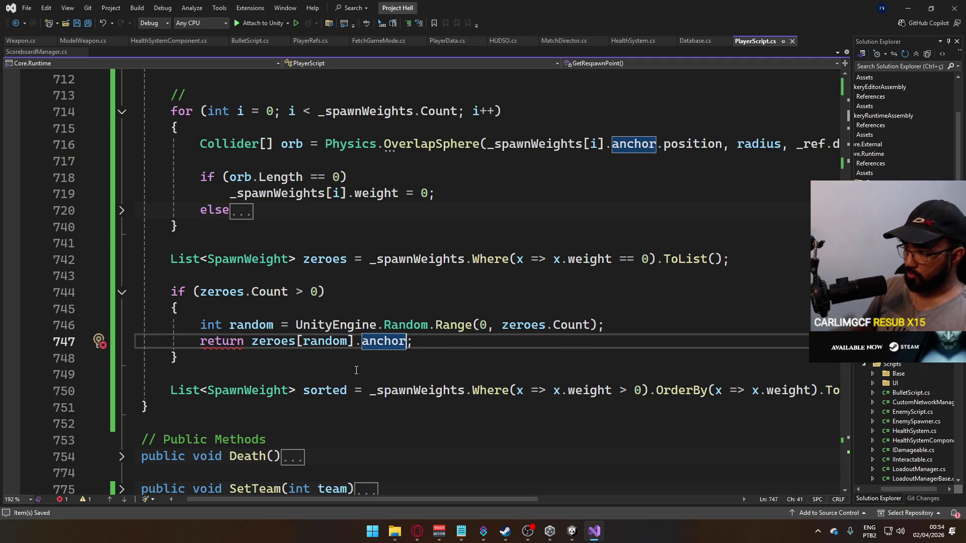
scroll(494, 373, "down", 1)
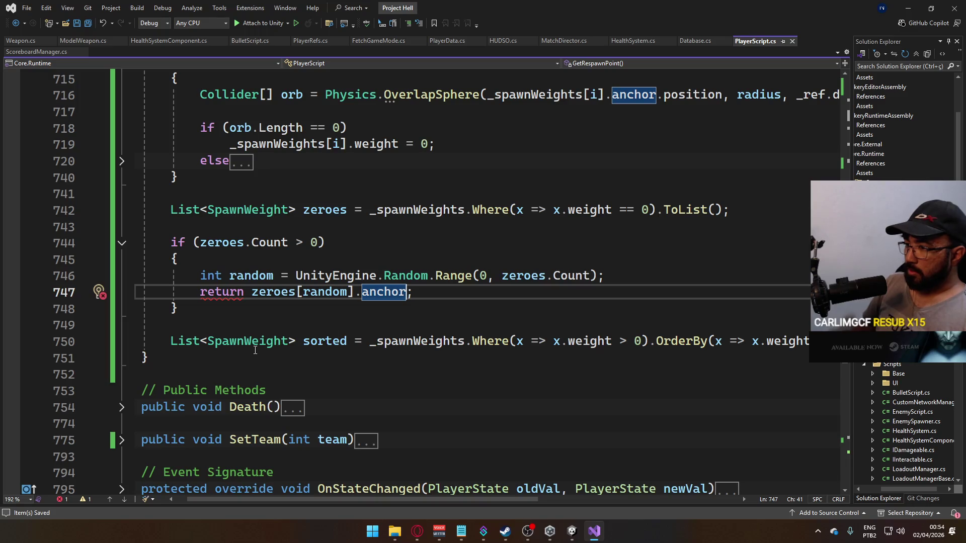
Add return sorted[0].anchor; before GetRespawnPoint's closing brace.
left_click(160, 356)
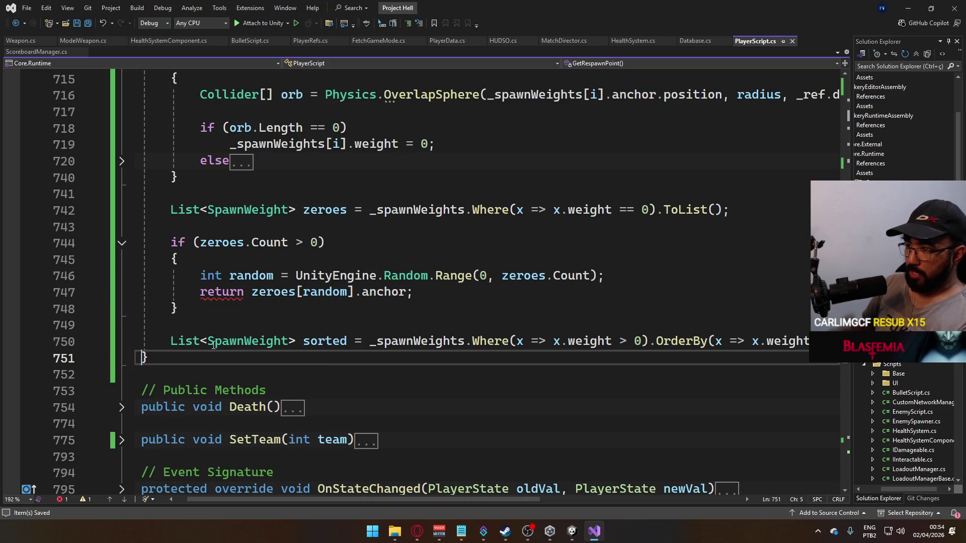
key("Return")
key("Return")
left_click(258, 377)
type("reut")
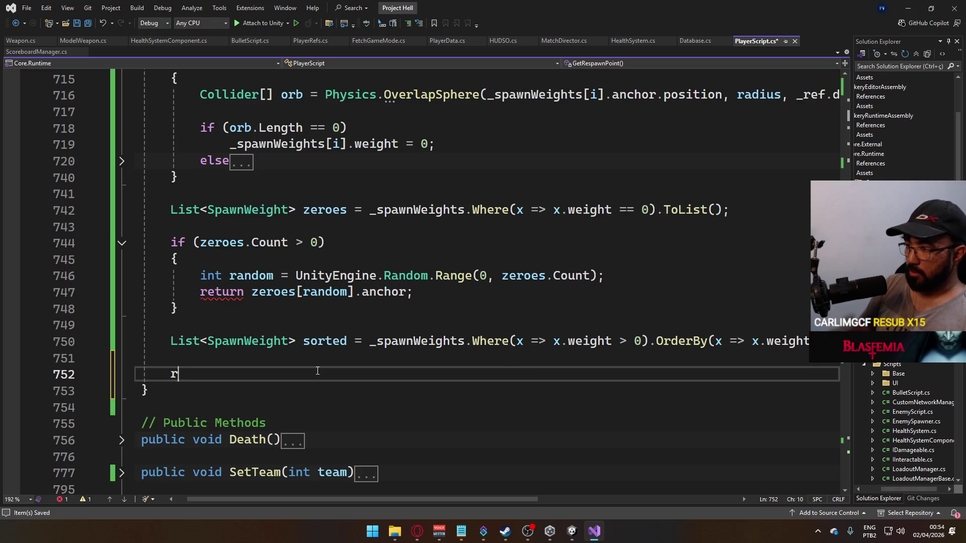
key("BackSpace")
key("BackSpace")
type("turn ")
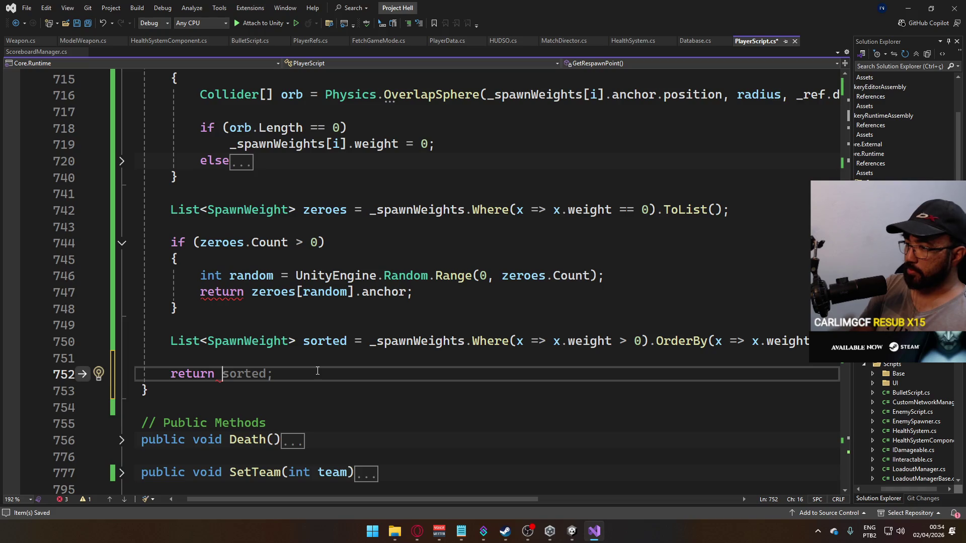
type("sorted")
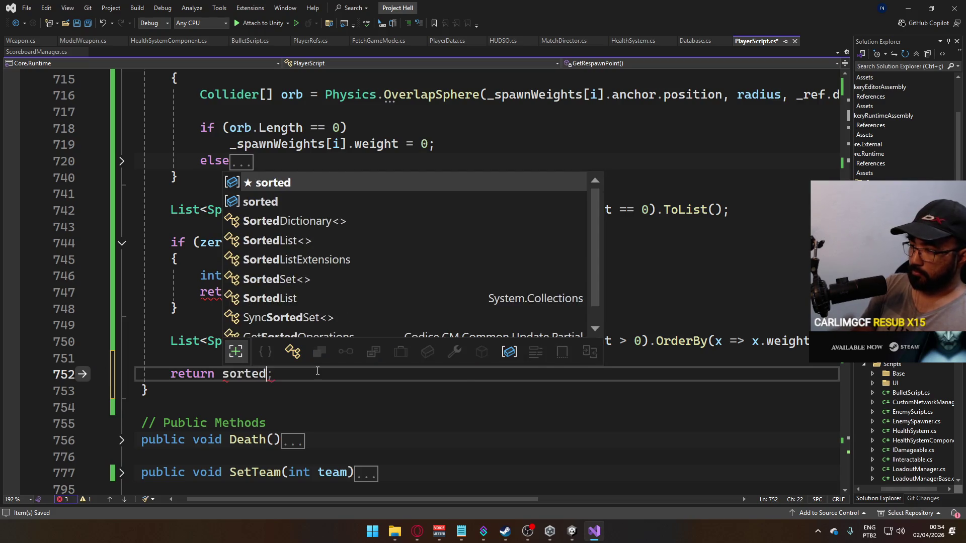
type("[0]")
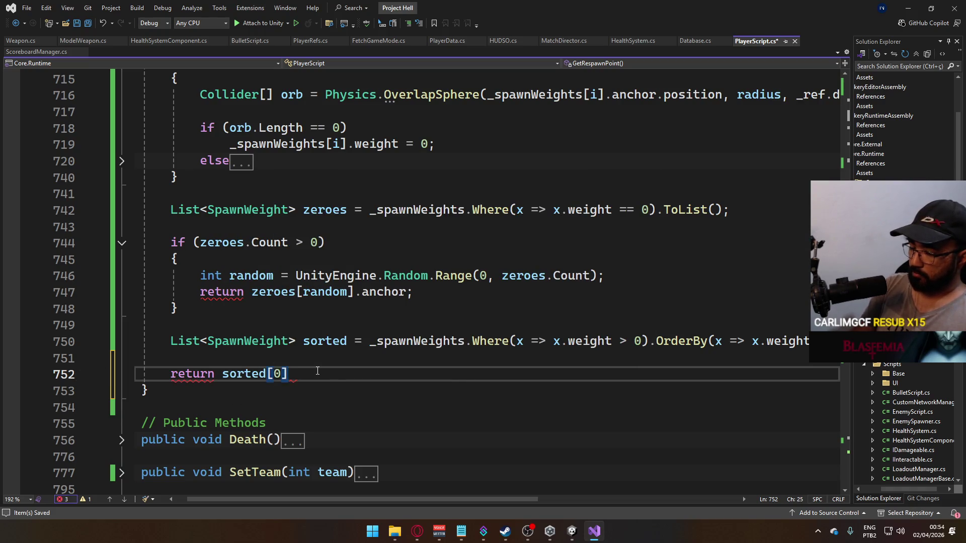
type(".")
key("BackSpace")
type(".anchor;")
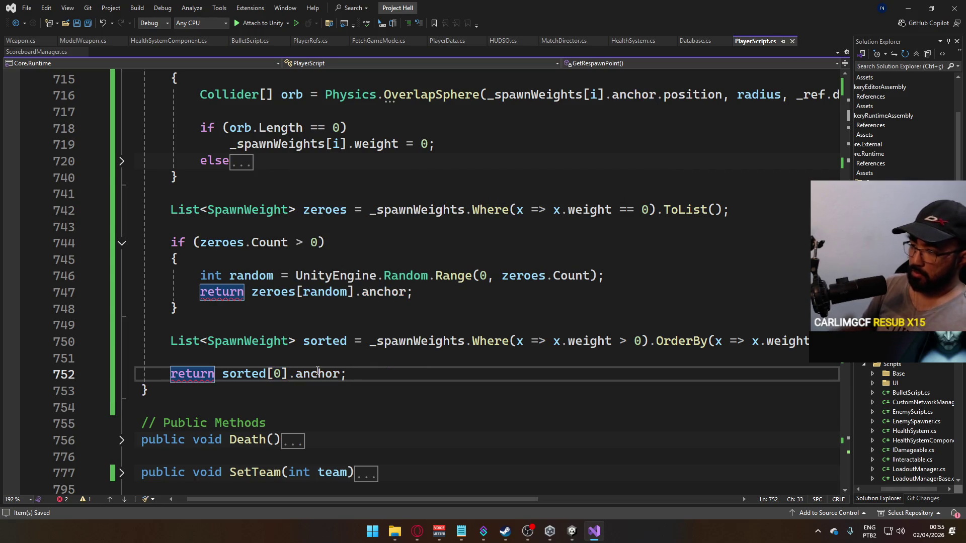
left_click_drag(348, 374, 175, 376)
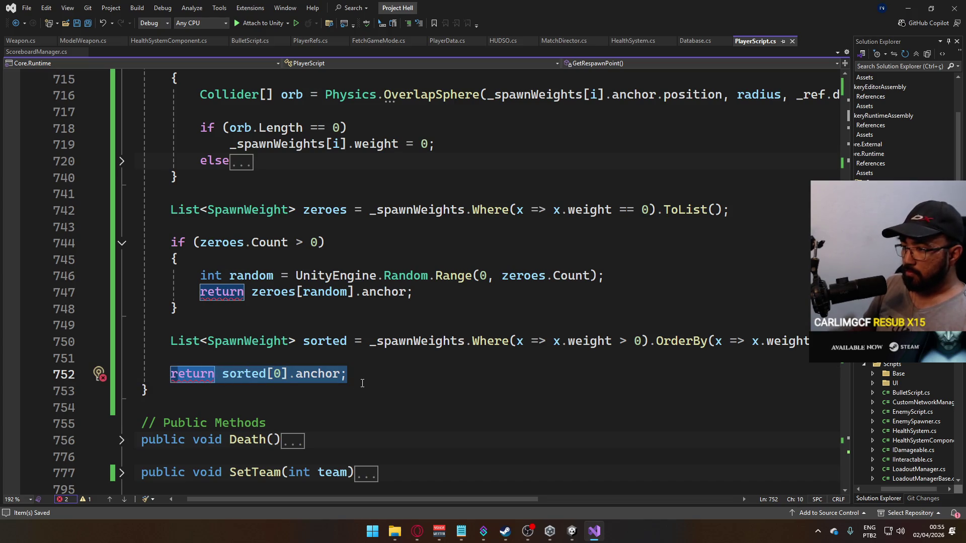
key("Down")
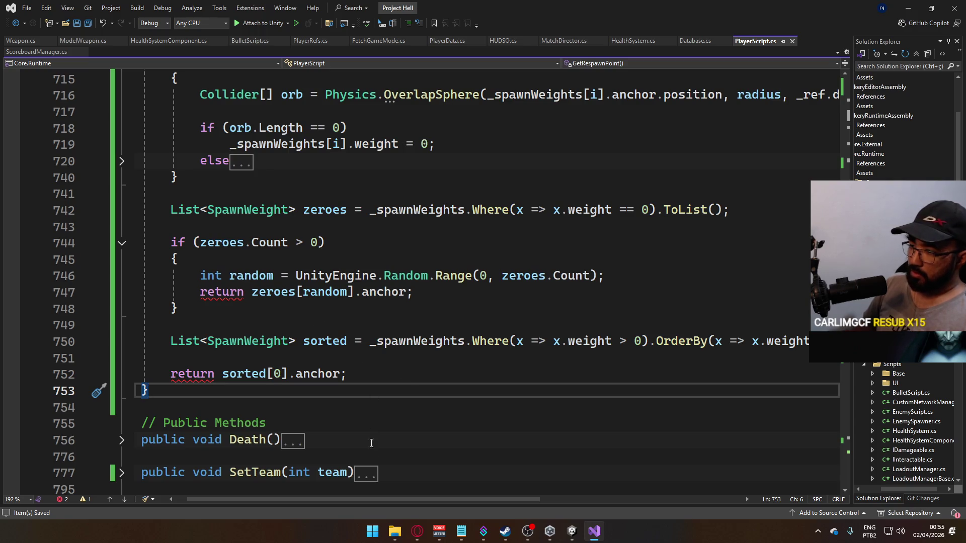
Select the void return type in GetRespawnPoint's signature.
left_click_drag(387, 503, 375, 503)
scroll(341, 317, "up", 3)
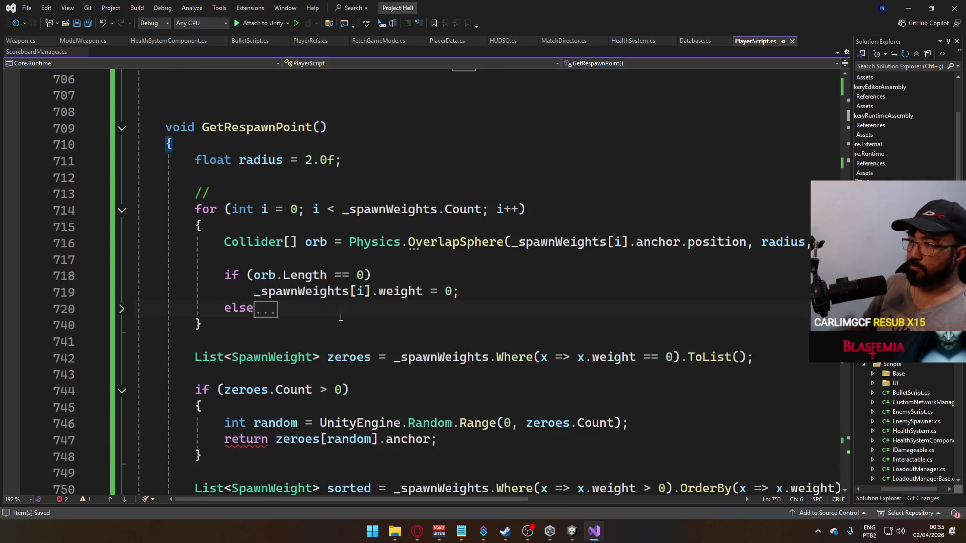
scroll(261, 267, "up", 3)
double_click(178, 275)
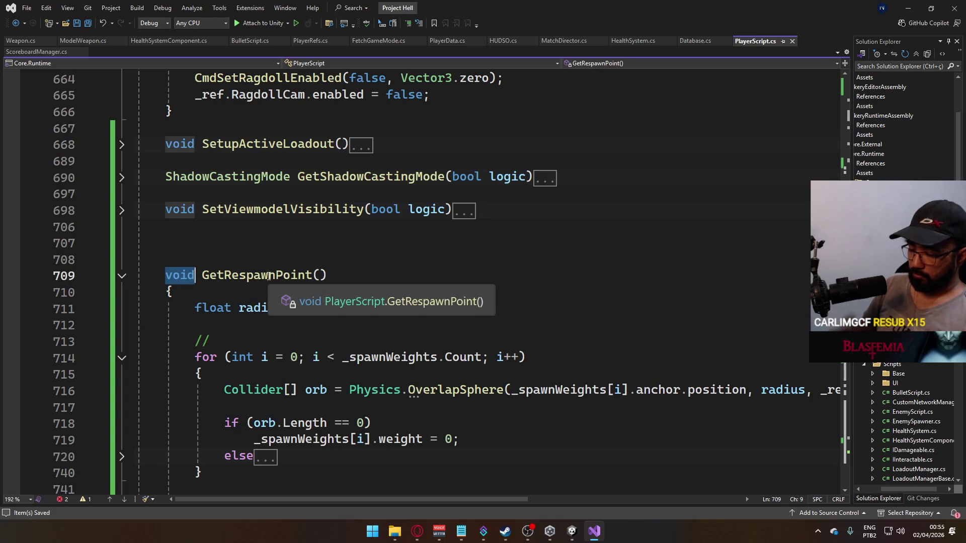
Change GetRespawnPoint's return type to Transform, tidy blank lines above it, and save.
type("Transform")
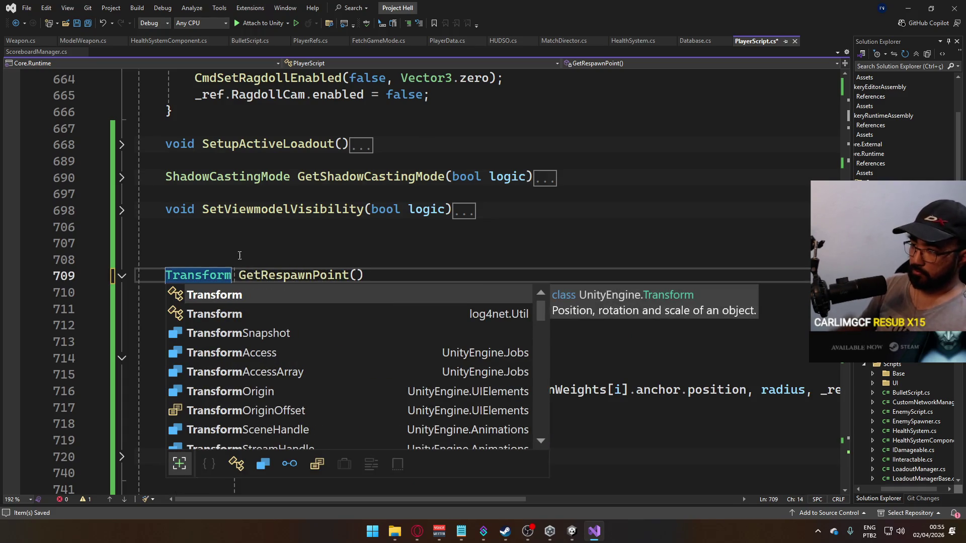
key("Escape")
key("Up")
key("Up")
scroll(372, 334, "down", 4)
scroll(372, 334, "down", 2)
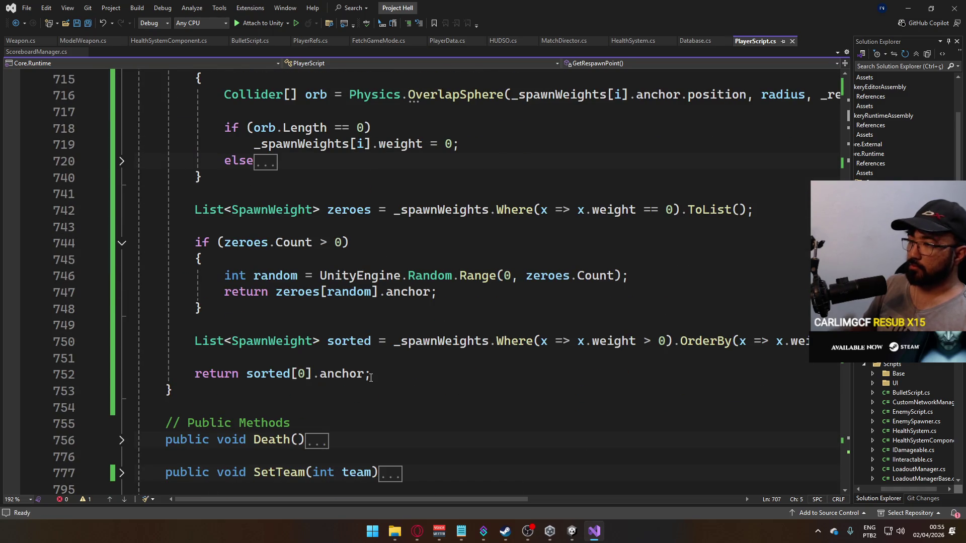
scroll(369, 376, "up", 4)
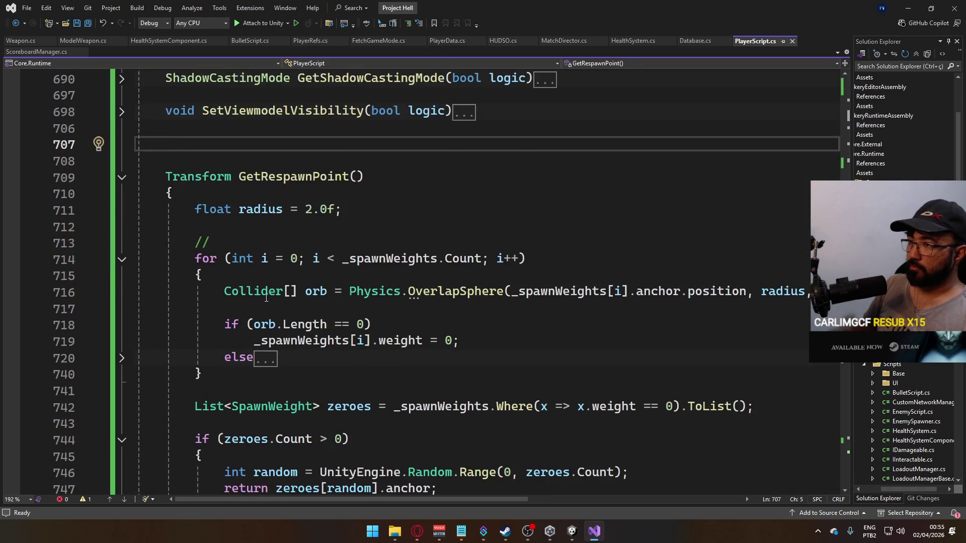
left_click(122, 177)
scroll(288, 181, "up", 1)
key("BackSpace")
key("BackSpace")
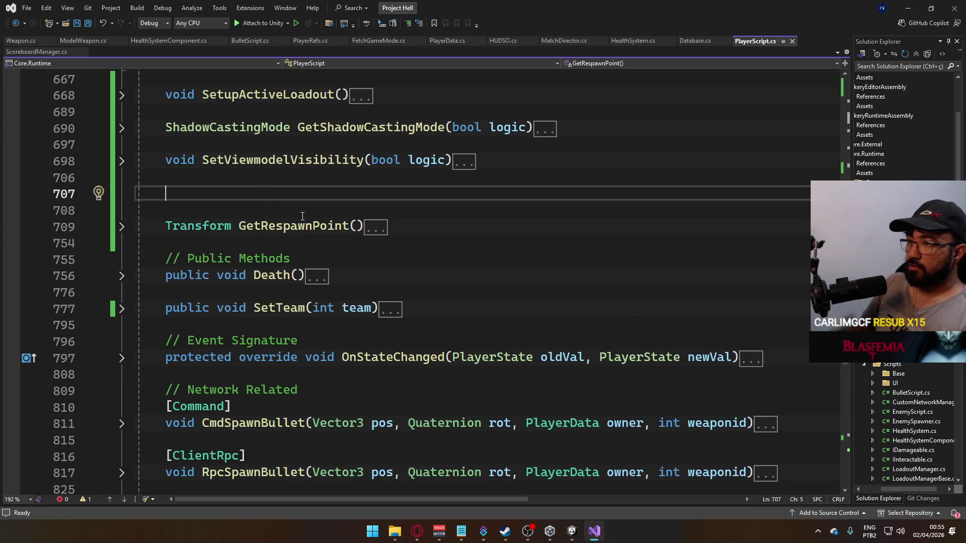
scroll(336, 269, "up", 6)
scroll(336, 270, "up", 3)
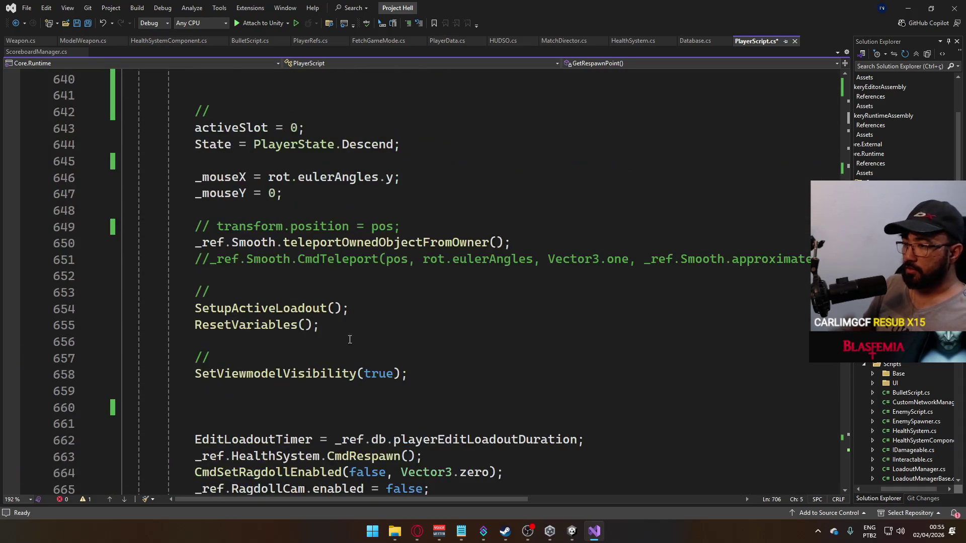
key("ctrl+s")
scroll(204, 195, "up", 2)
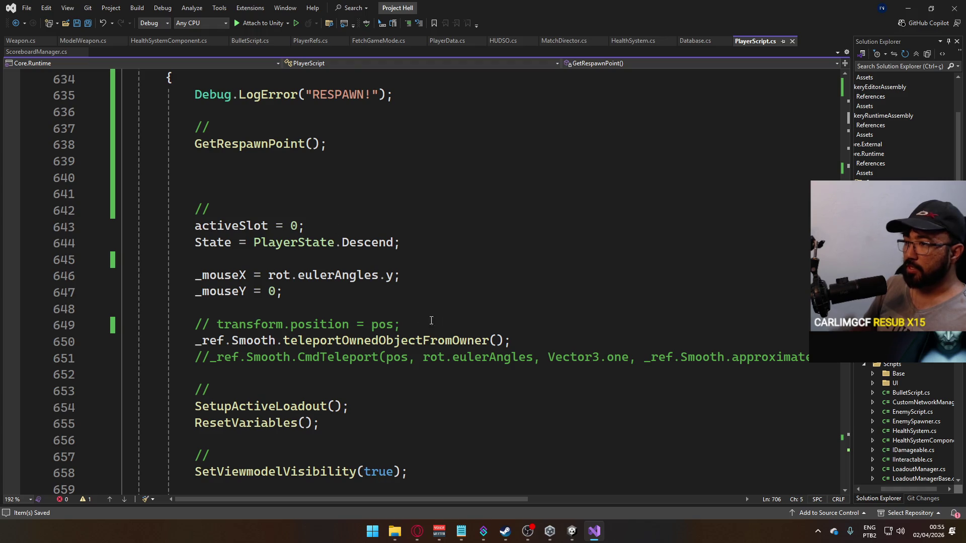
Uncomment the transform.position line and assign GetRespawnPoint().position instead of pos.
left_click(383, 325)
key("Home")
key("Delete")
key("Delete")
key("Delete")
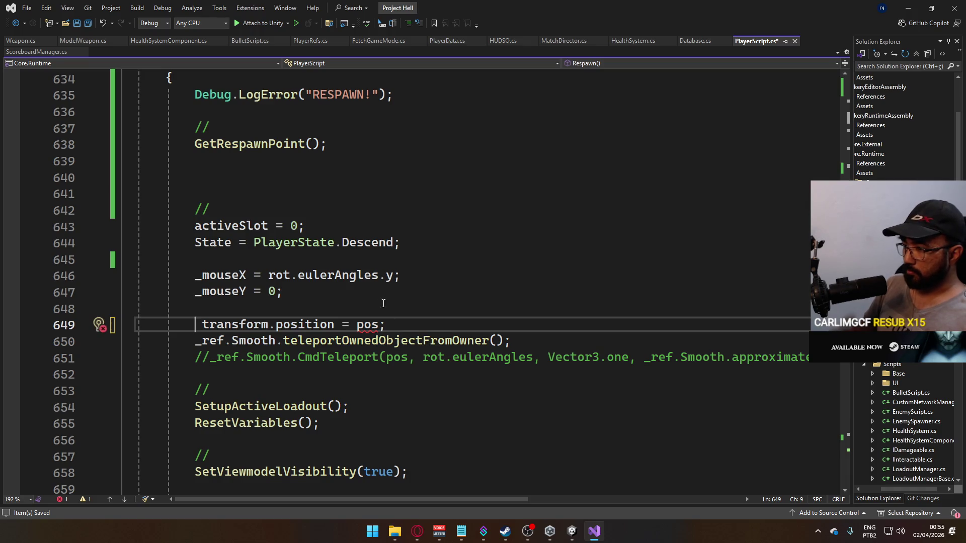
double_click(367, 325)
type("Getra")
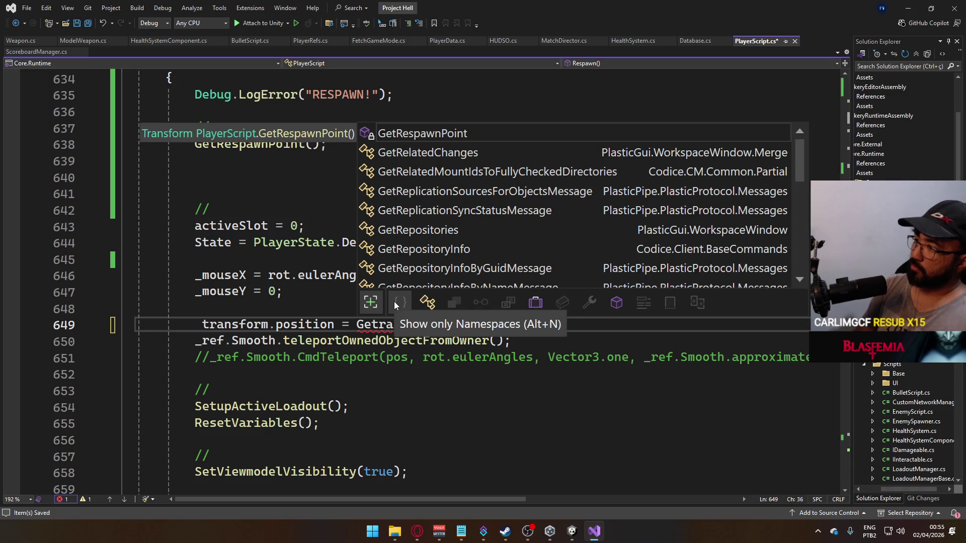
key("Tab")
type("().pos")
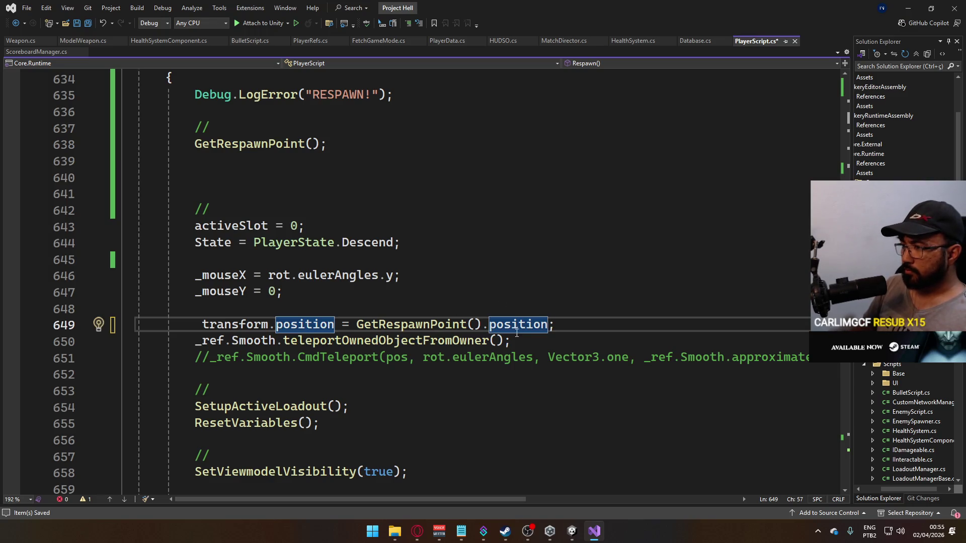
scroll(394, 323, "down", 4)
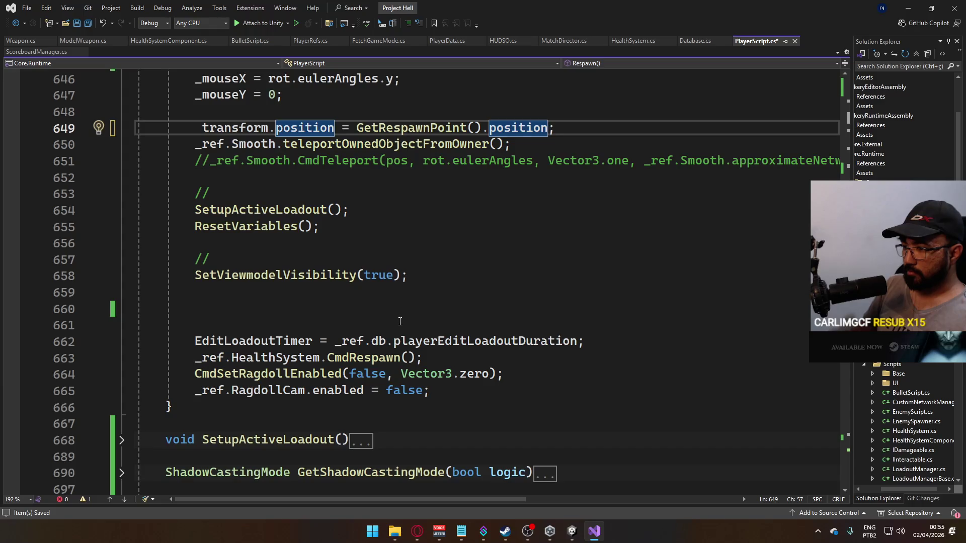
scroll(407, 321, "up", 1)
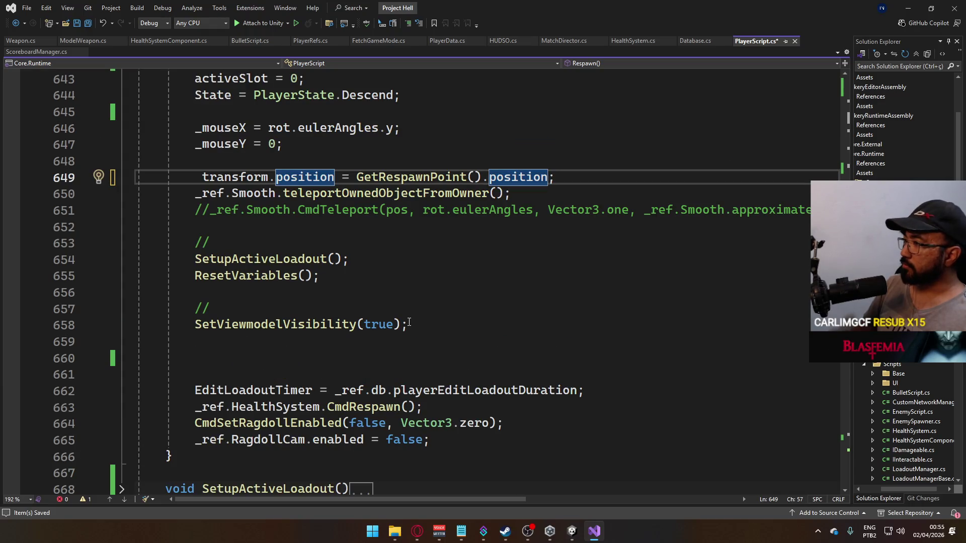
scroll(409, 323, "up", 2)
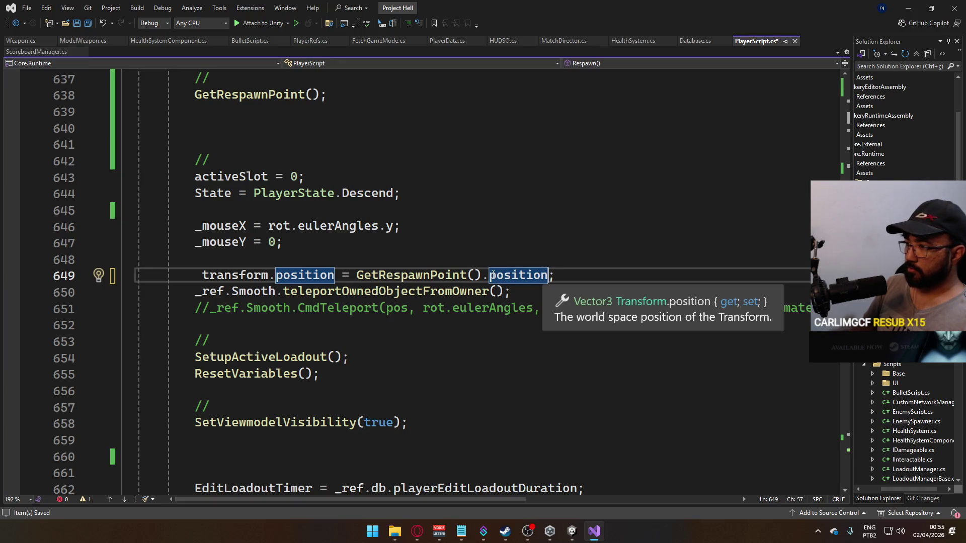
Move the call into Transform spawn = GetRespawnPoint(); and assign spawn.position, then save.
left_click(390, 248)
key("Return")
key("Return")
type("Transform spawn =")
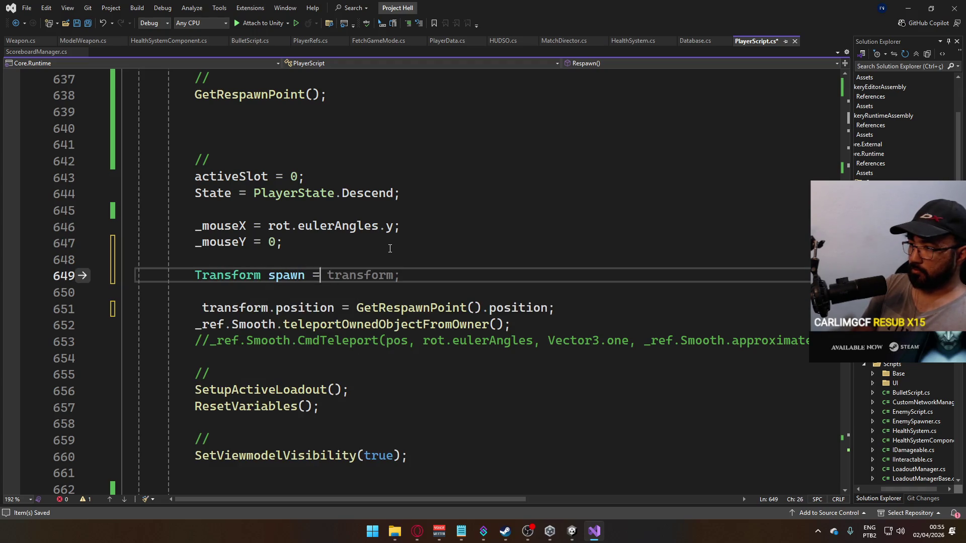
left_click_drag(357, 308, 481, 308)
key("ctrl+x")
left_click(474, 276)
key("ctrl+v")
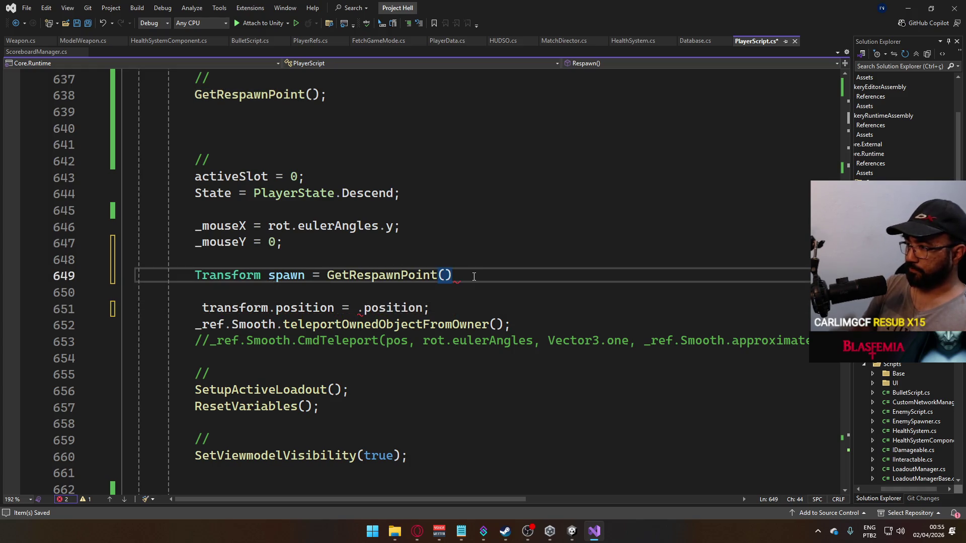
key("Down")
key("Down")
key("Left")
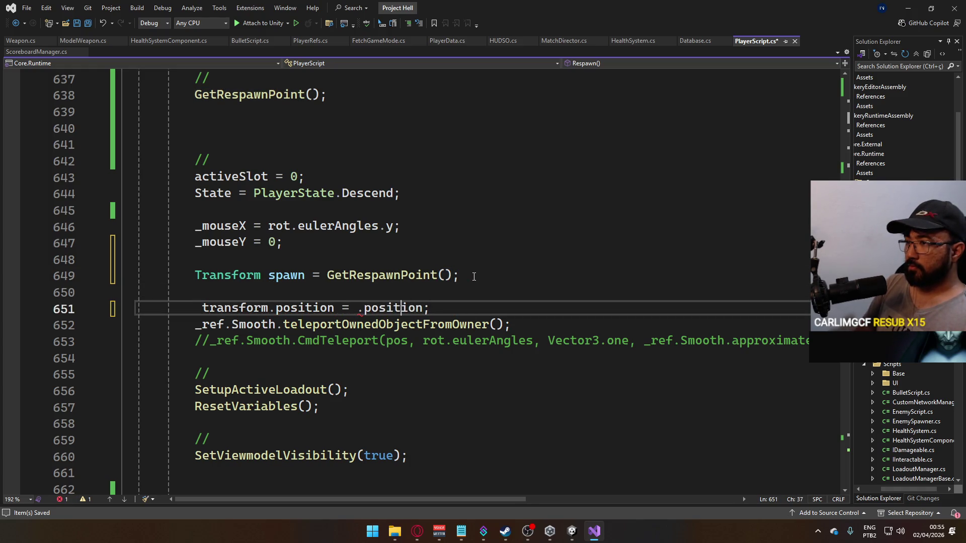
key("Left")
key("Left")
key("Left")
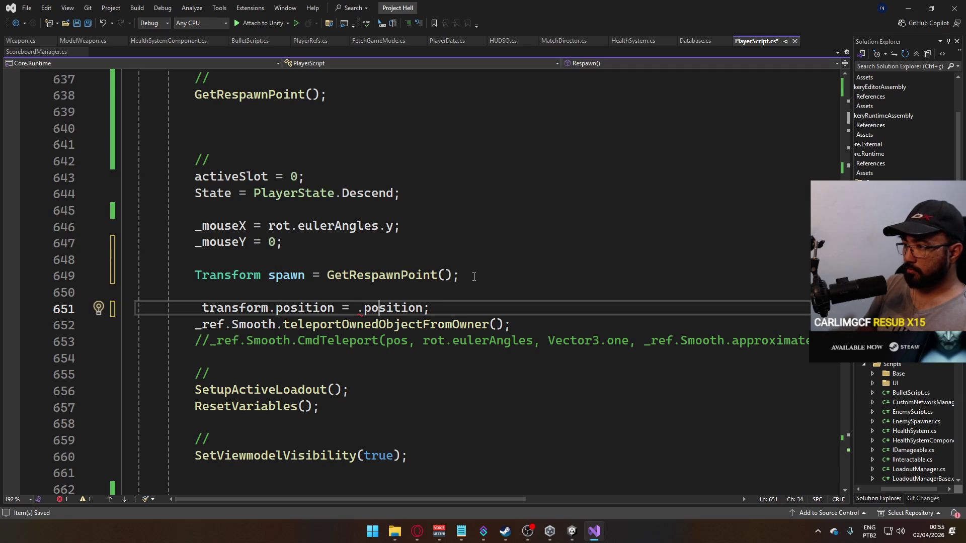
key("Delete")
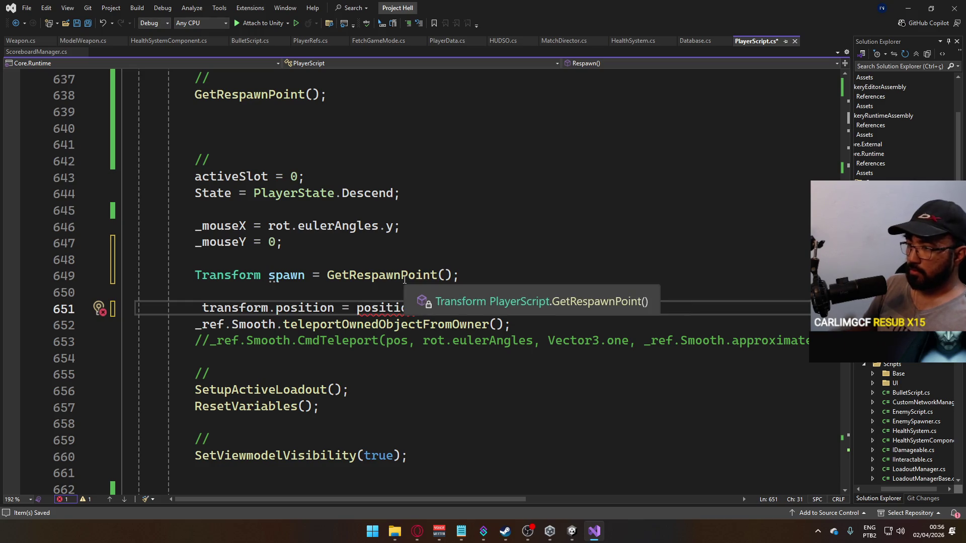
type("spawn.")
key("ctrl+s")
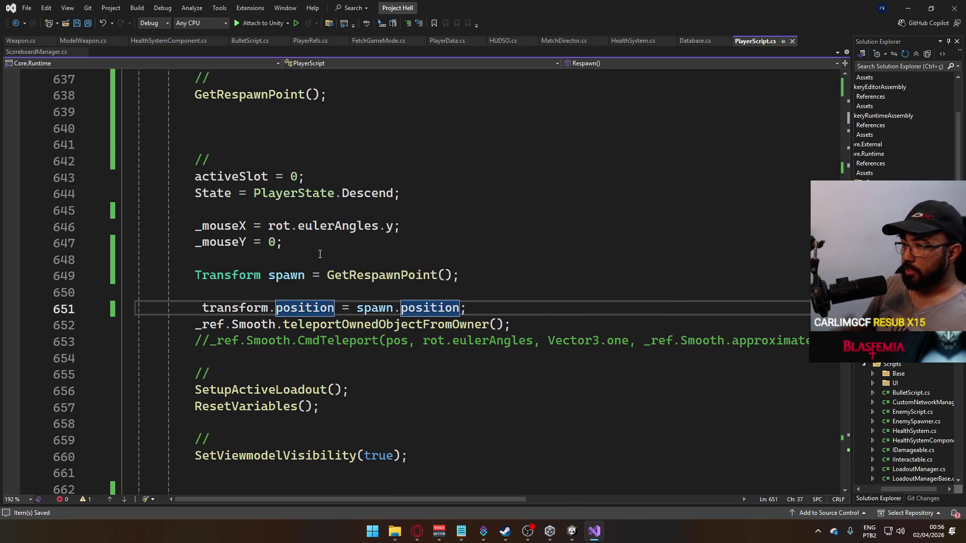
Move the _mouseX and _mouseY reset lines below the transform.position line.
left_click_drag(294, 241, 195, 225)
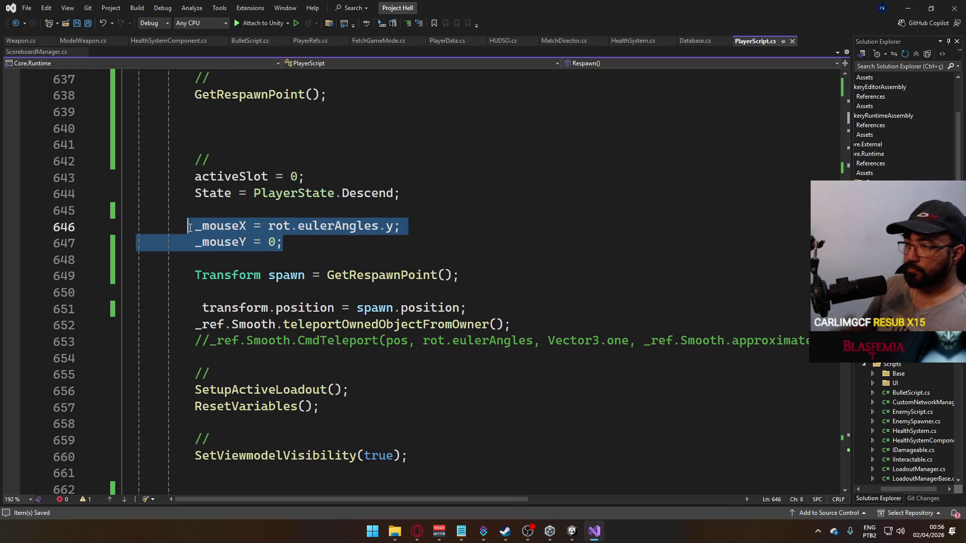
key("Delete")
key("Delete")
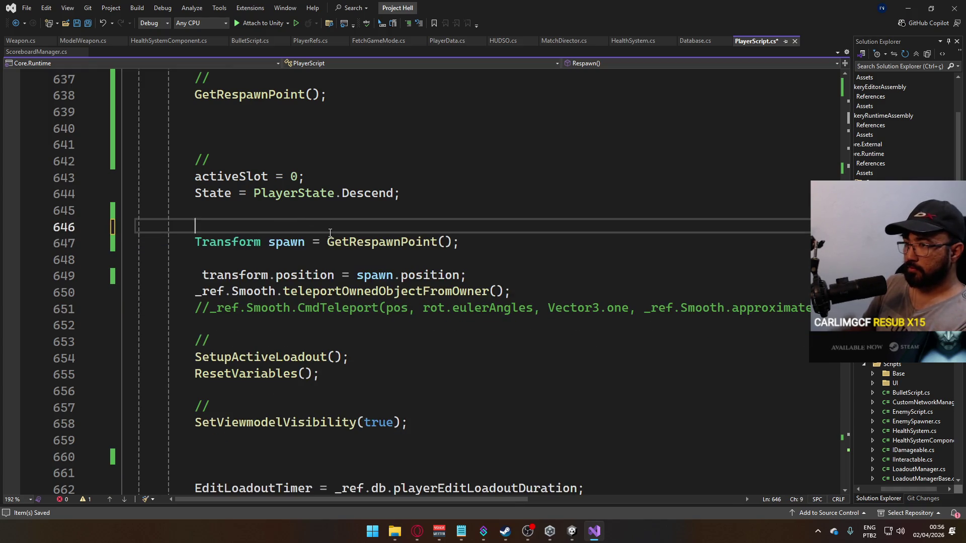
key("BackSpace")
left_click(526, 277)
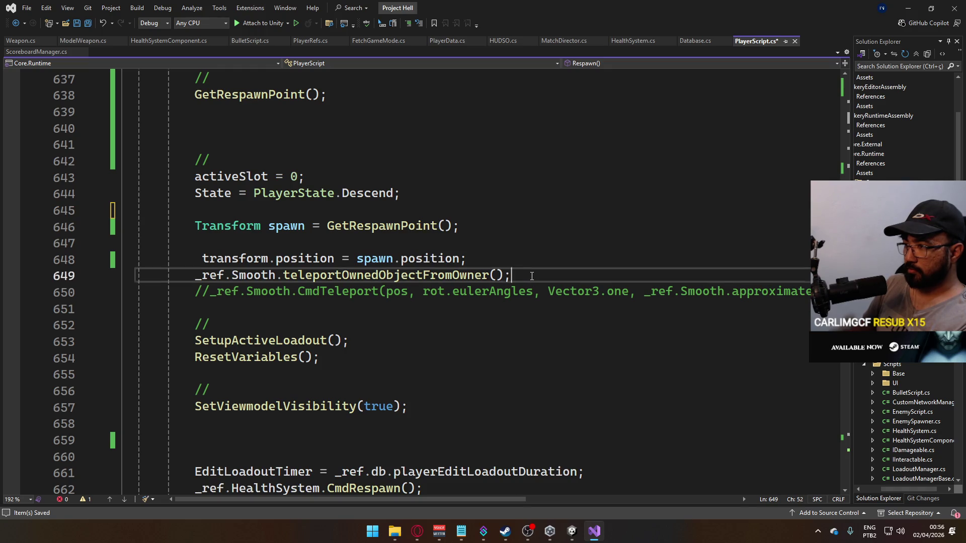
key("ctrl+Return")
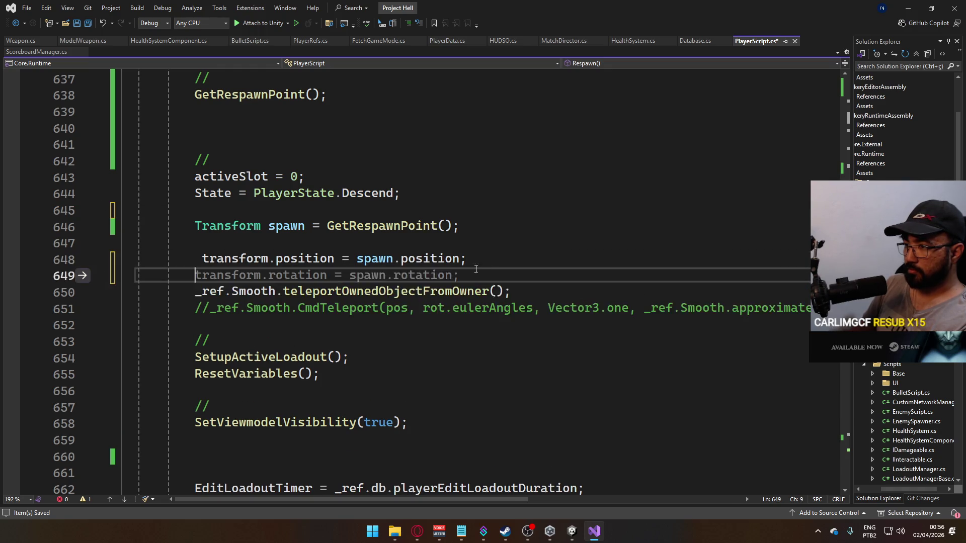
key("ctrl+Return")
key("ctrl+v")
key("Up")
key("Up")
key("Home")
key("Home")
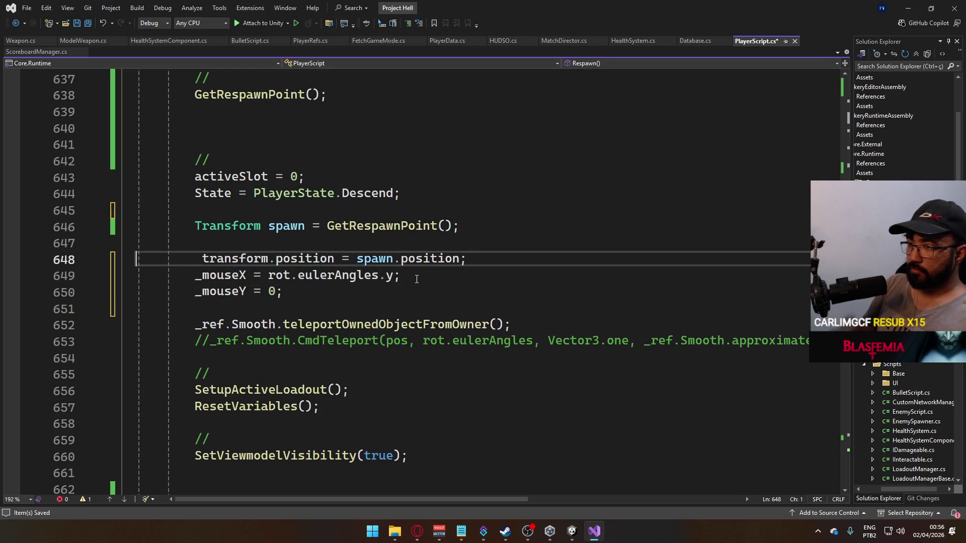
key("Delete")
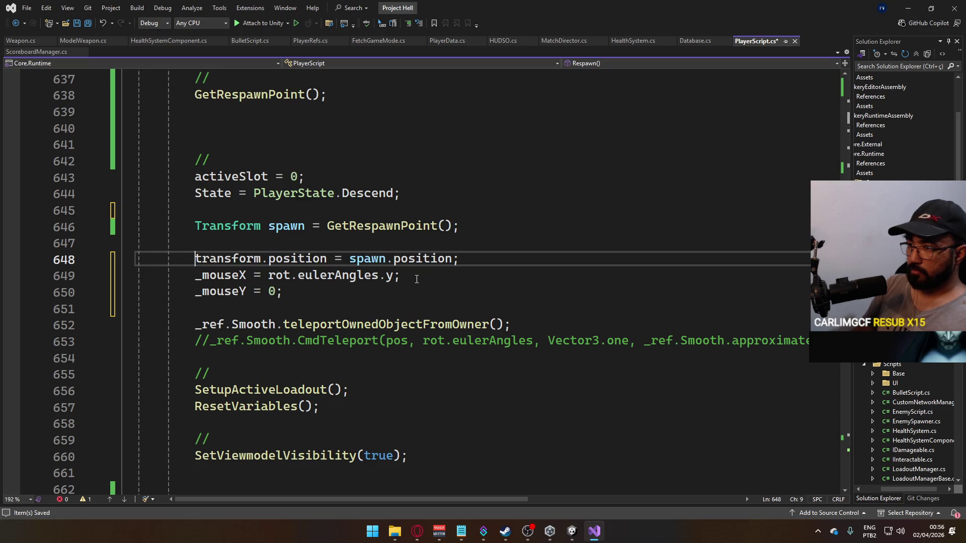
Replace rot with spawn in the _mouseX line and save.
double_click(276, 276)
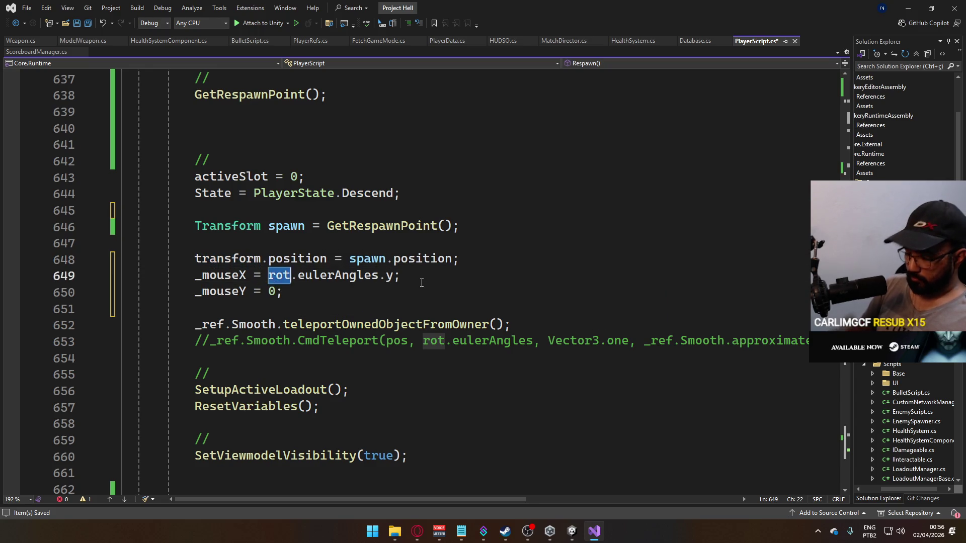
type("spawn")
key("Escape")
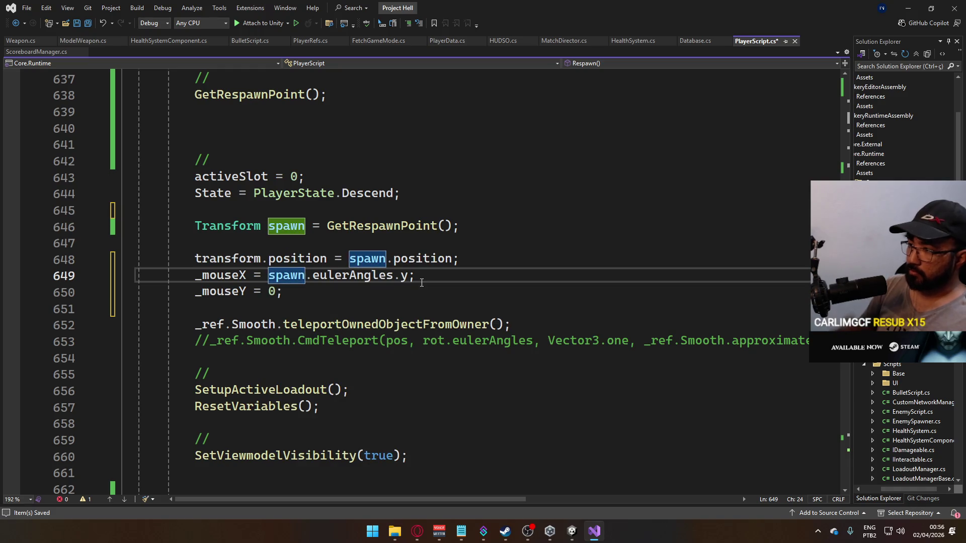
key("ctrl+s")
Delete the extra blank lines, save, and switch to the Unity editor.
left_click(419, 274)
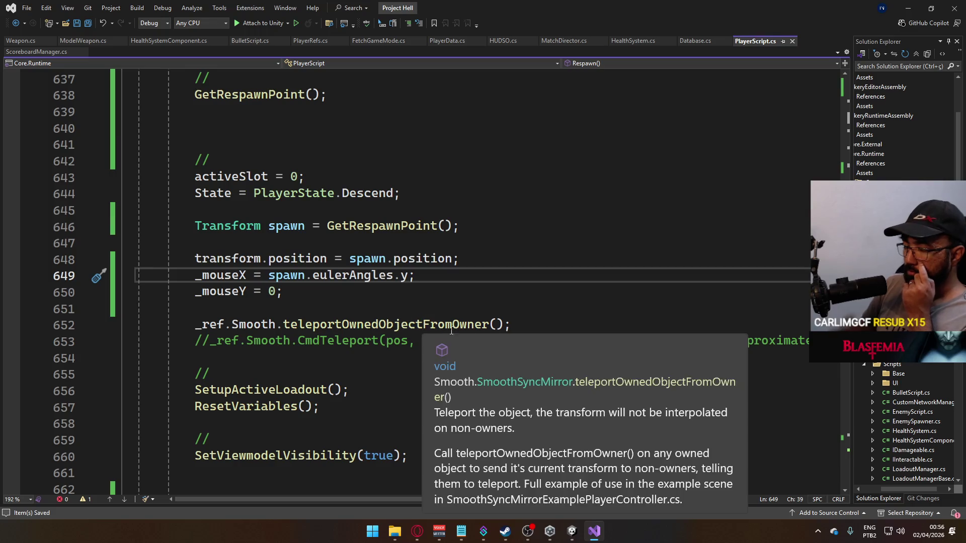
scroll(384, 317, "down", 5)
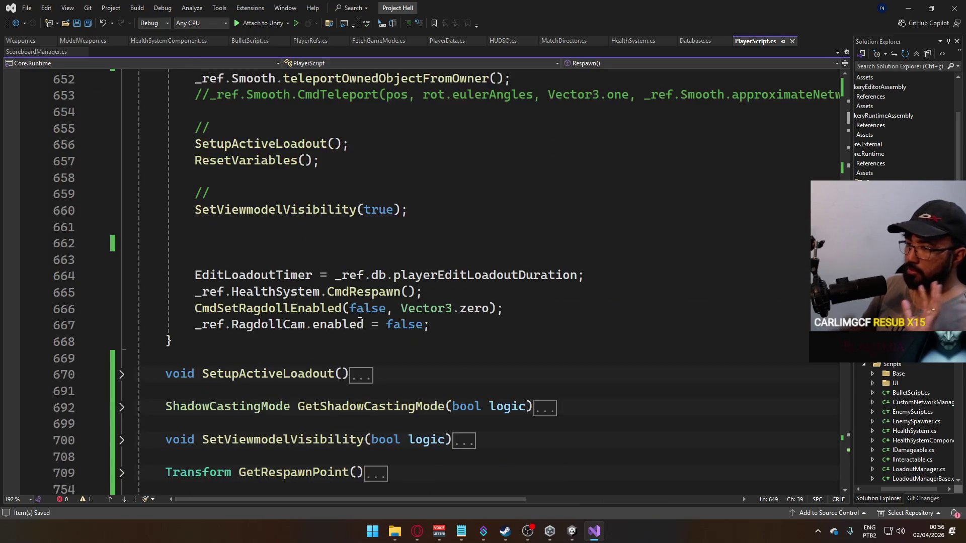
left_click(427, 210)
key("Delete")
key("Delete")
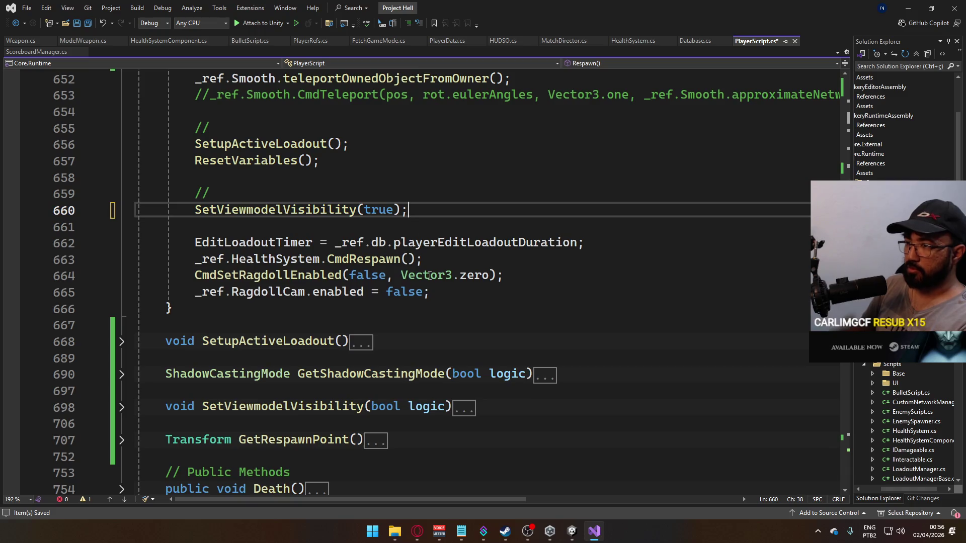
scroll(443, 309, "up", 5)
scroll(436, 308, "up", 2)
left_click_drag(238, 245, 137, 210)
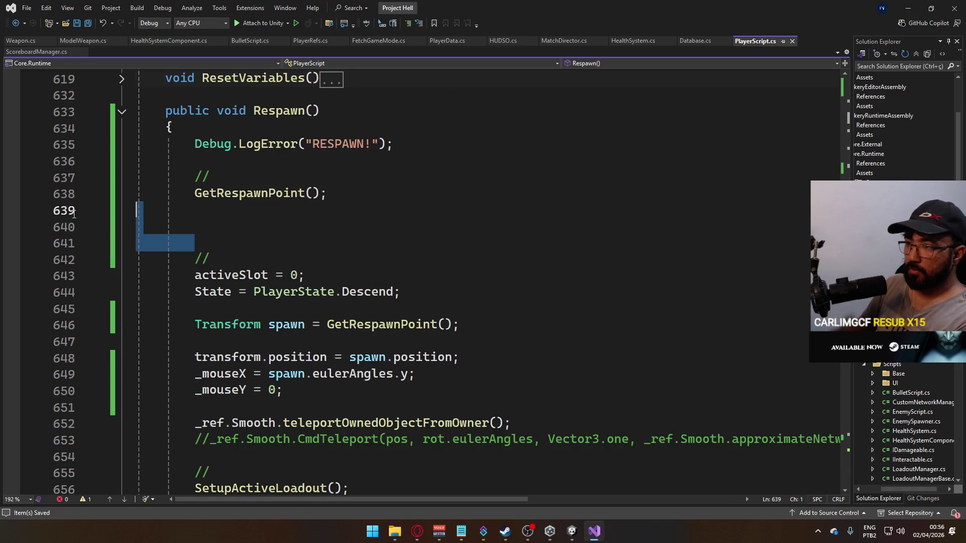
key("Delete")
key("ctrl+s")
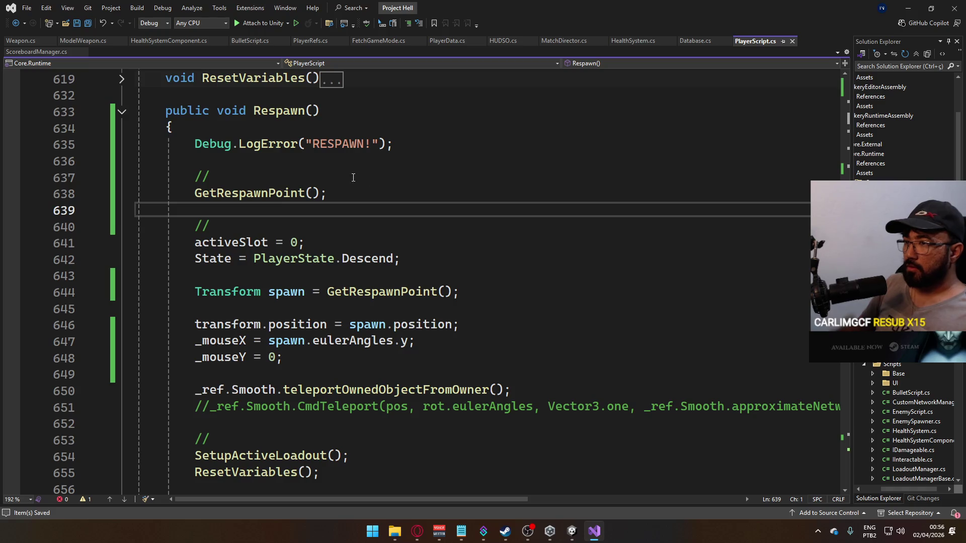
left_click(579, 540)
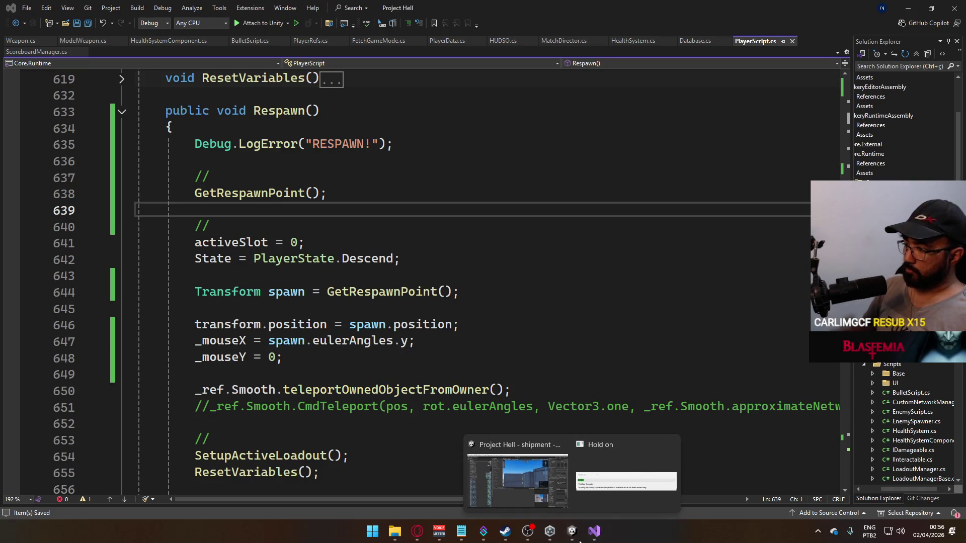
left_click(603, 475)
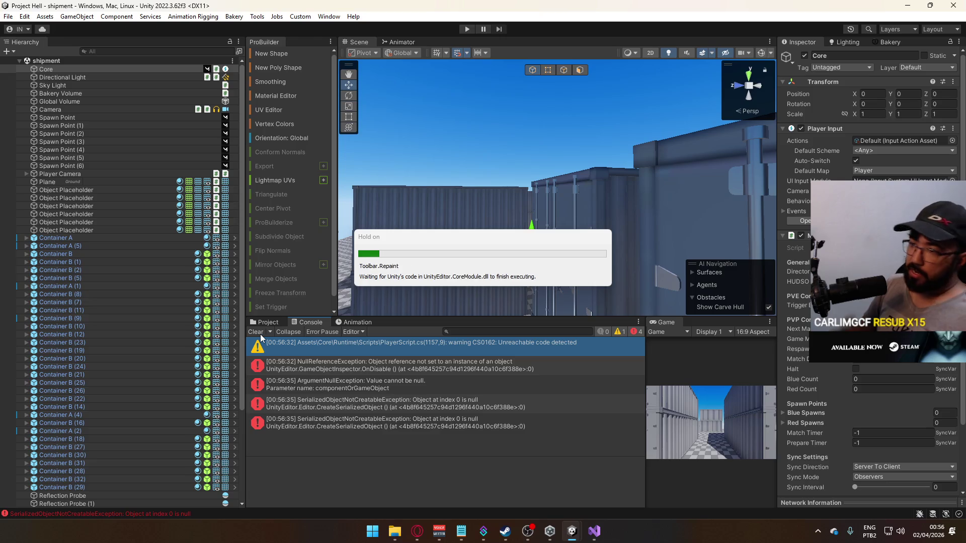
Clear the Console and expand the Blue Spawns and Red Spawns lists.
left_click(256, 332)
left_click(267, 322)
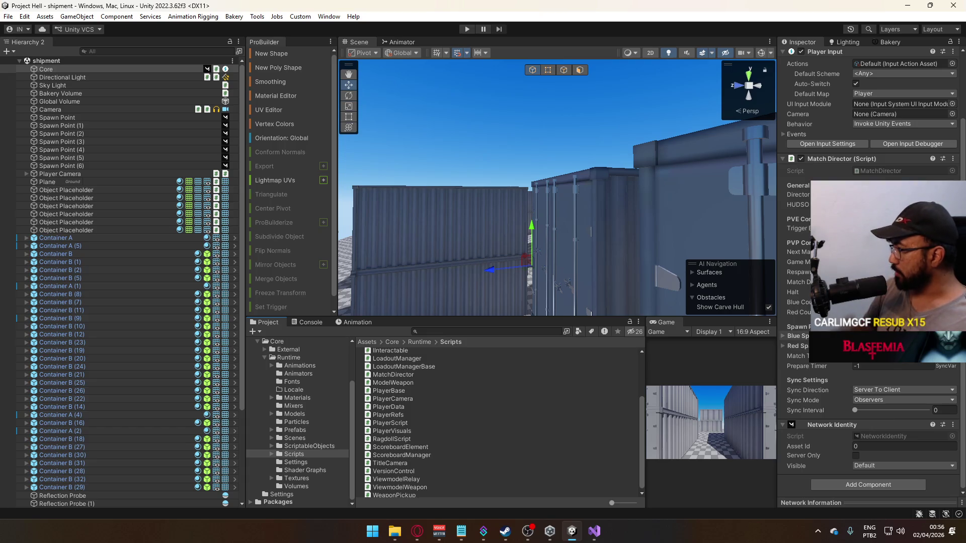
left_click(783, 336)
left_click(783, 346)
Select Container A (4) in the Scene, review Drive sync activity, and switch to the build folder.
mouse_move(503, 226)
left_mouse_down()
mouse_move(539, 280)
mouse_move(564, 218)
mouse_move(459, 262)
left_mouse_up()
scroll(564, 218, "up", 5)
scroll(459, 262, "down", 5)
left_click(503, 192)
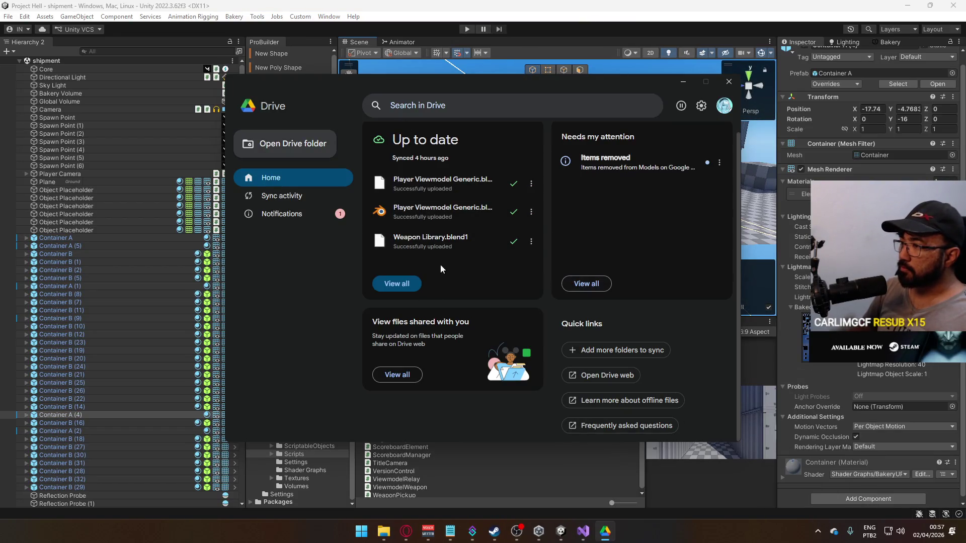
left_click(417, 284)
scroll(483, 302, "down", 2)
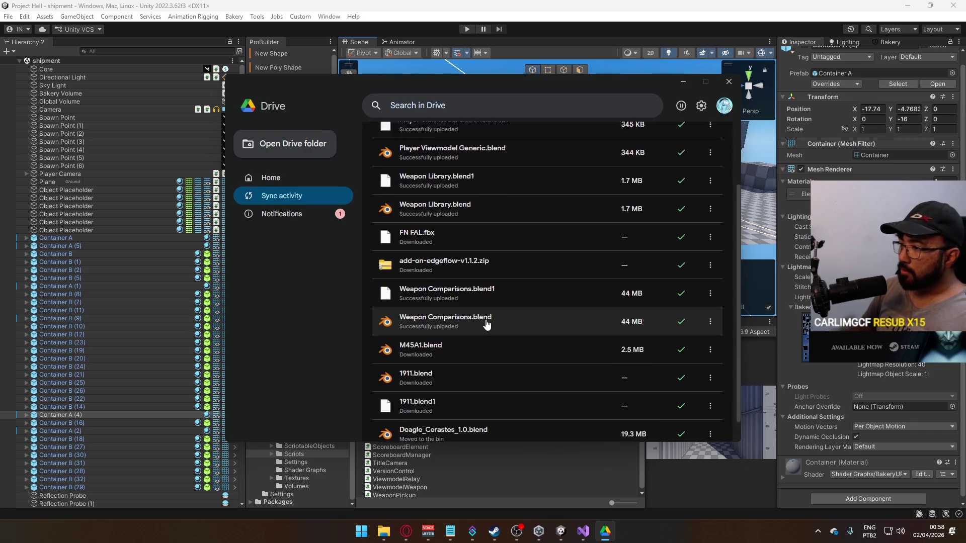
key("alt+Tab")
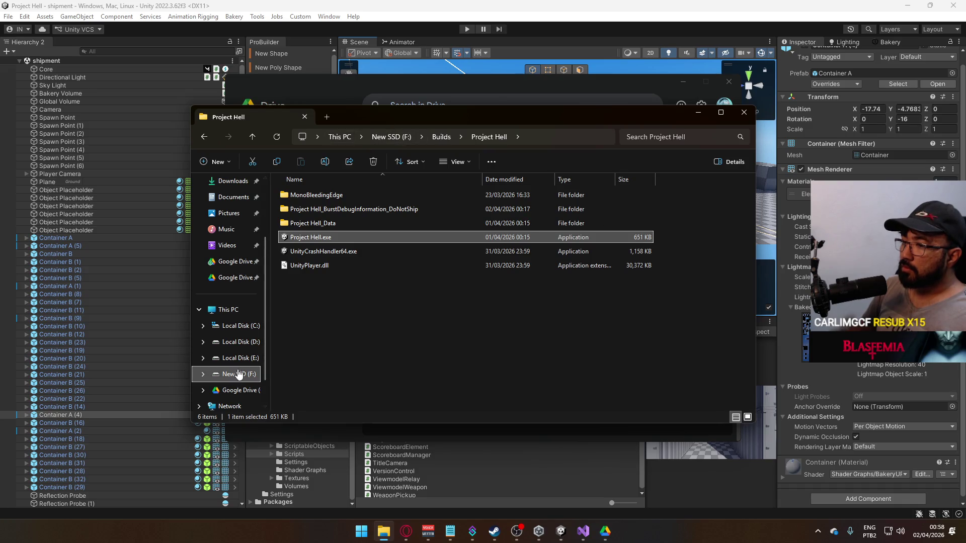
Browse from Local Disk (D:) through Google Drive and Project Hell into the Models folder.
left_click(247, 342)
double_click(321, 211)
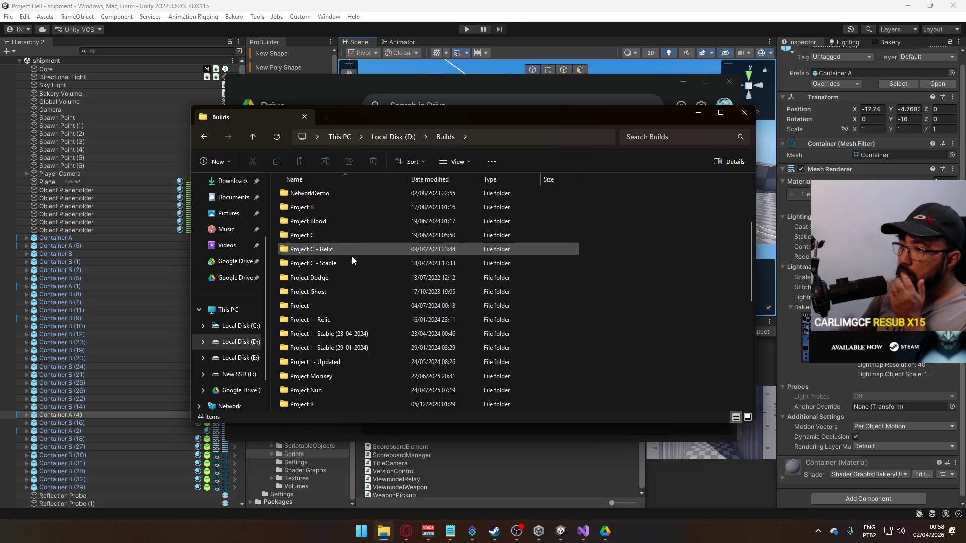
left_click(380, 137)
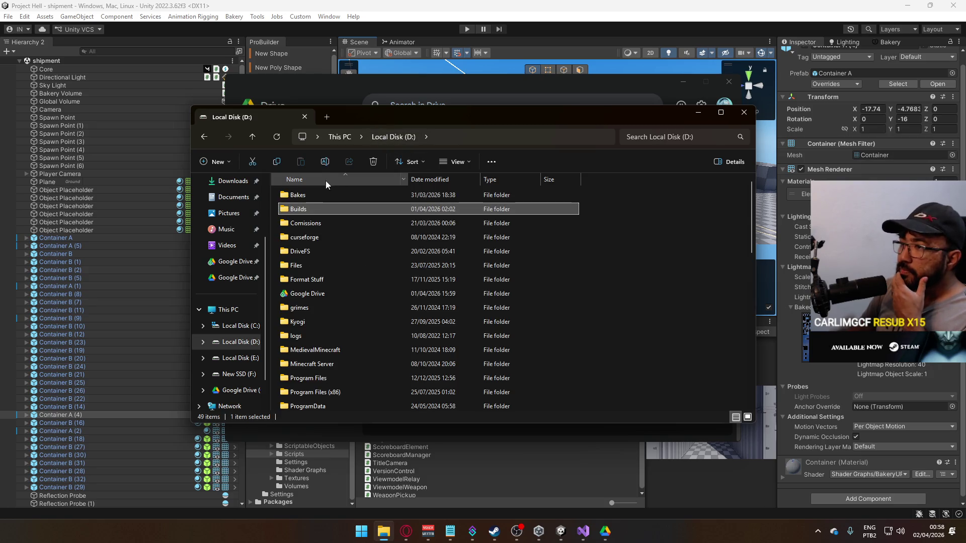
double_click(310, 294)
scroll(343, 282, "down", 5)
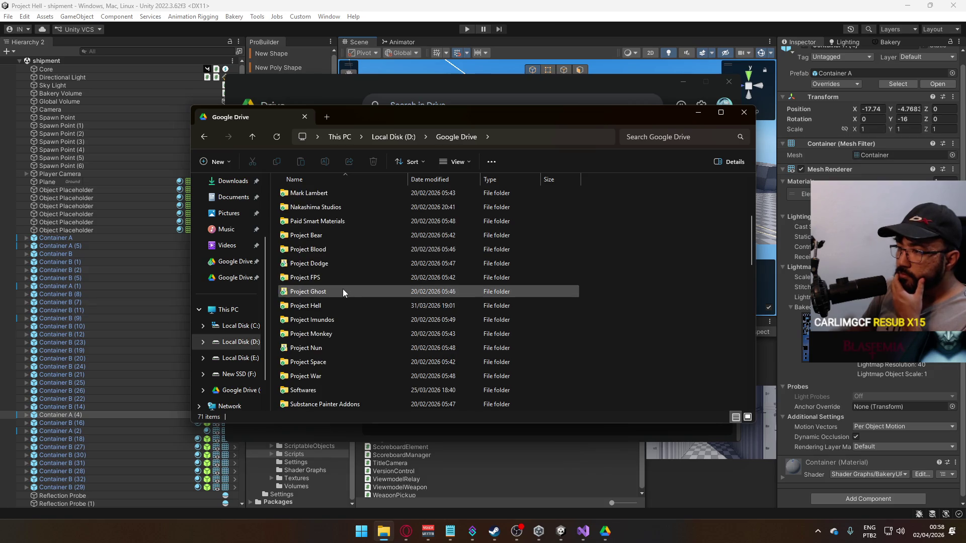
double_click(327, 264)
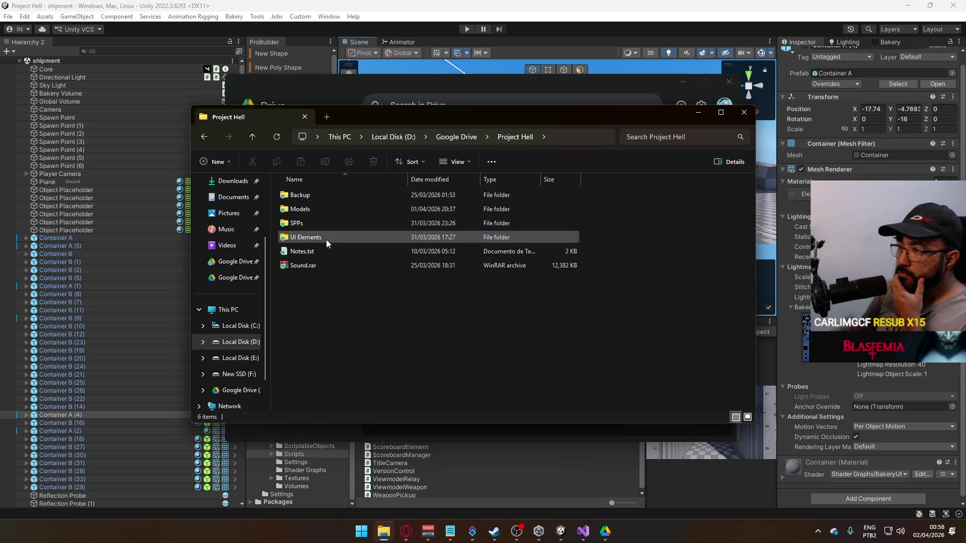
double_click(321, 207)
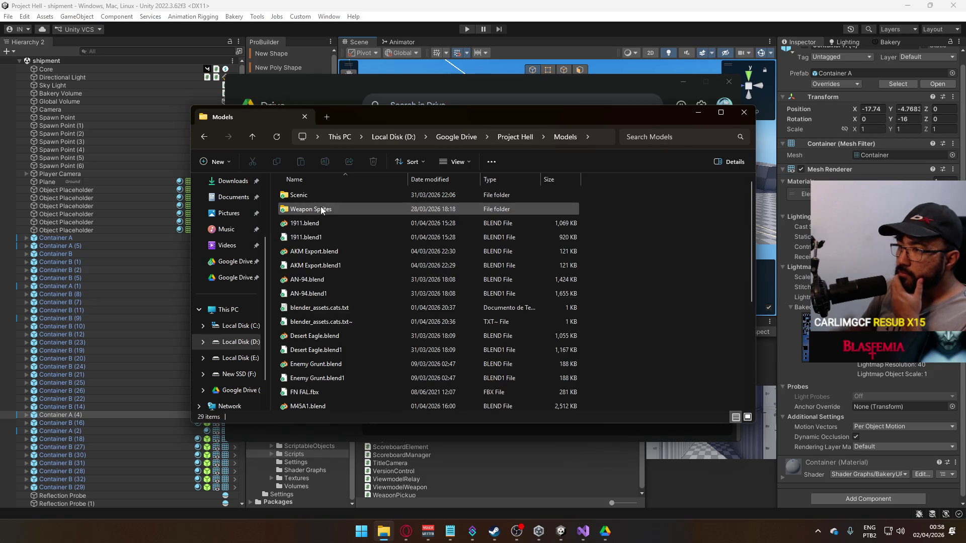
left_click(515, 137)
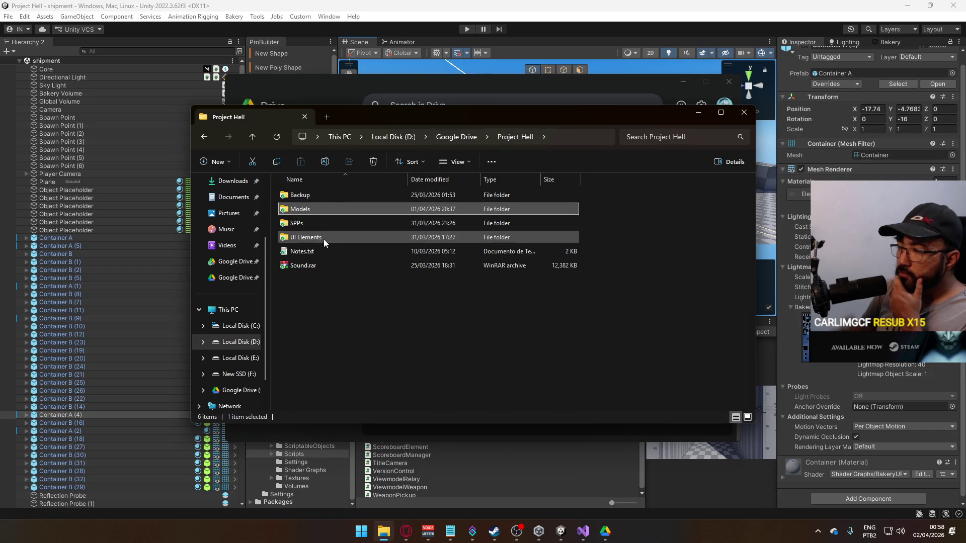
double_click(309, 209)
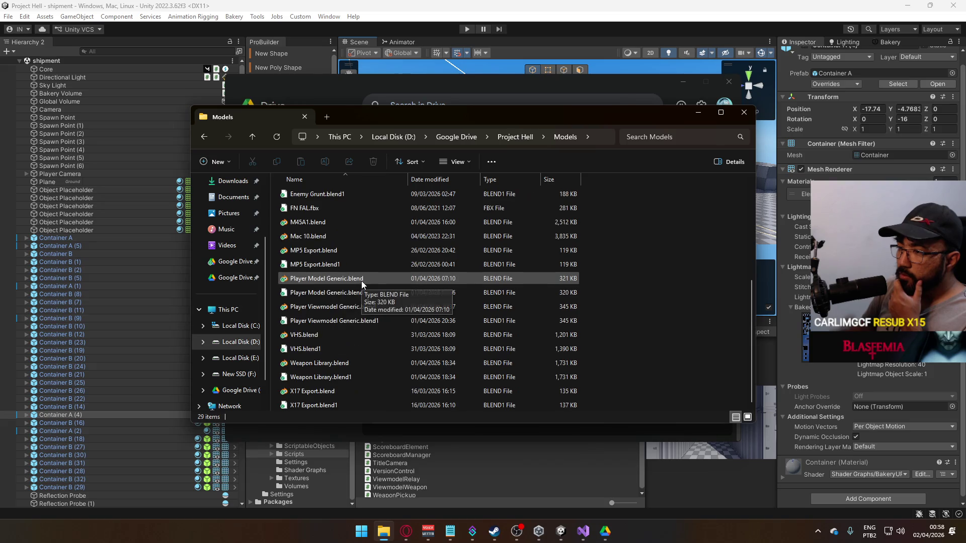
Open Container.blend in Blender from the Scenic folder.
scroll(361, 284, "up", 3)
scroll(361, 284, "up", 1)
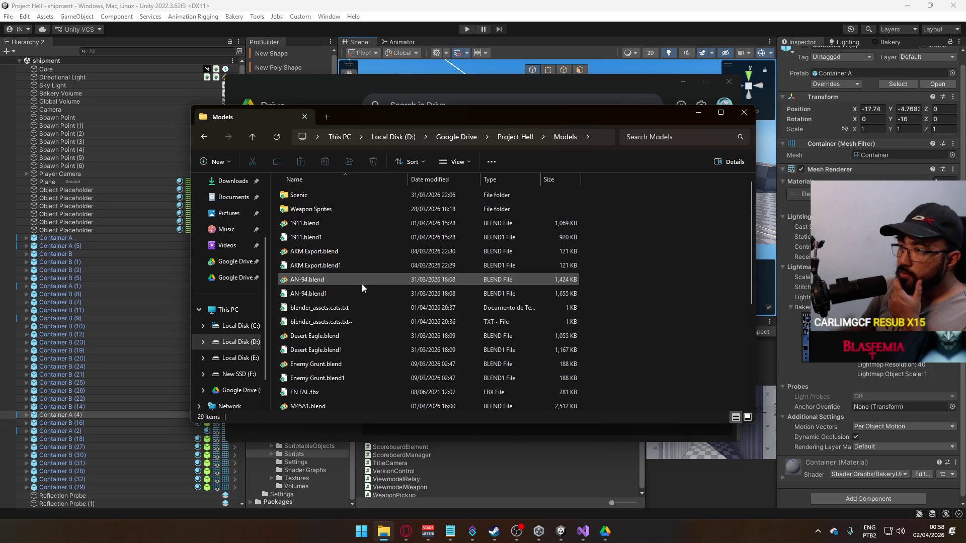
double_click(347, 196)
double_click(339, 204)
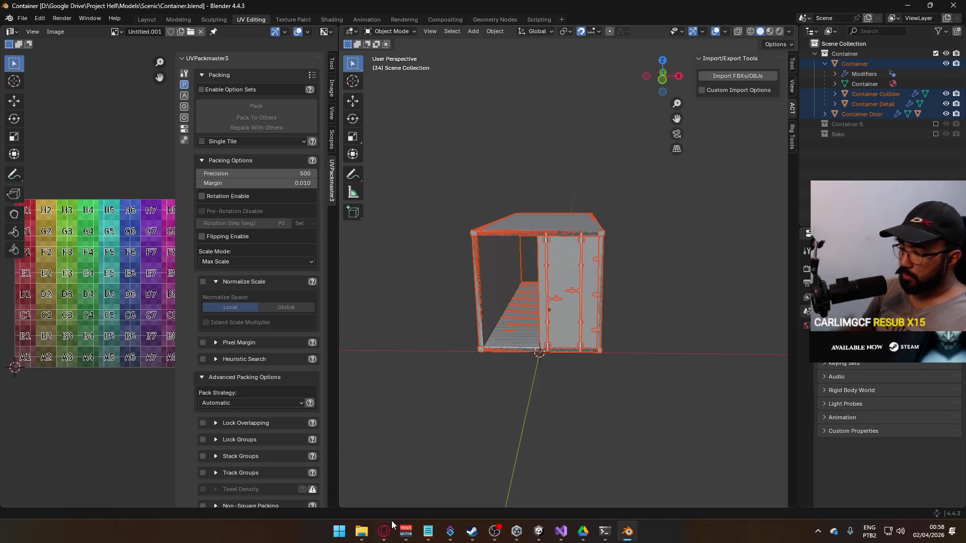
Delete Container Doors.blend and the Container.blend1 backup from the Scenic folder.
left_click(361, 531)
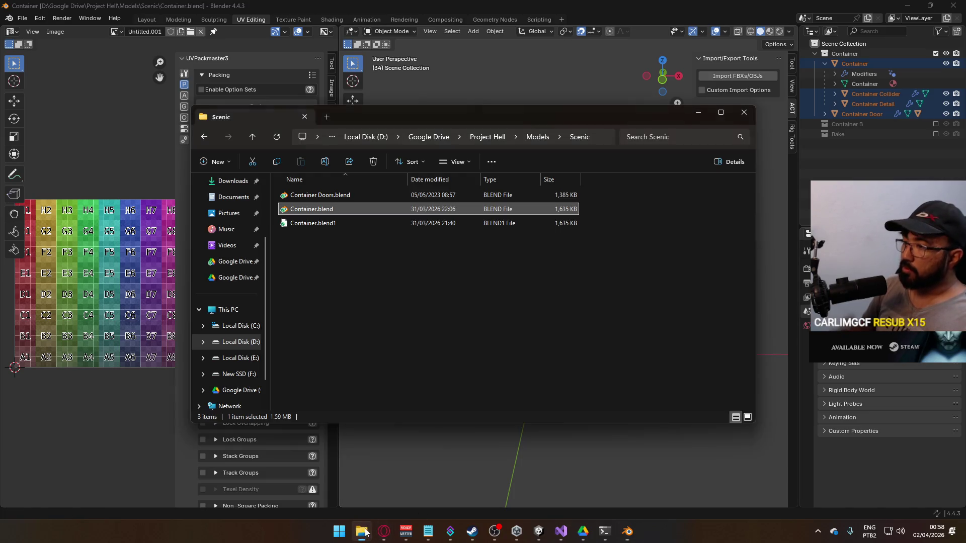
left_click(351, 195)
key("Delete")
left_click(357, 209)
key("Delete")
left_click(705, 117)
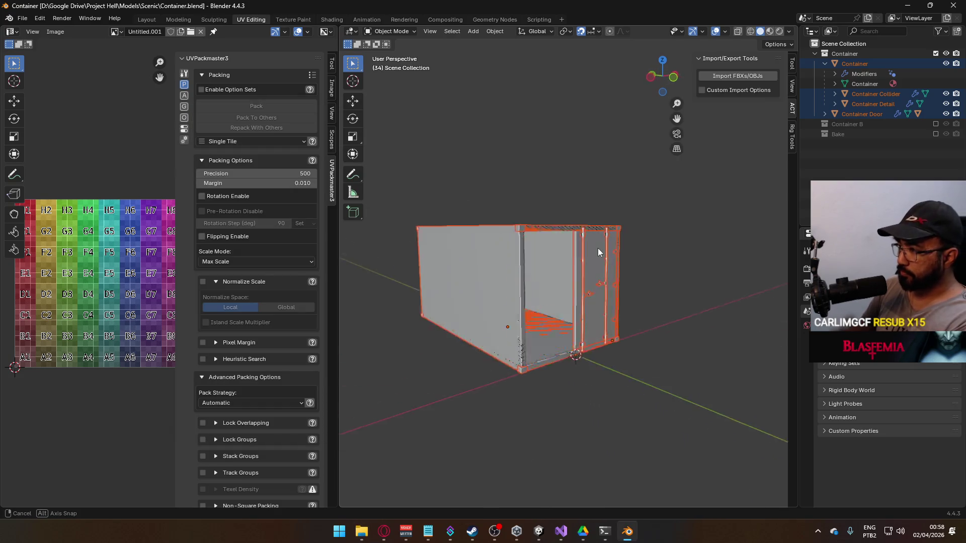
Hide the Container Collider, then select the Container and orbit around it.
left_click(945, 94)
key("KP_1")
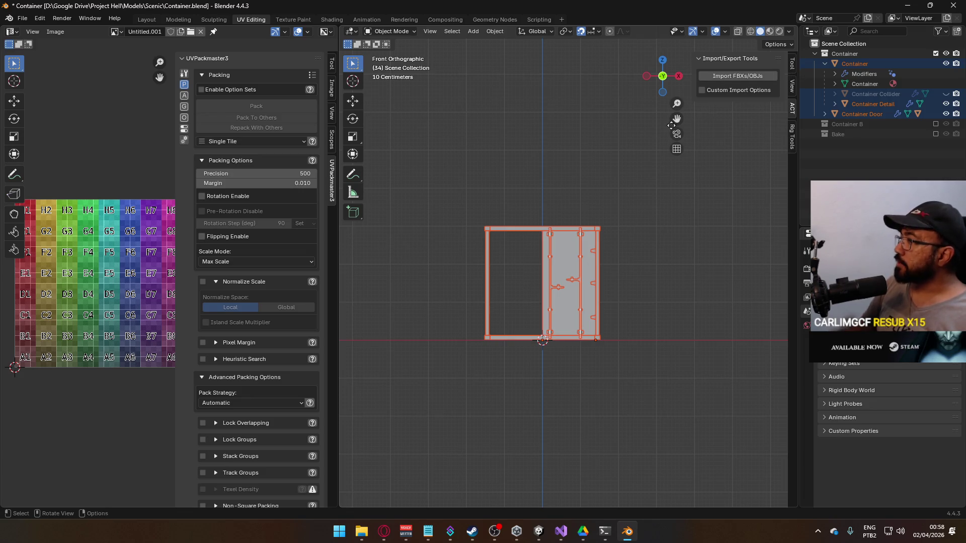
left_click(517, 233)
left_click_drag(604, 146, 484, 179)
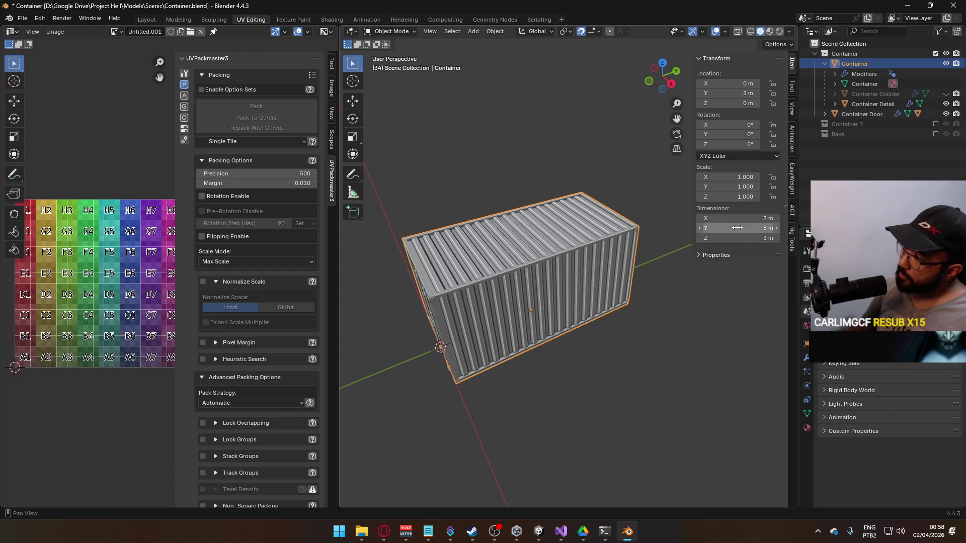
mouse_move(596, 285)
left_mouse_down()
mouse_move(566, 300)
mouse_move(587, 306)
mouse_move(543, 355)
mouse_move(516, 290)
mouse_move(577, 261)
mouse_move(620, 289)
mouse_move(641, 283)
mouse_move(578, 355)
mouse_move(472, 345)
mouse_move(456, 252)
left_mouse_up()
key("alt+Tab")
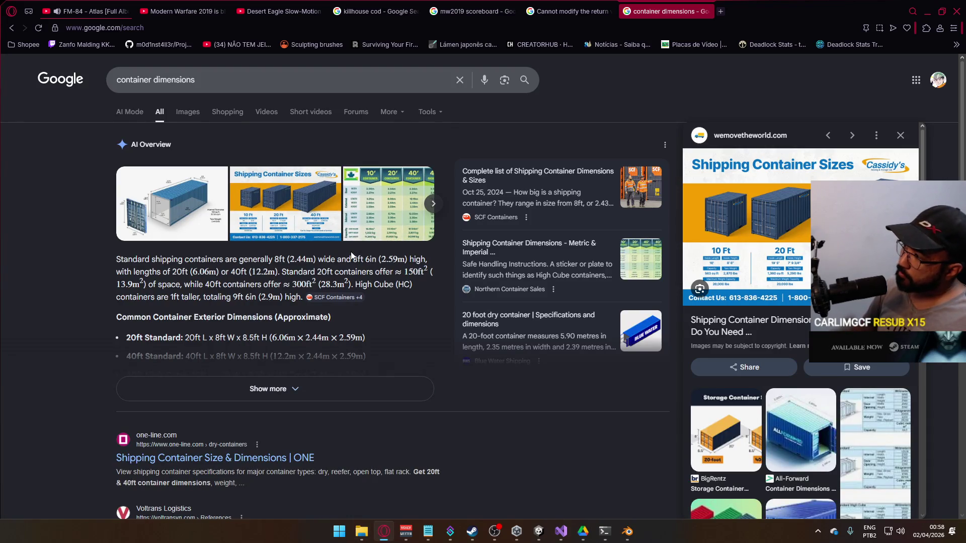
Open the SCF Containers 'Complete list of Shipping Container Dimensions & Sizes' result.
mouse_move(357, 305)
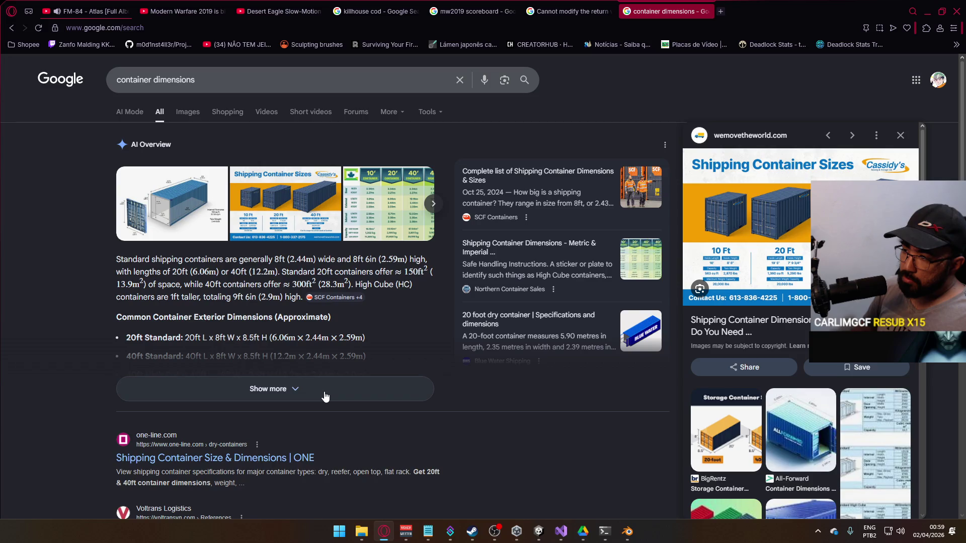
scroll(370, 333, "down", 5)
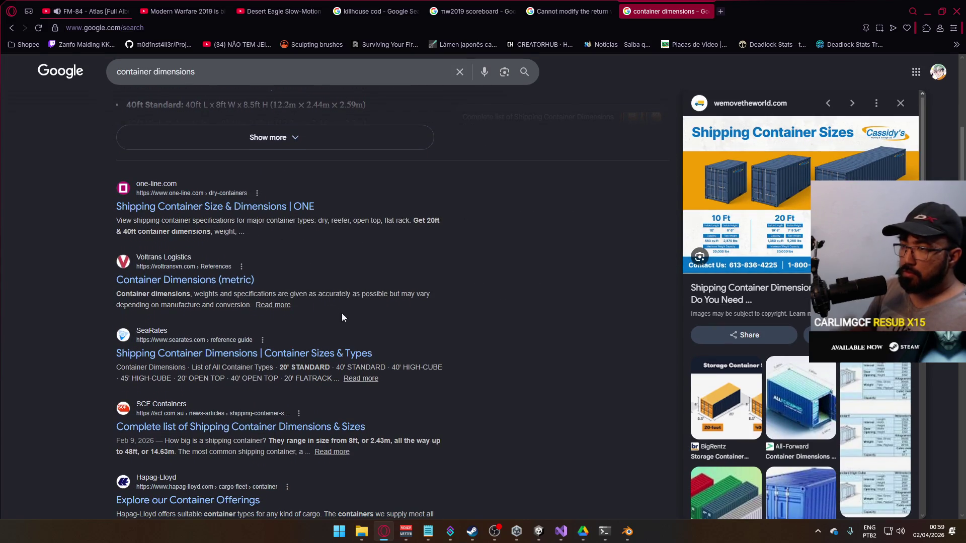
scroll(275, 261, "down", 1)
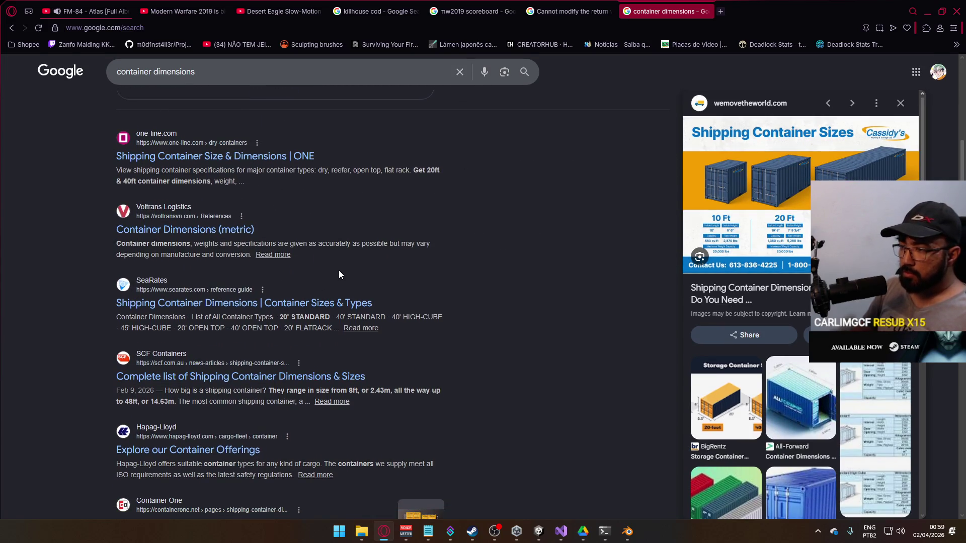
scroll(339, 271, "down", 2)
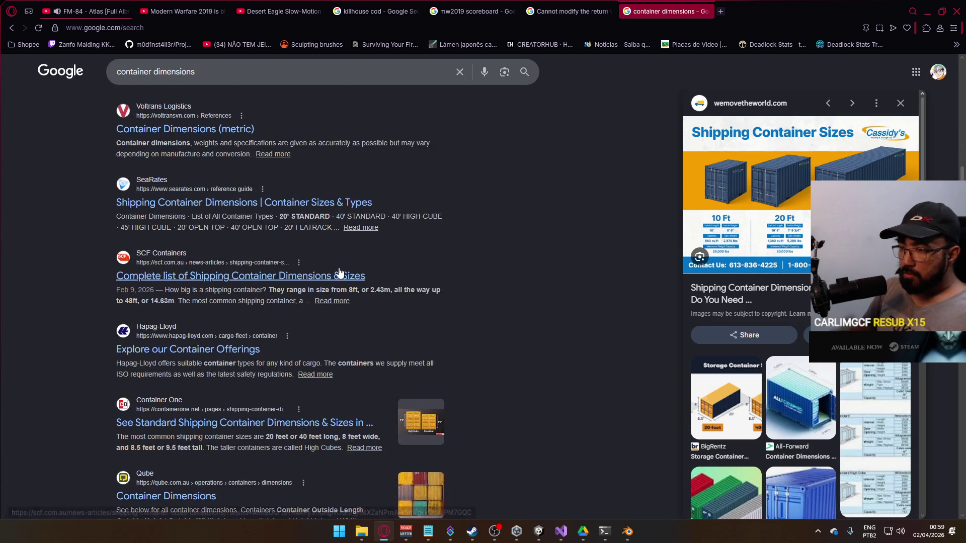
left_click(308, 278)
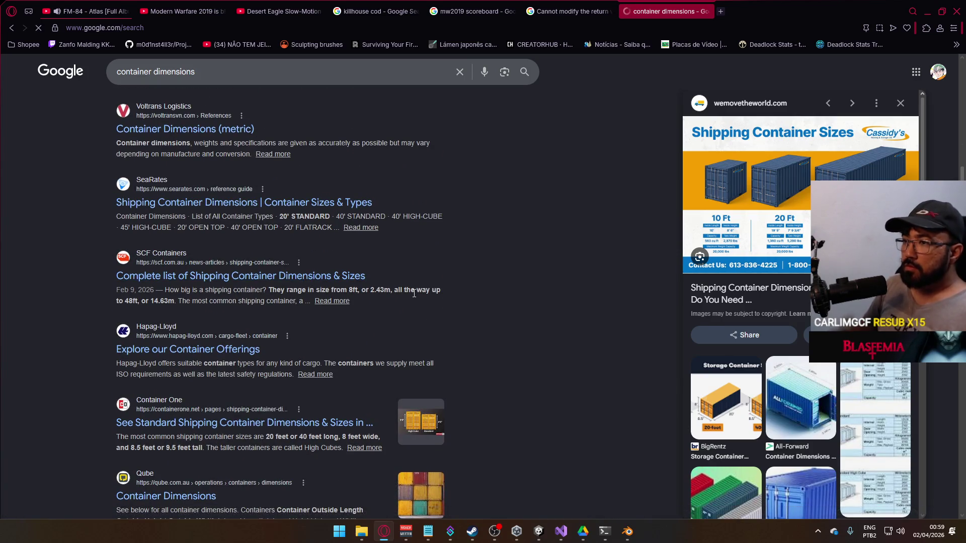
scroll(371, 290, "down", 10)
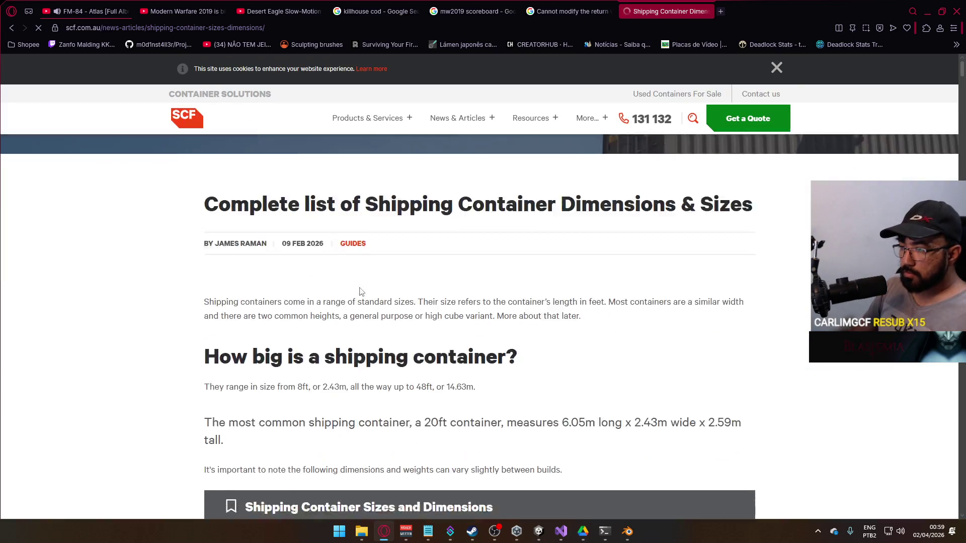
Mark the 40ft container's external height 2,591 mm and width 2,438 mm in SCF's table.
scroll(373, 293, "down", 4)
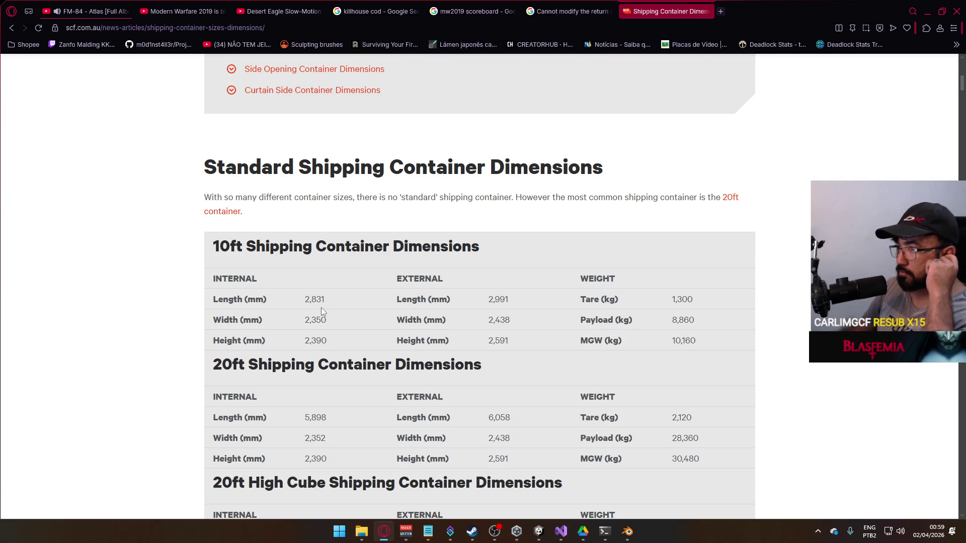
scroll(322, 311, "down", 3)
scroll(322, 311, "down", 2)
scroll(322, 309, "down", 2)
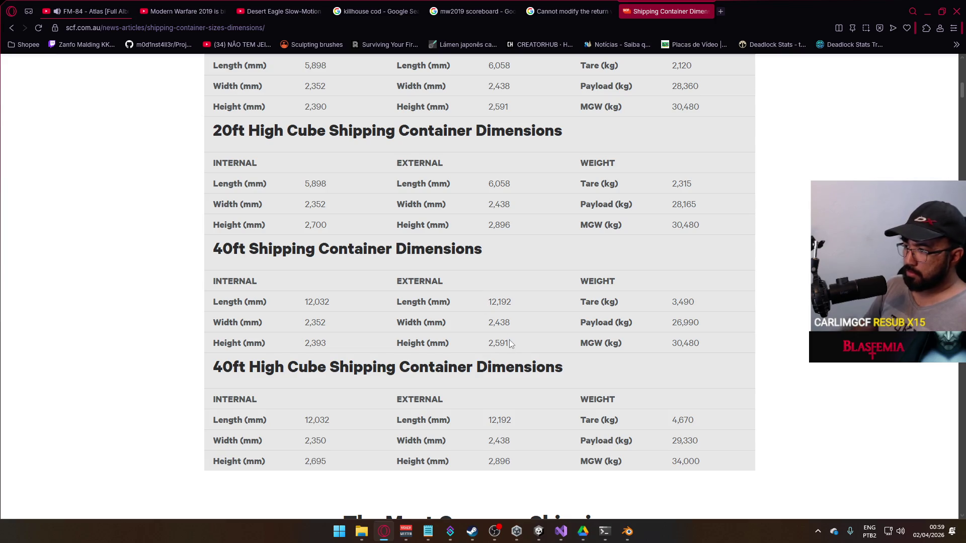
left_click_drag(513, 341, 465, 342)
left_click(612, 291)
left_click_drag(514, 325, 487, 324)
left_click(569, 245)
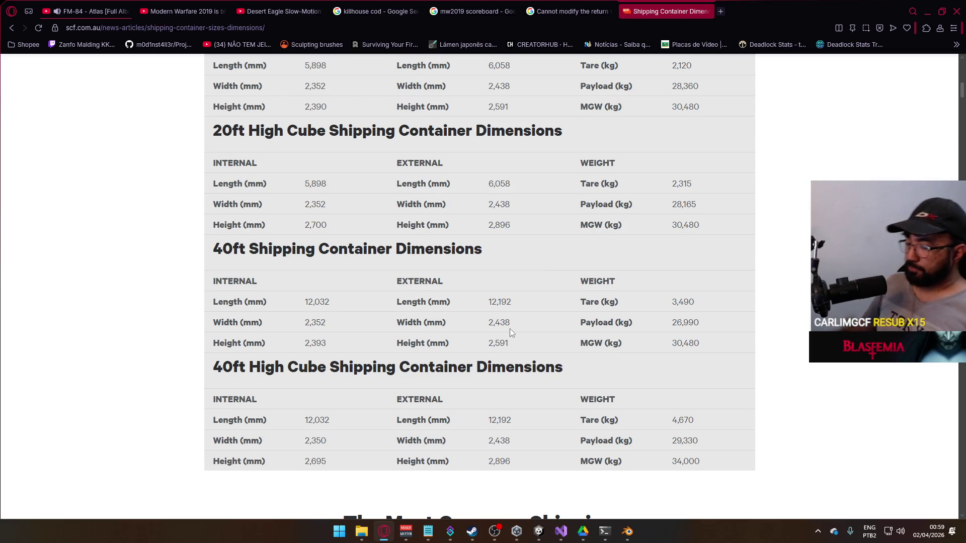
scroll(523, 352, "up", 1)
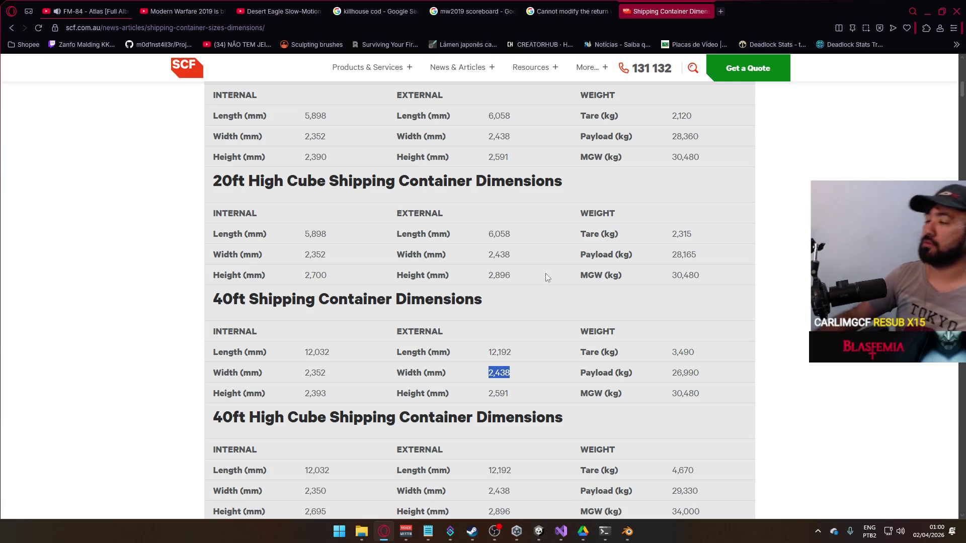
left_click(626, 526)
Move the container's right wall 0.1 m inward along X in Edit Mode.
mouse_move(418, 300)
left_mouse_down()
mouse_move(552, 261)
mouse_move(524, 298)
left_mouse_up()
key("KP_1")
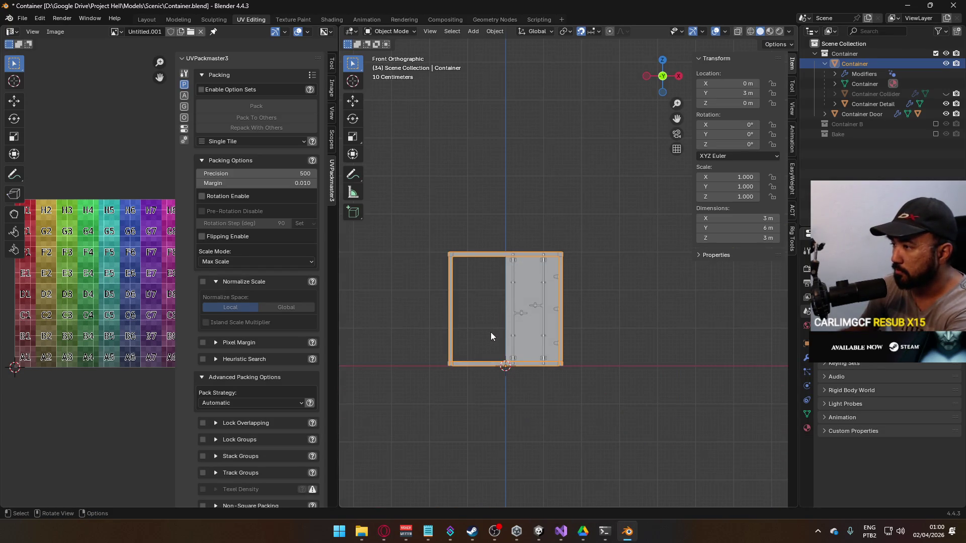
scroll(488, 347, "up", 3)
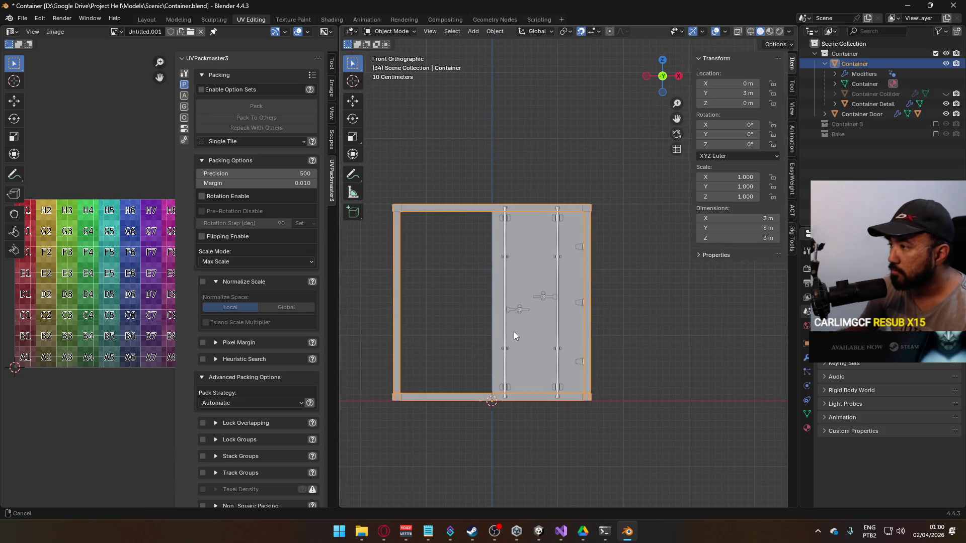
left_click_drag(514, 330, 535, 340)
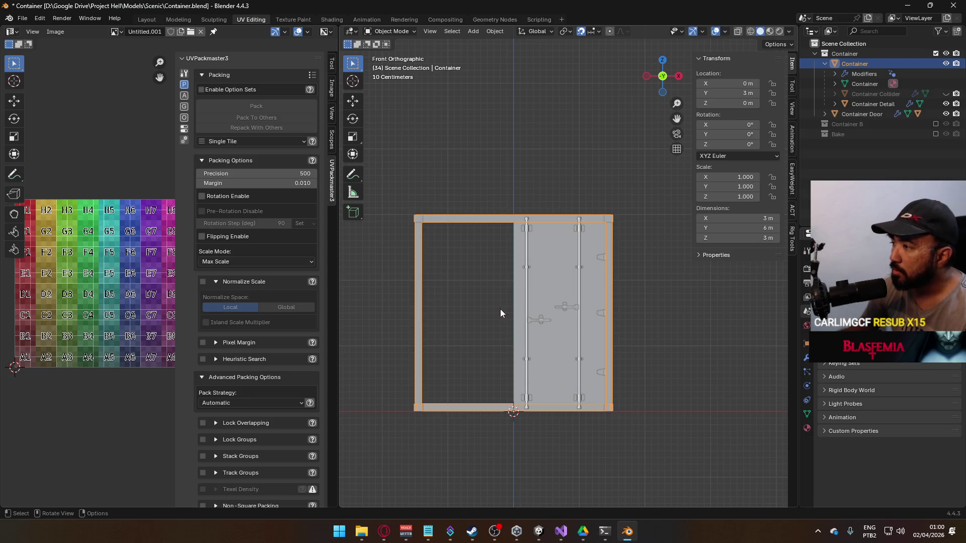
key("Tab")
left_click(597, 180)
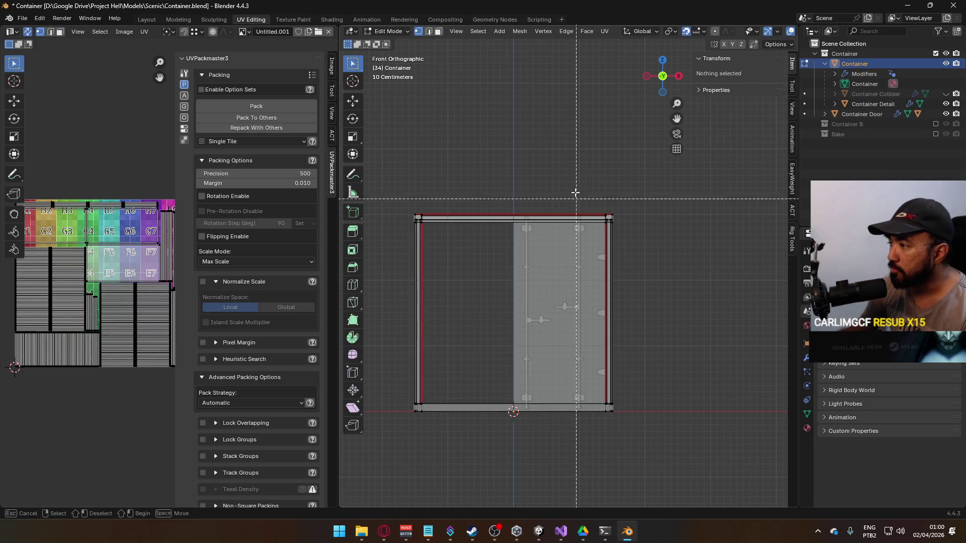
left_click_drag(577, 201, 722, 362)
key("g")
left_click(717, 354)
key("Tab")
mouse_move(654, 302)
left_mouse_down()
mouse_move(585, 250)
mouse_move(772, 200)
left_mouse_up()
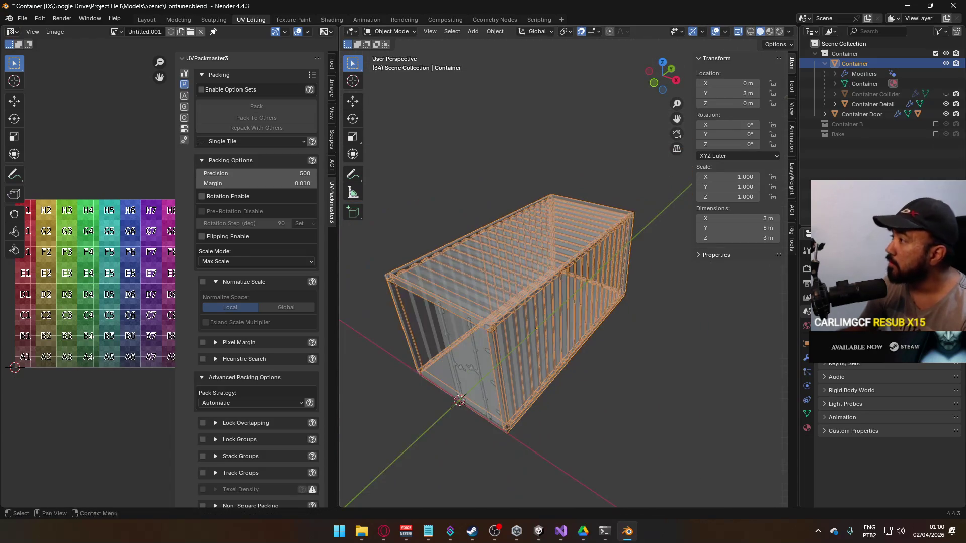
Unhide the Container Collider, make it active, and edit its mesh from the front.
left_click(877, 107)
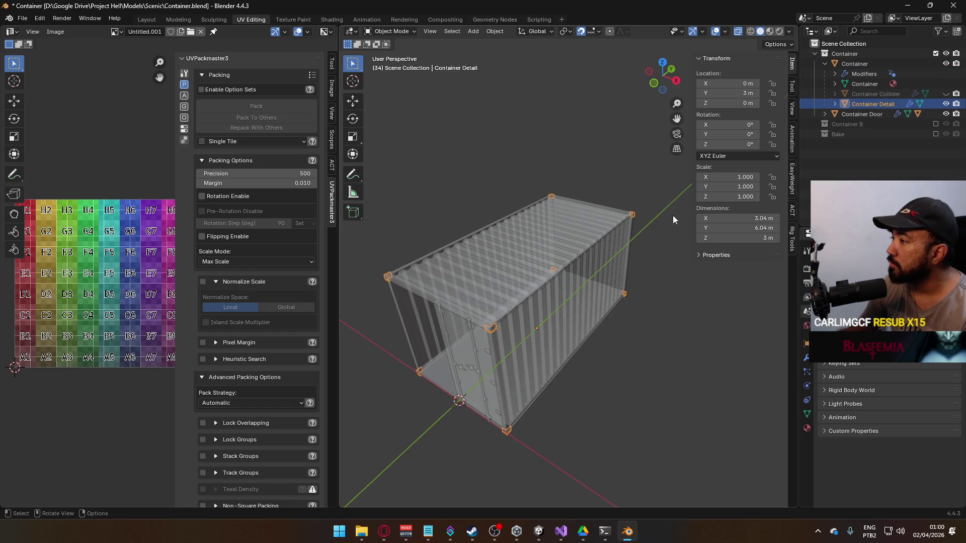
left_click(886, 61, "ctrl")
left_click(876, 96, "ctrl")
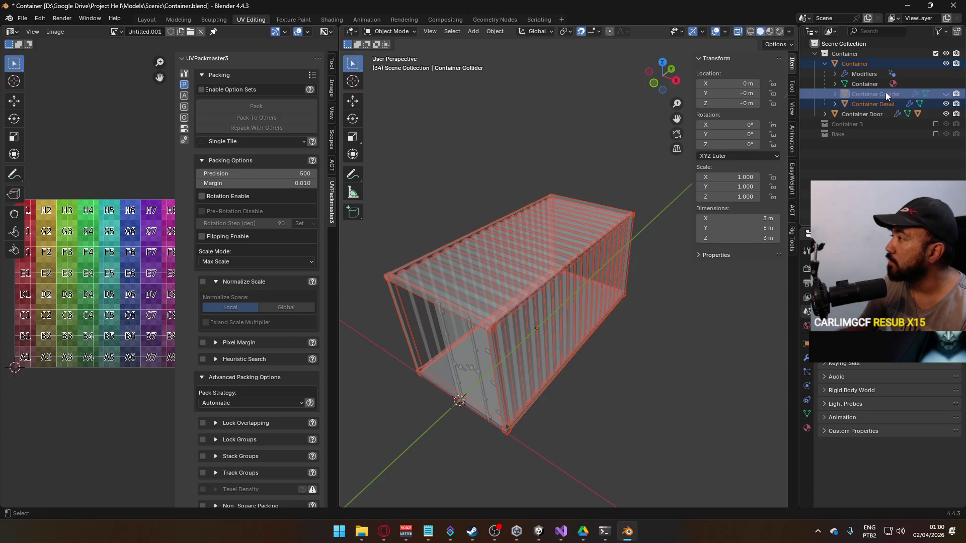
left_click(946, 94)
scroll(596, 227, "down", 2)
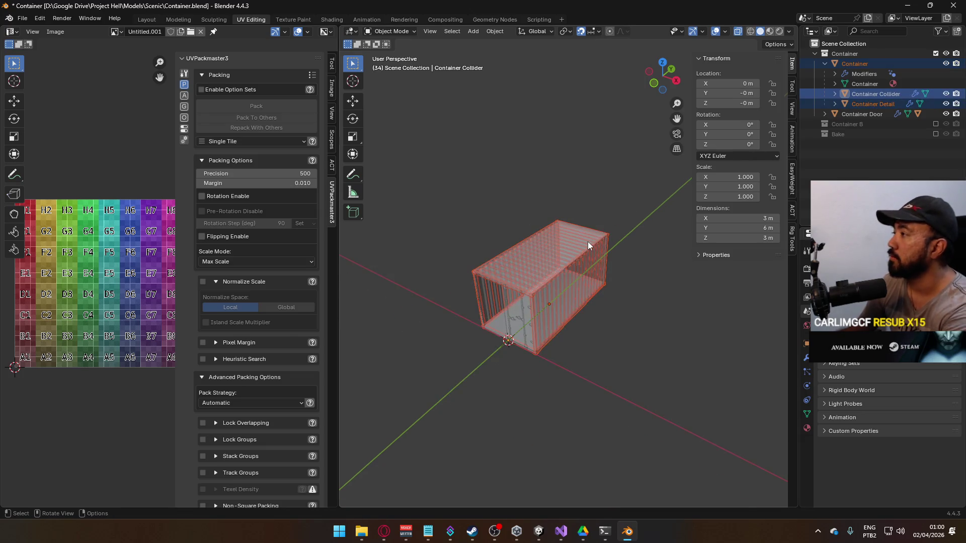
key("KP_1")
key("Tab")
key("a")
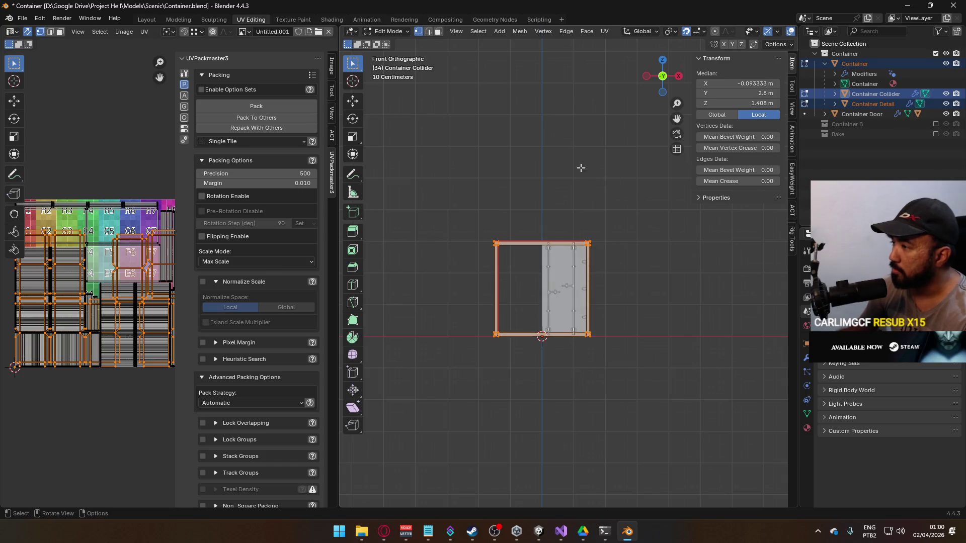
key("alt+a")
mouse_move(536, 171)
left_mouse_down()
mouse_move(620, 282)
mouse_move(624, 352)
left_mouse_up()
scroll(638, 357, "up", 3)
scroll(638, 357, "up", 2)
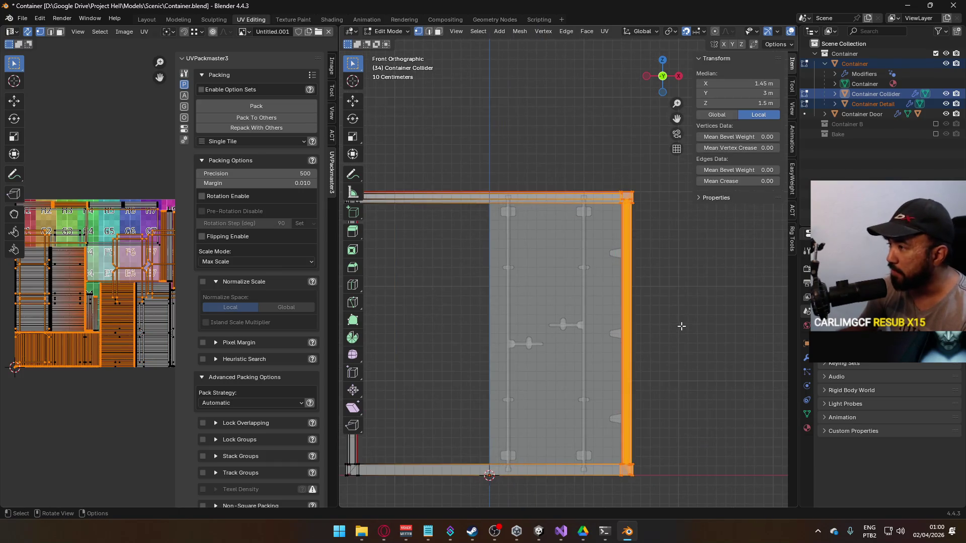
key("g")
left_click(674, 325)
scroll(444, 215, "down", 3)
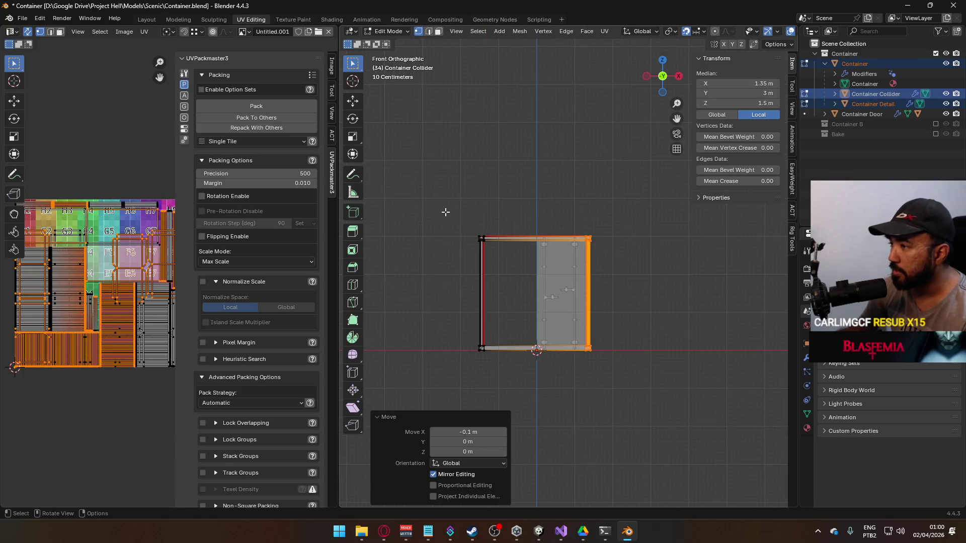
key("a")
scroll(472, 333, "up", 2)
key("alt+a")
mouse_move(382, 172)
left_mouse_down()
mouse_move(417, 248)
mouse_move(458, 457)
left_mouse_up()
key("g")
key("Return")
key("alt+a")
left_click_drag(640, 389, 620, 306)
scroll(624, 322, "up", 3)
key("KP_1")
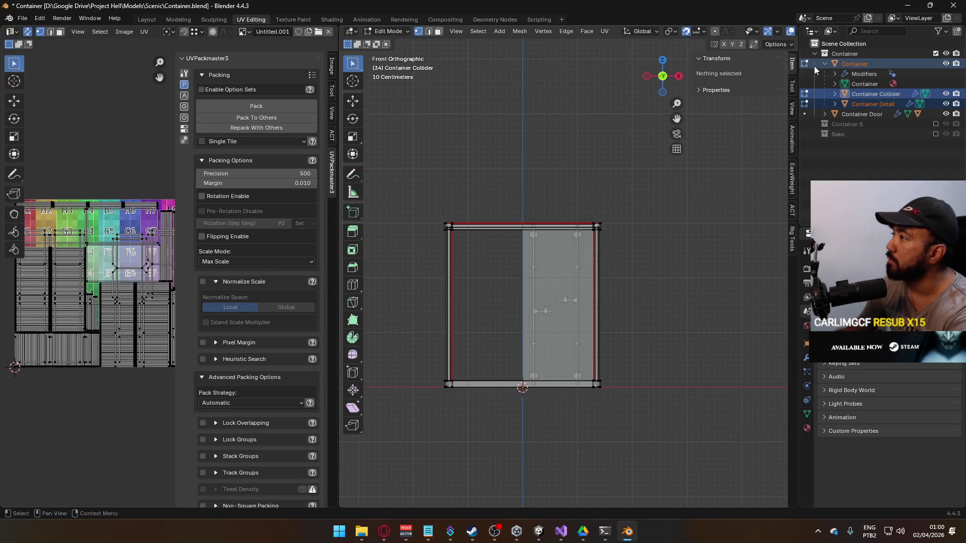
left_click_drag(419, 179, 629, 241)
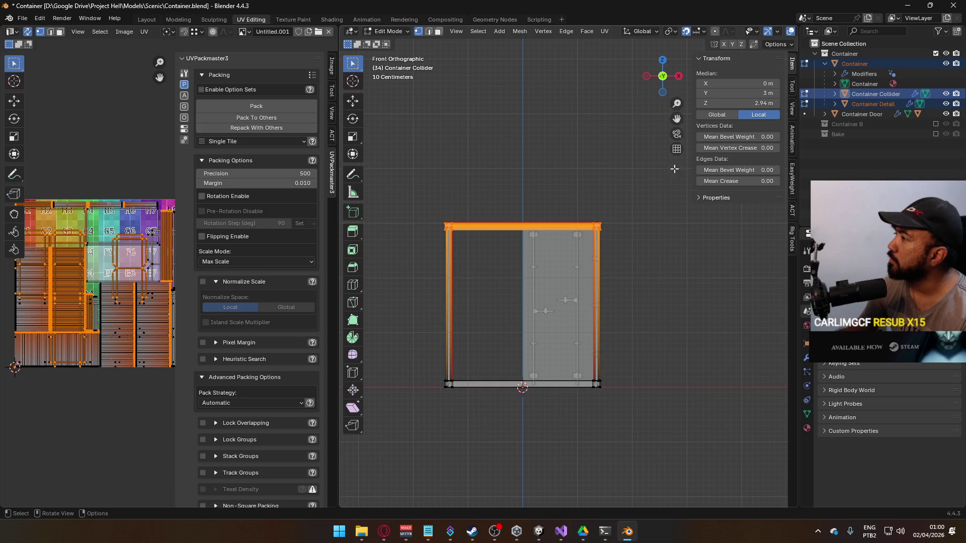
key("Tab")
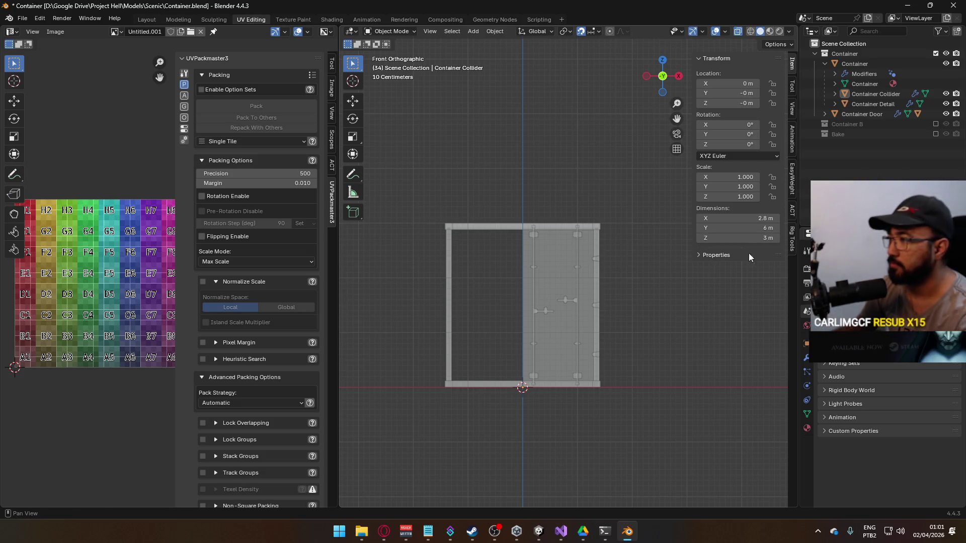
mouse_move(605, 299)
left_mouse_down()
mouse_move(543, 321)
mouse_move(580, 321)
left_mouse_up()
key("KP_1")
scroll(563, 311, "up", 5)
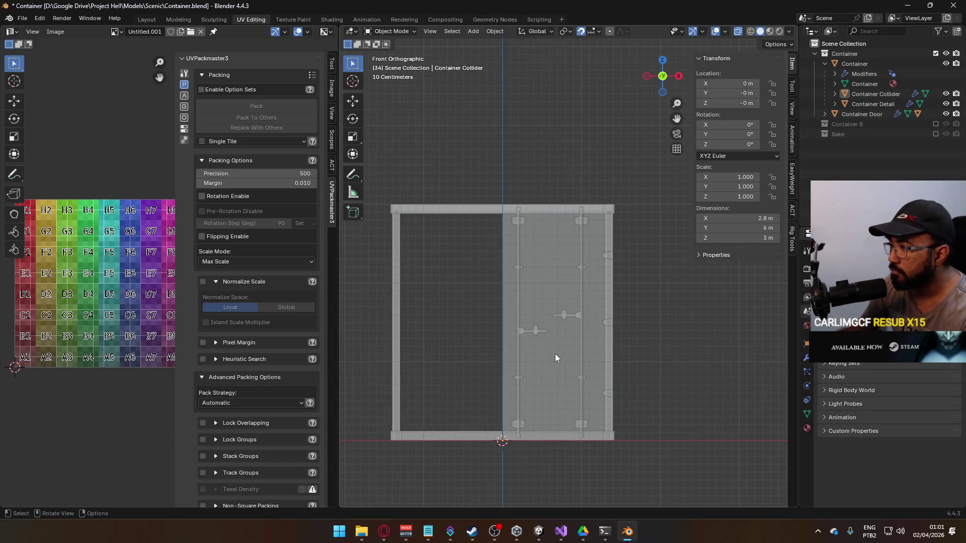
mouse_move(515, 391)
left_mouse_down()
mouse_move(535, 344)
mouse_move(478, 363)
mouse_move(517, 336)
mouse_move(510, 355)
left_mouse_up()
key("KP_1")
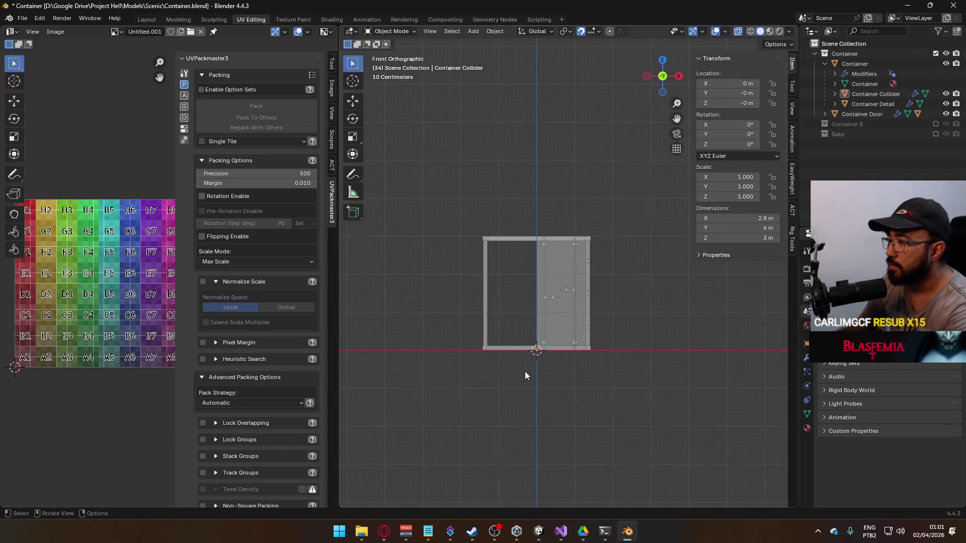
left_click(500, 240)
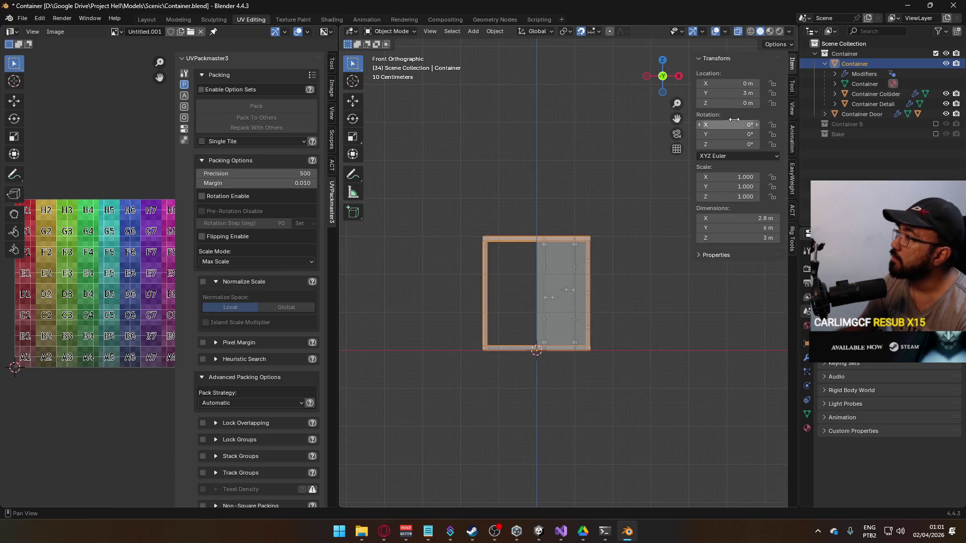
Select the container's top edge for a move, then cancel and return to Object Mode.
key("ctrl+z")
key("ctrl+z")
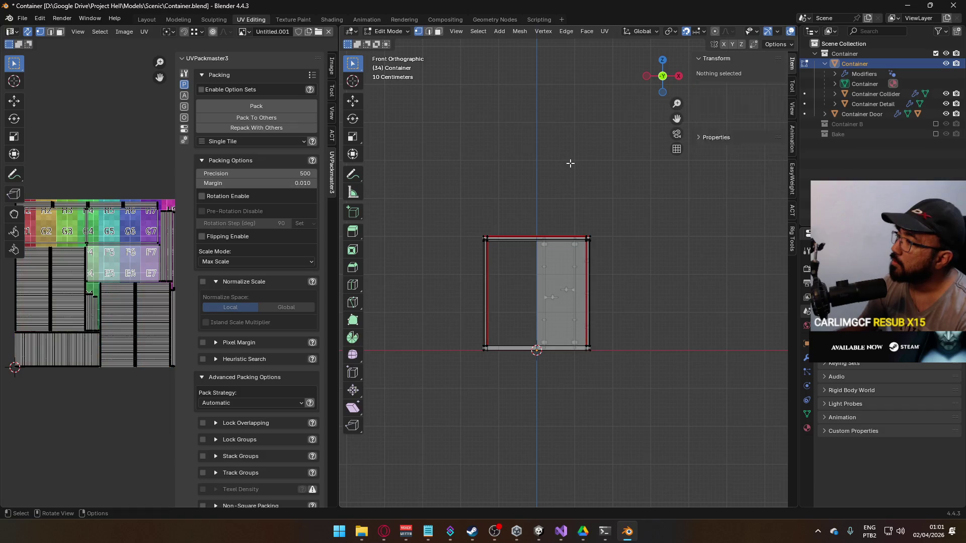
key("ctrl+shift+z")
key("ctrl+shift+z")
scroll(567, 265, "up", 3)
key("Tab")
left_click_drag(406, 194, 662, 231)
scroll(569, 261, "up", 2)
scroll(531, 245, "left", 3)
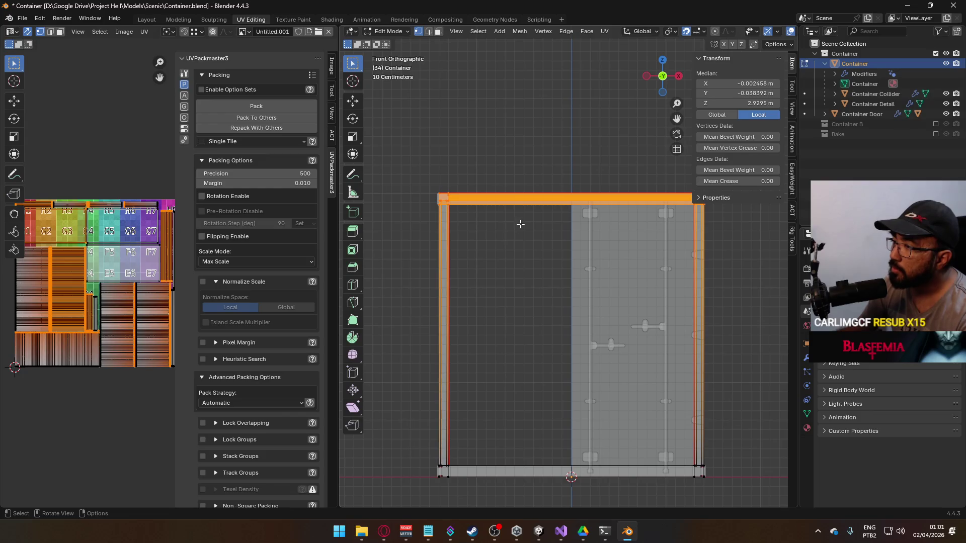
key("g")
key("Escape")
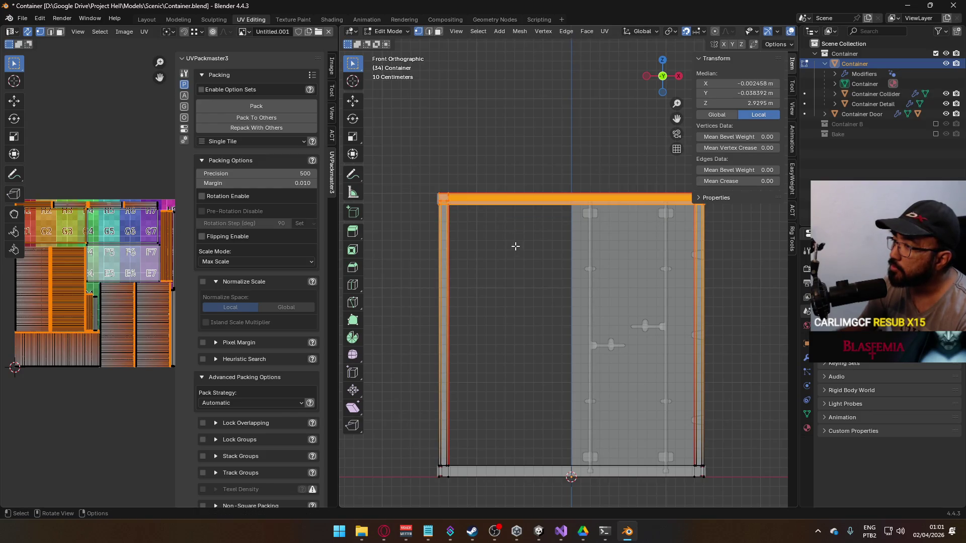
key("Tab")
scroll(521, 231, "down", 3)
scroll(565, 242, "down", 5)
Add the container's child objects and box-select their tops in a front view.
key("shift+bracketright")
key("KP_1")
key("Tab")
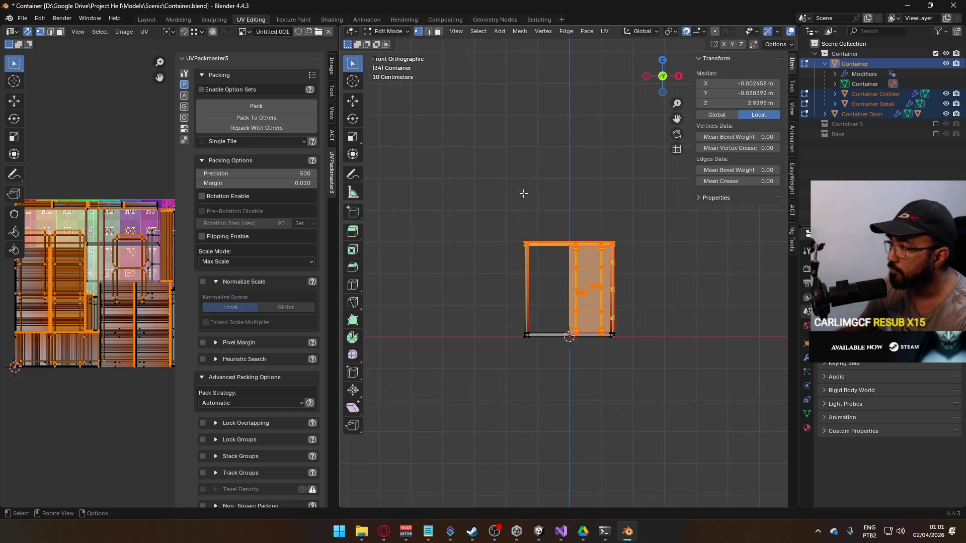
left_click(498, 188)
mouse_move(472, 190)
left_mouse_down()
mouse_move(662, 241)
mouse_move(625, 221)
mouse_move(635, 234)
left_mouse_up()
scroll(619, 265, "up", 2)
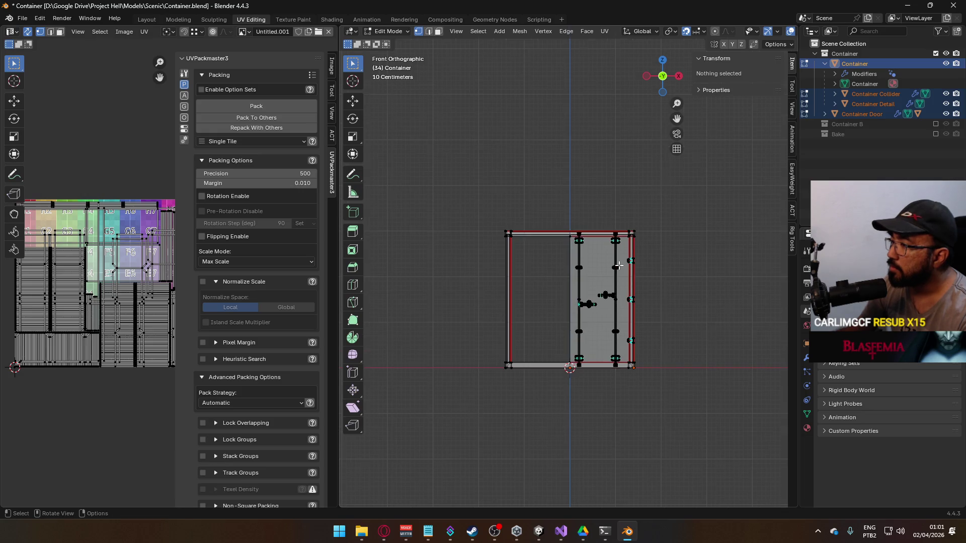
key("Tab")
scroll(618, 260, "up", 2)
Hide Container Door Metals and lower the top edges of all four container objects 0.4 m.
left_click(638, 257)
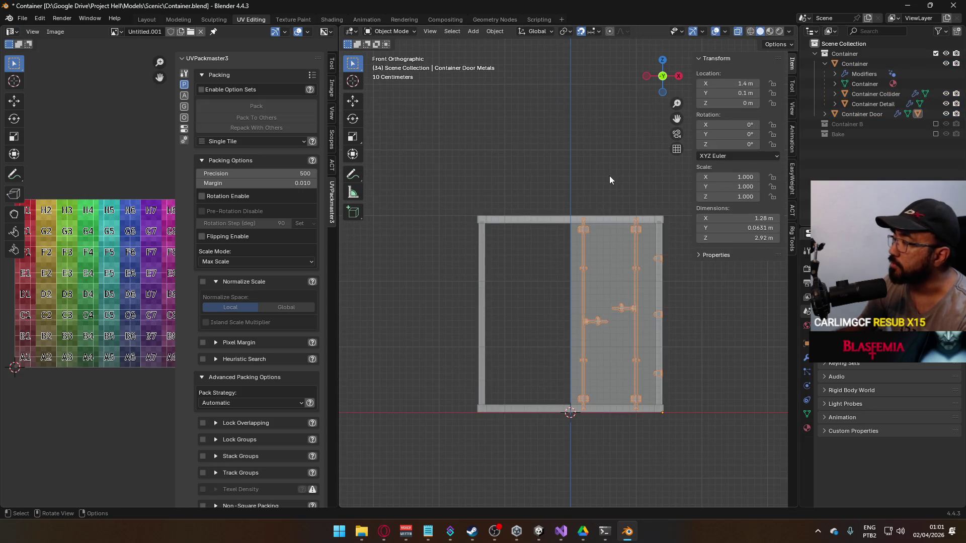
key("h")
left_click_drag(468, 183, 643, 254)
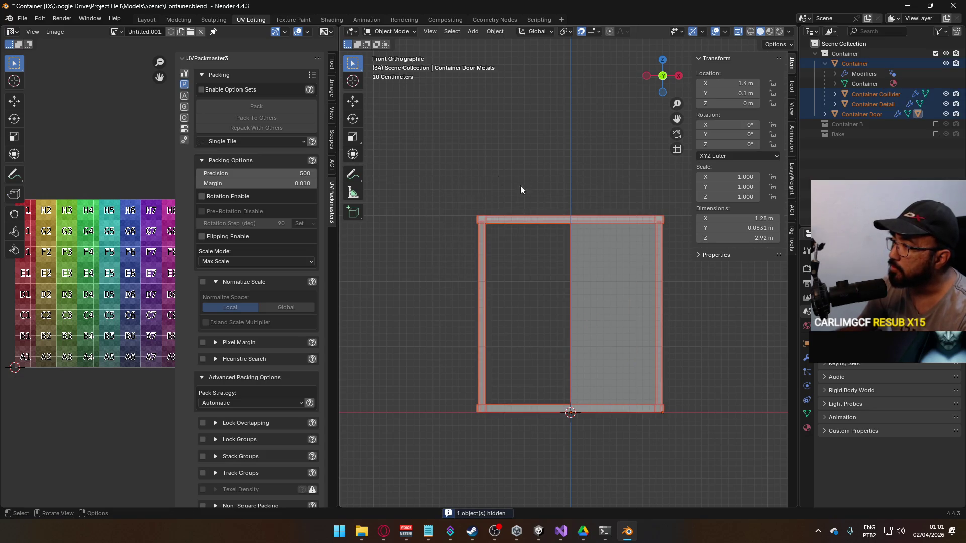
left_click(644, 222, "shift")
key("Tab")
left_click_drag(421, 185, 713, 243)
scroll(557, 264, "down", 3)
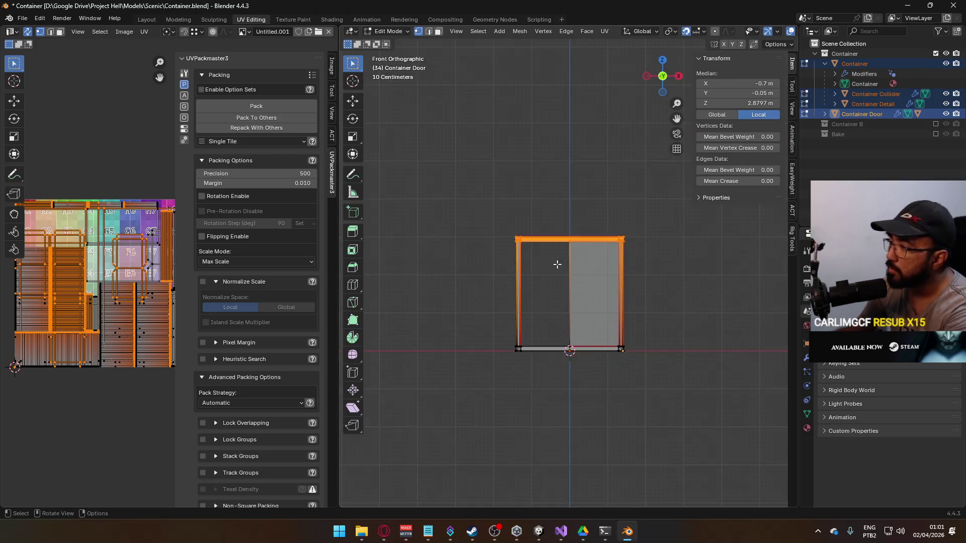
scroll(557, 263, "up", 5)
key("g")
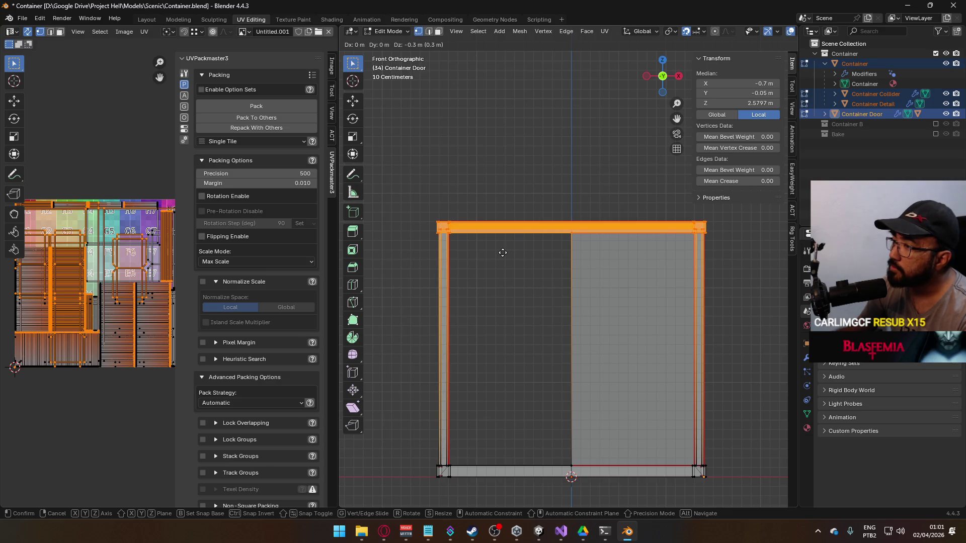
left_click(500, 260)
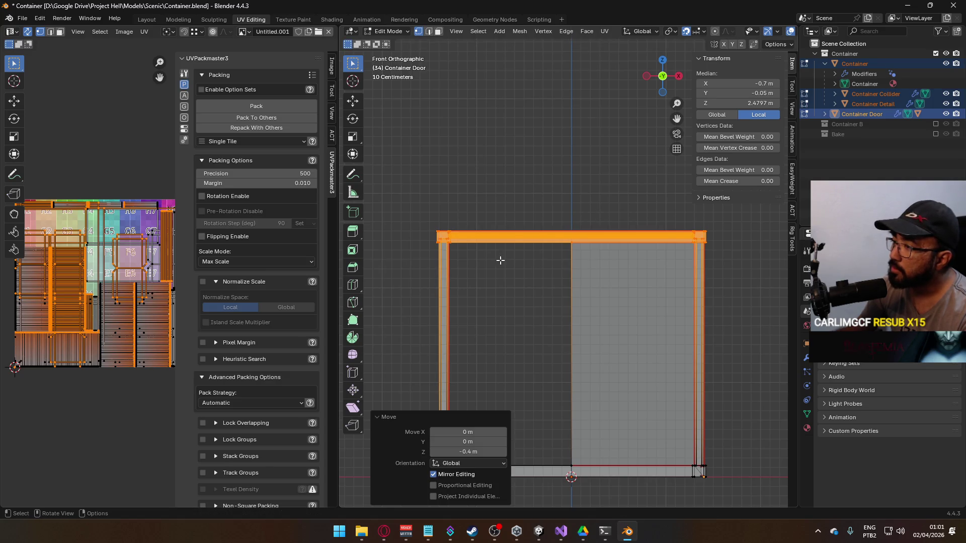
scroll(500, 259, "down", 2)
mouse_move(500, 259)
left_mouse_down()
mouse_move(669, 253)
mouse_move(695, 270)
mouse_move(488, 244)
mouse_move(516, 259)
left_mouse_up()
Preview the lowered container interior in Unity.
left_click(538, 531)
mouse_move(629, 201)
left_mouse_down()
mouse_move(749, 165)
mouse_move(284, 233)
mouse_move(654, 241)
mouse_move(753, 217)
mouse_move(529, 165)
mouse_move(315, 168)
mouse_move(266, 180)
mouse_move(287, 209)
mouse_move(656, 230)
left_mouse_up()
key("w")
key("s")
key("alt+Tab")
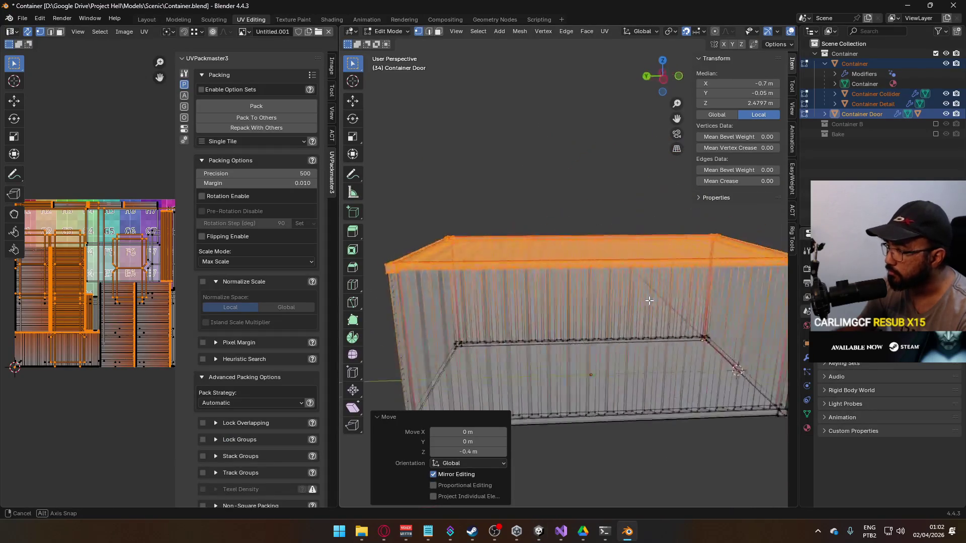
Raise the top edges back up 0.1 m and check the side and front views.
mouse_move(664, 314)
left_mouse_down()
mouse_move(503, 297)
mouse_move(505, 283)
left_mouse_up()
scroll(502, 296, "down", 2)
scroll(541, 283, "up", 5)
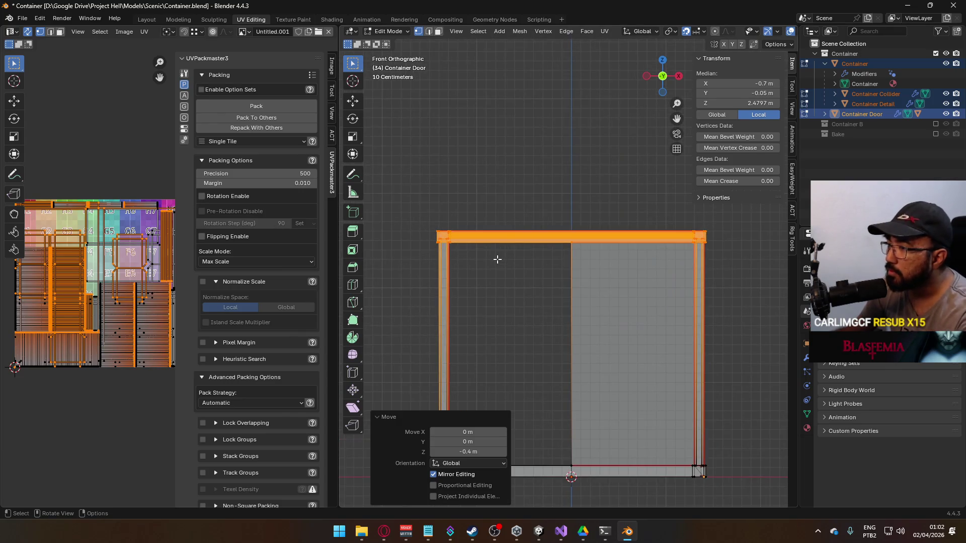
key("g")
left_click(499, 252)
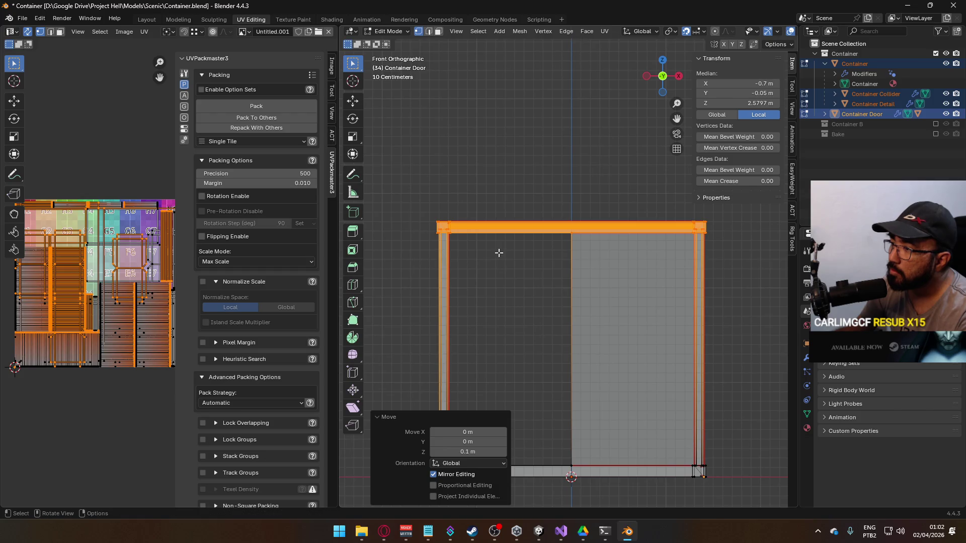
scroll(456, 261, "down", 2)
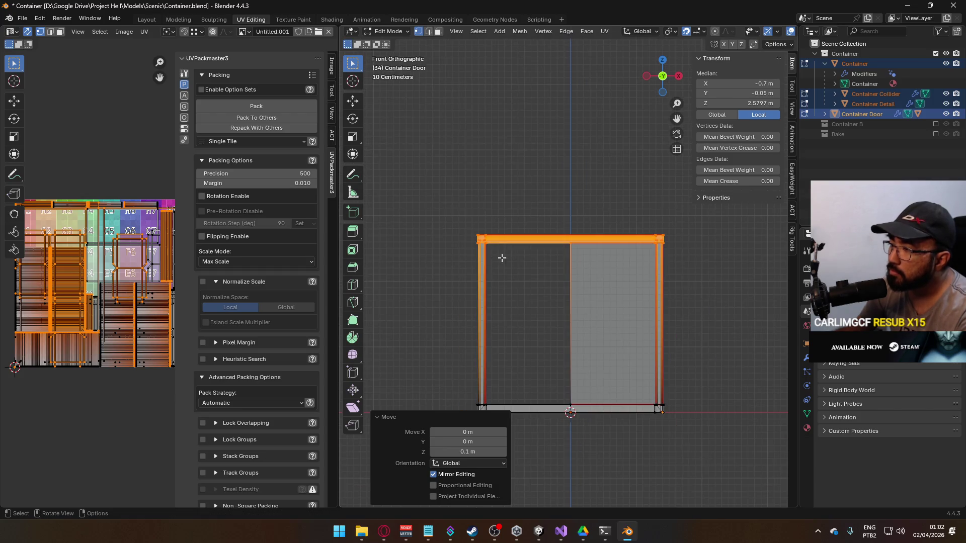
scroll(509, 280, "down", 3)
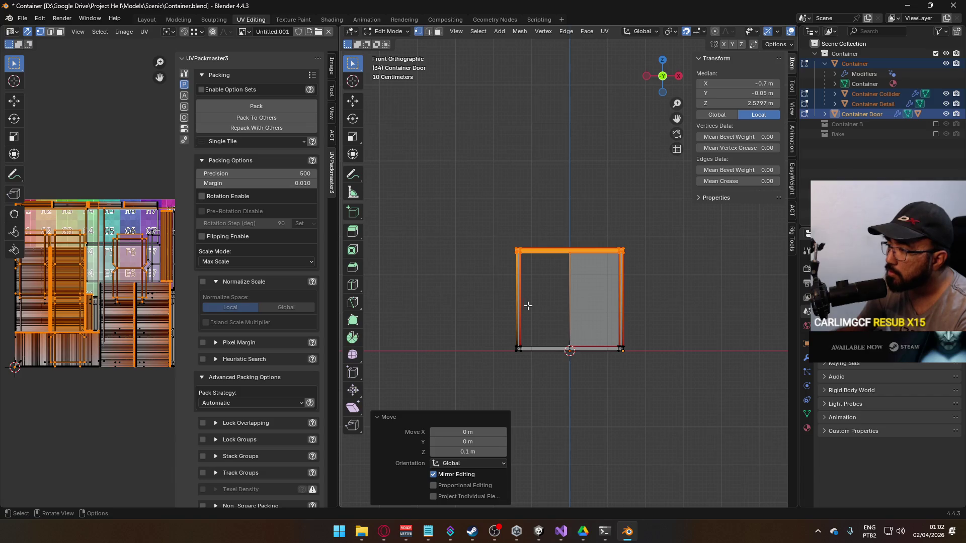
mouse_move(533, 317)
left_mouse_down()
mouse_move(756, 332)
mouse_move(753, 314)
mouse_move(605, 317)
mouse_move(759, 328)
mouse_move(653, 322)
mouse_move(638, 271)
mouse_move(548, 319)
left_mouse_up()
key("KP_3")
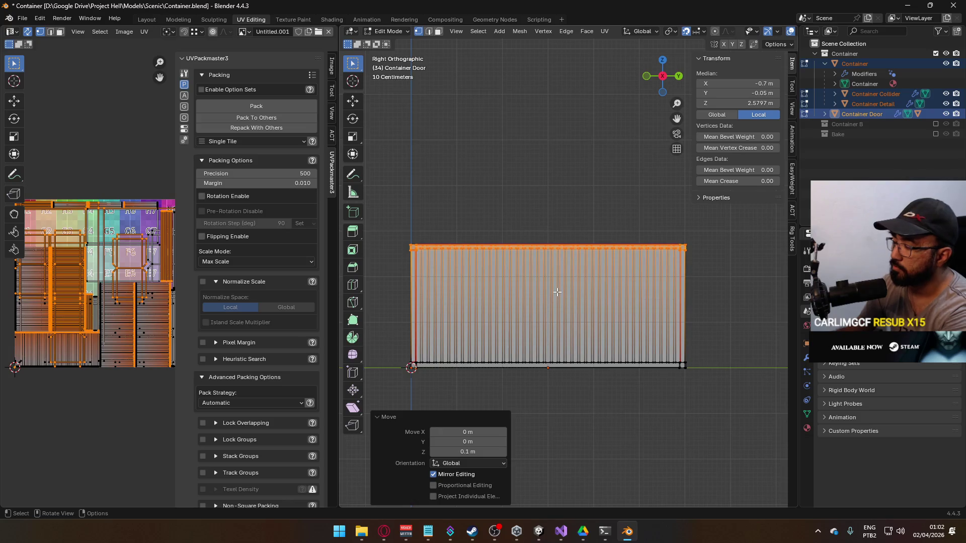
key("KP_1")
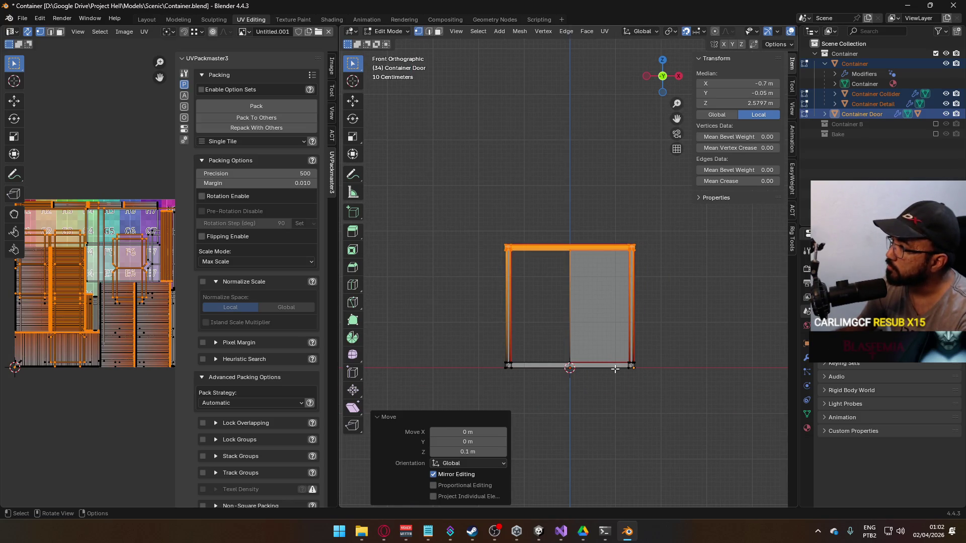
left_click(662, 238)
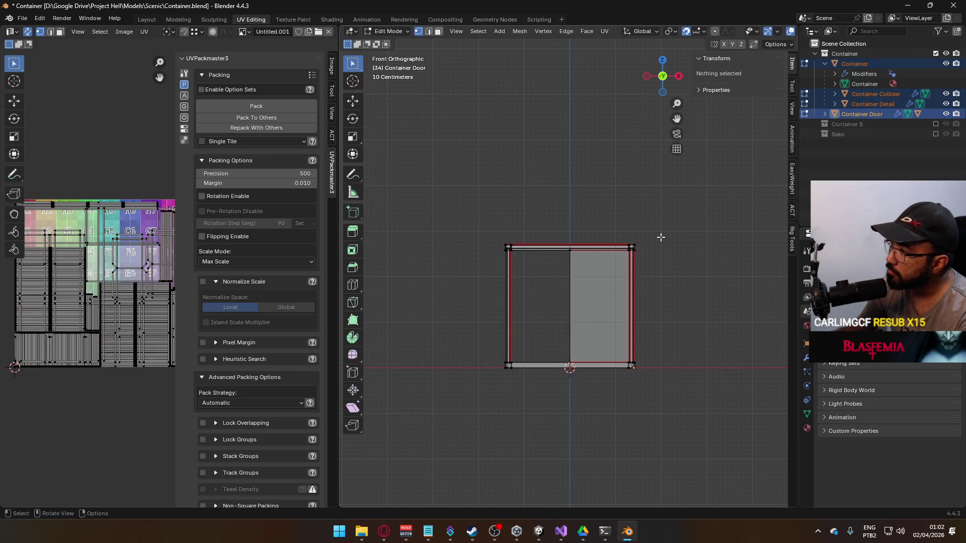
Move the door's right and left edges inward to narrow the panel.
left_click_drag(623, 217, 653, 383)
scroll(729, 345, "up", 1)
key("g")
left_click(681, 334)
left_click_drag(454, 199, 528, 425)
key("g")
left_click(529, 418)
scroll(615, 372, "up", 2)
key("Tab")
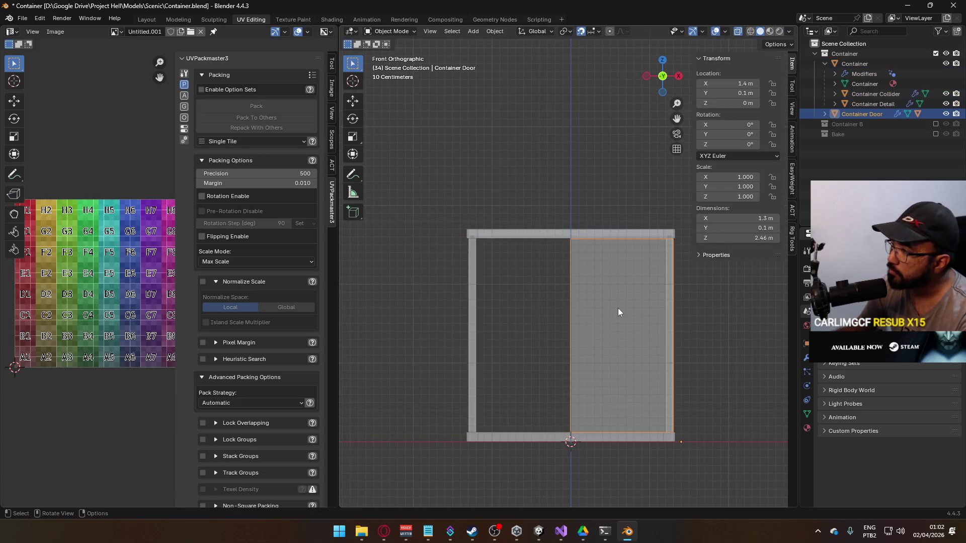
Shift the Container Door 0.1 m left, move its left edge 0.1 m right, and select its Door Metals.
key("g")
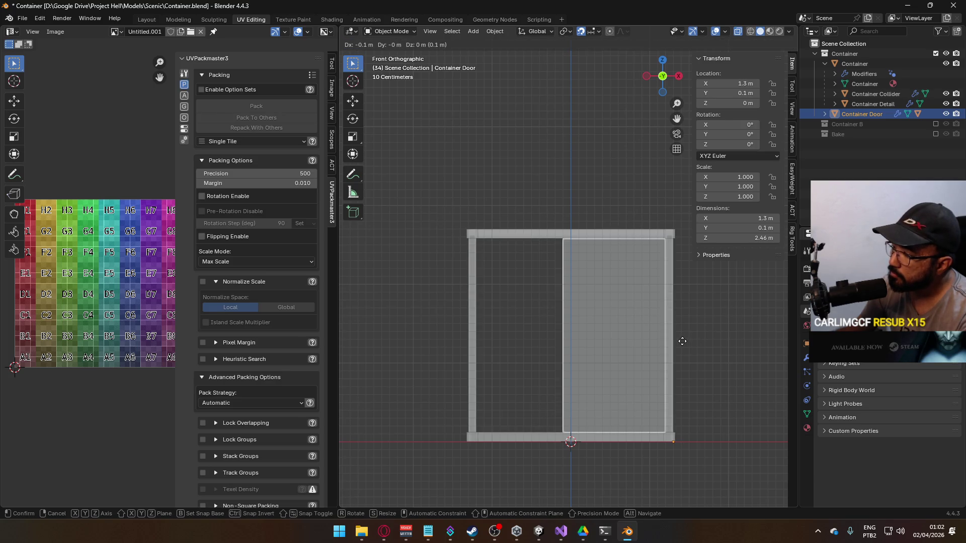
left_click(682, 341)
key("Tab")
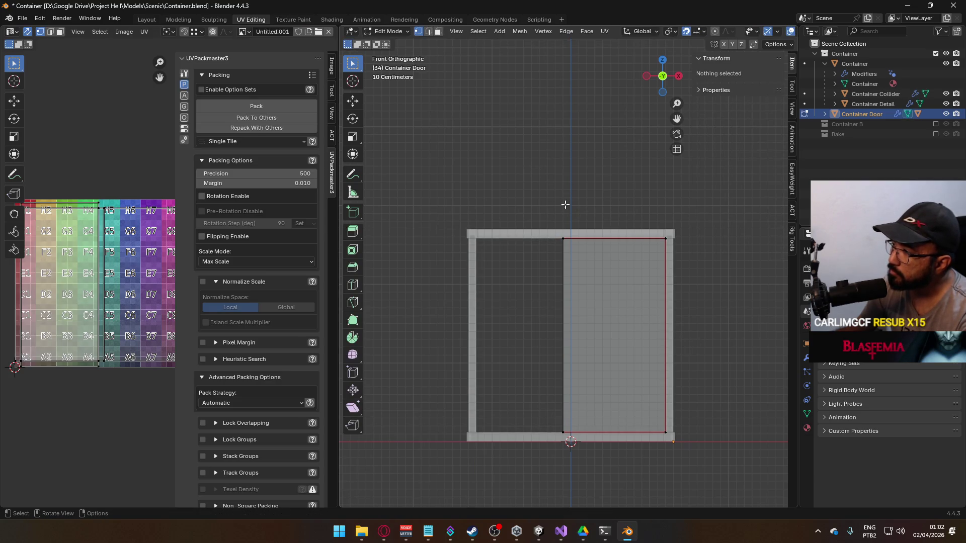
mouse_move(561, 199)
left_mouse_down()
mouse_move(537, 331)
mouse_move(537, 434)
left_mouse_up()
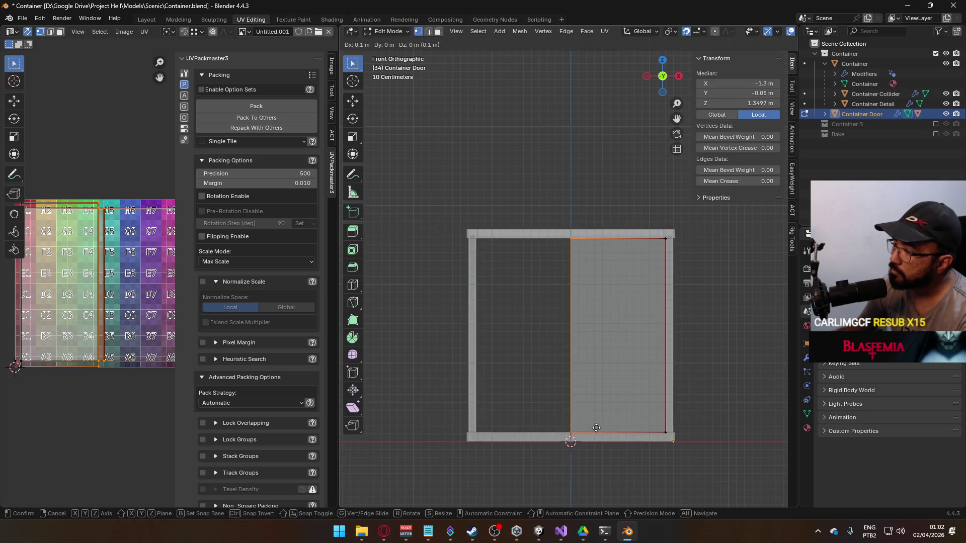
key("g")
left_click(616, 409)
mouse_move(616, 409)
left_mouse_down()
mouse_move(677, 423)
mouse_move(717, 456)
left_mouse_up()
key("Tab")
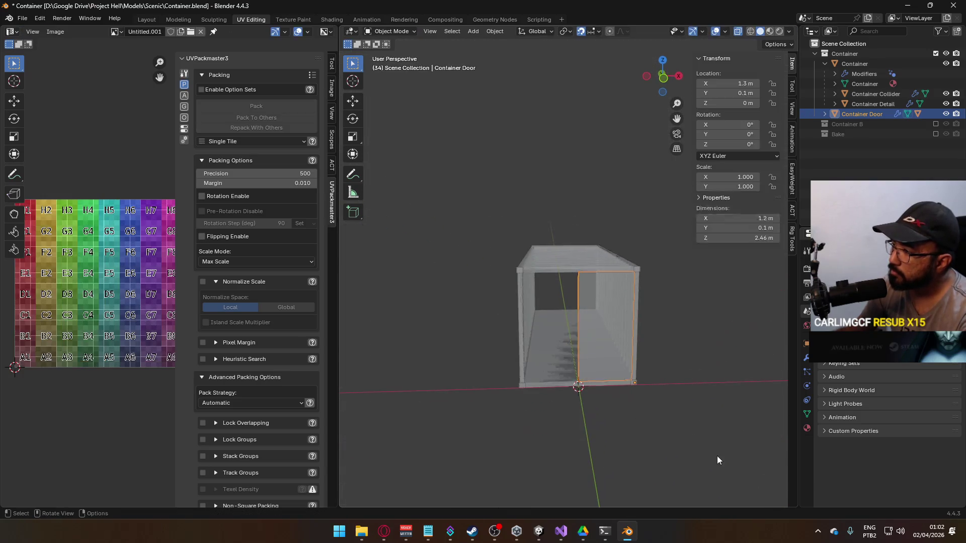
left_click(825, 115)
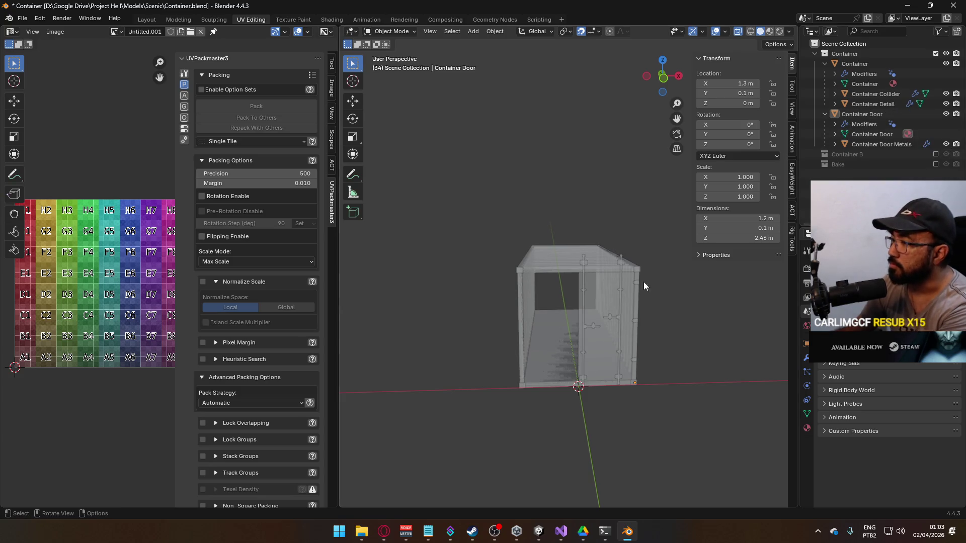
left_click(621, 270)
key("KP_1")
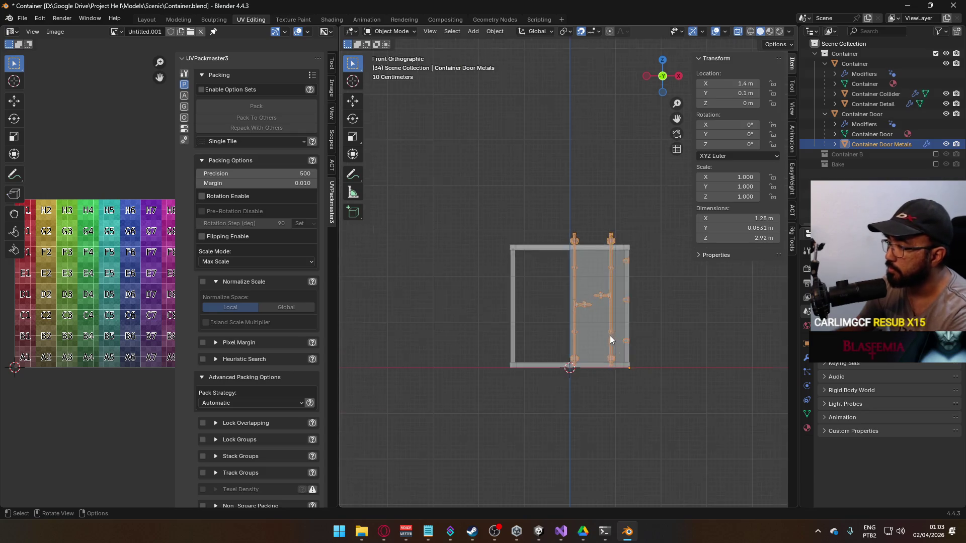
scroll(611, 336, "up", 5)
scroll(518, 270, "down", 2)
key("Tab")
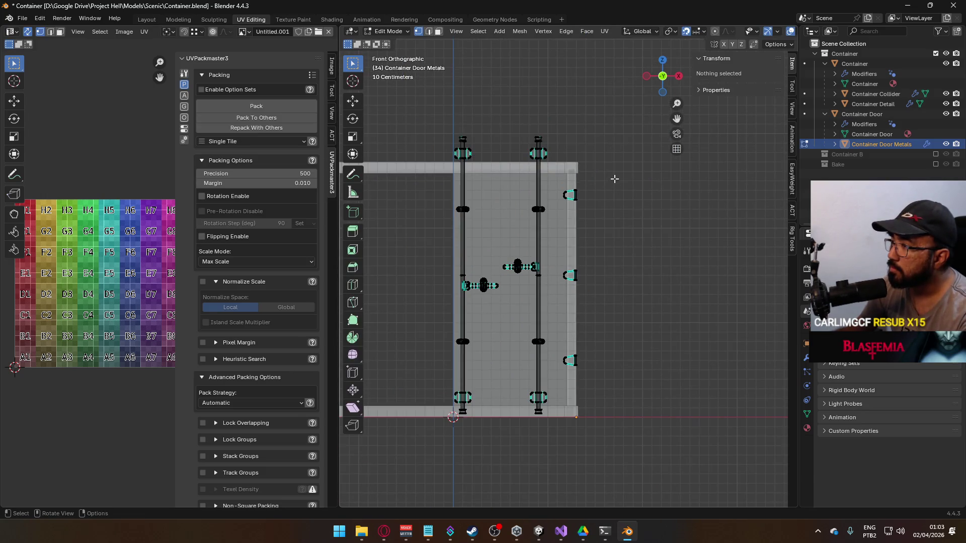
mouse_move(614, 158)
left_mouse_down()
mouse_move(553, 340)
mouse_move(556, 403)
left_mouse_up()
type("gx-0.1")
key("Return")
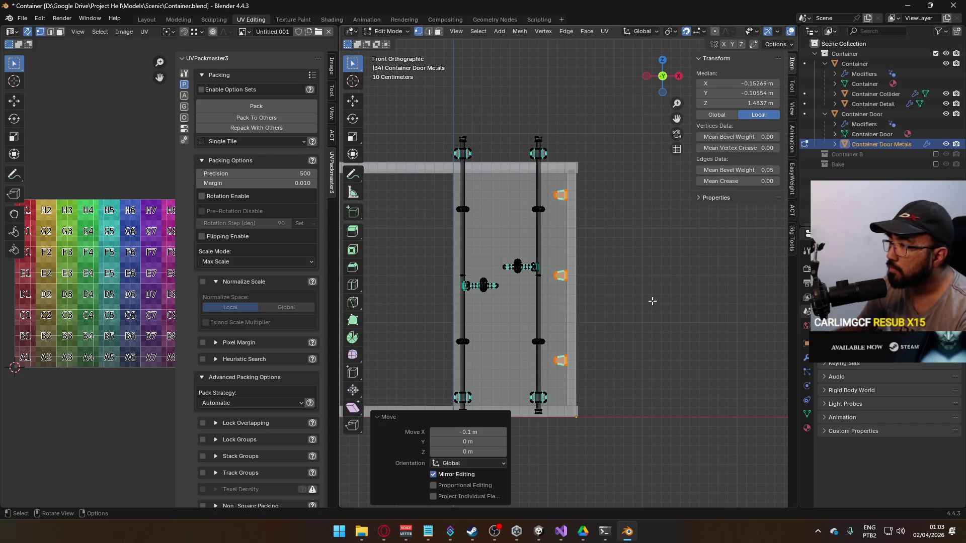
scroll(652, 301, "up", 6)
scroll(596, 323, "down", 4)
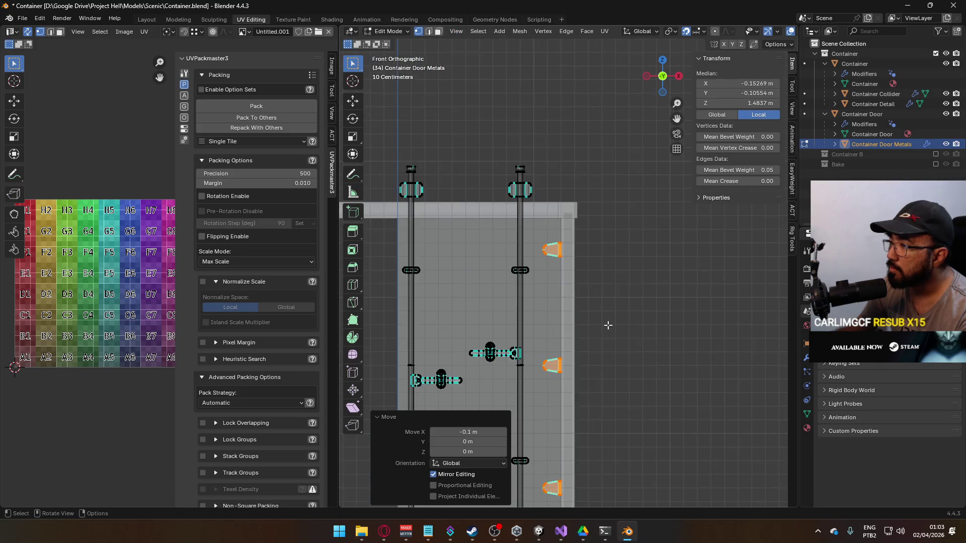
left_click(596, 322)
scroll(595, 323, "down", 4)
scroll(615, 322, "up", 3)
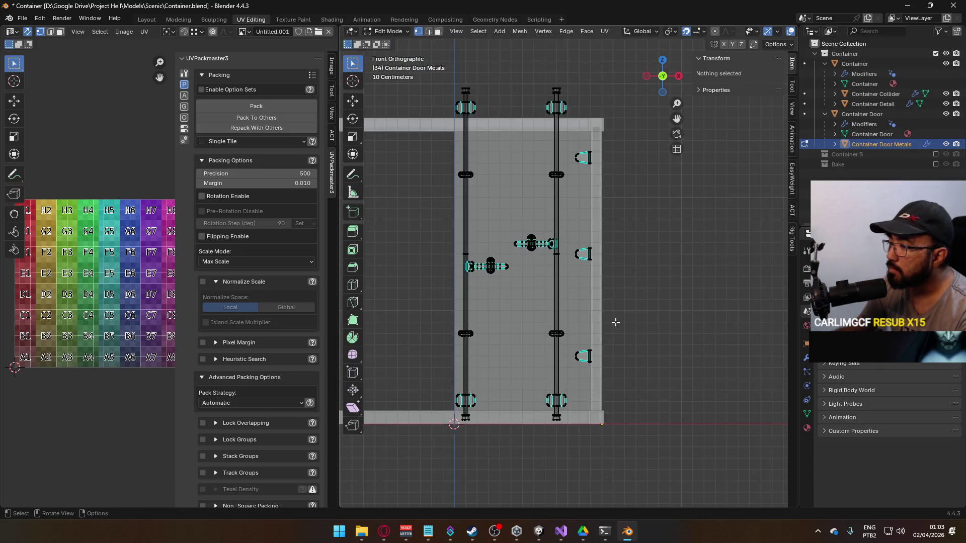
scroll(560, 213, "up", 1)
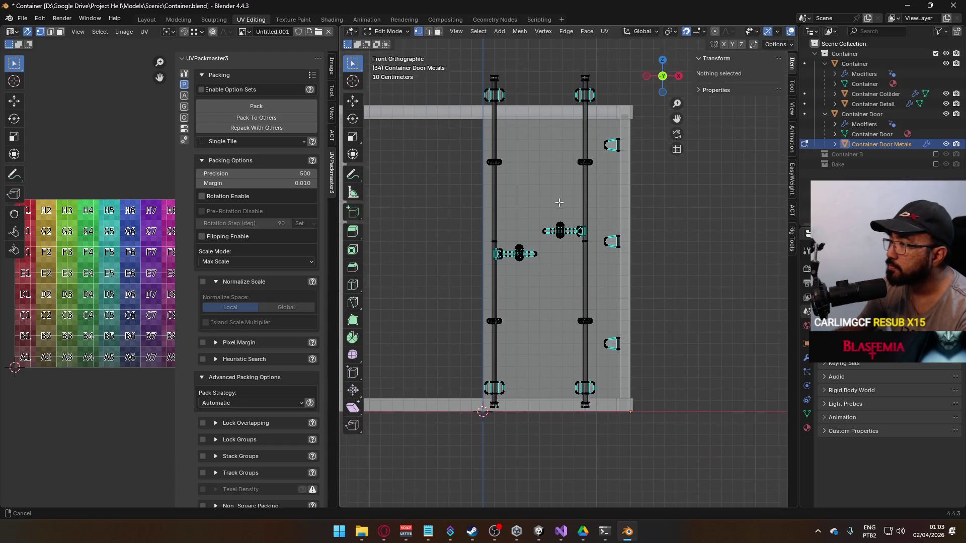
left_click_drag(446, 169, 597, 203)
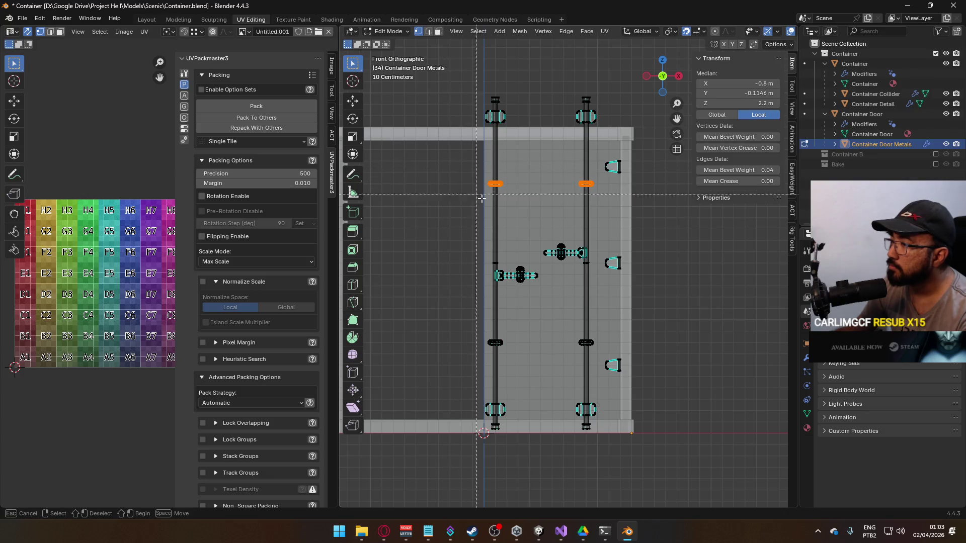
left_click_drag(465, 208, 597, 285)
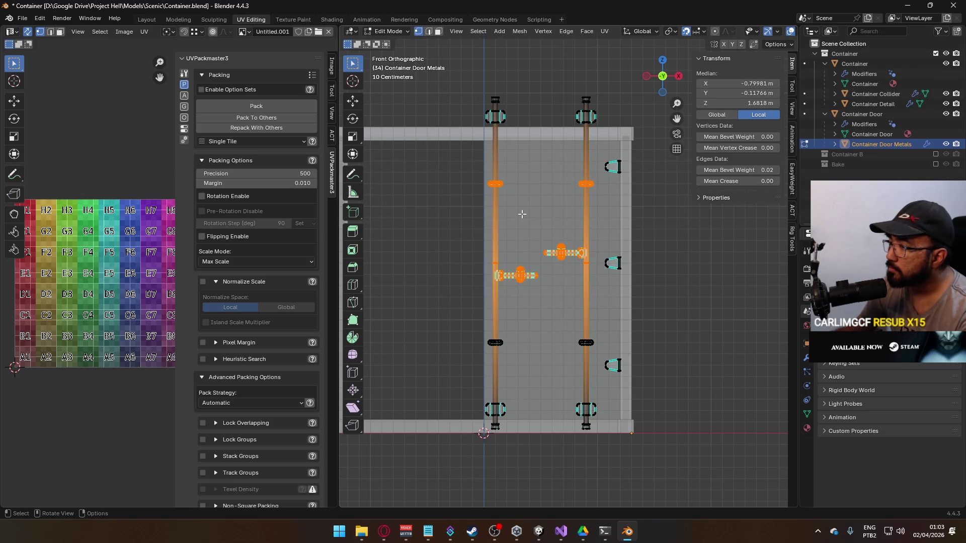
left_click(535, 228)
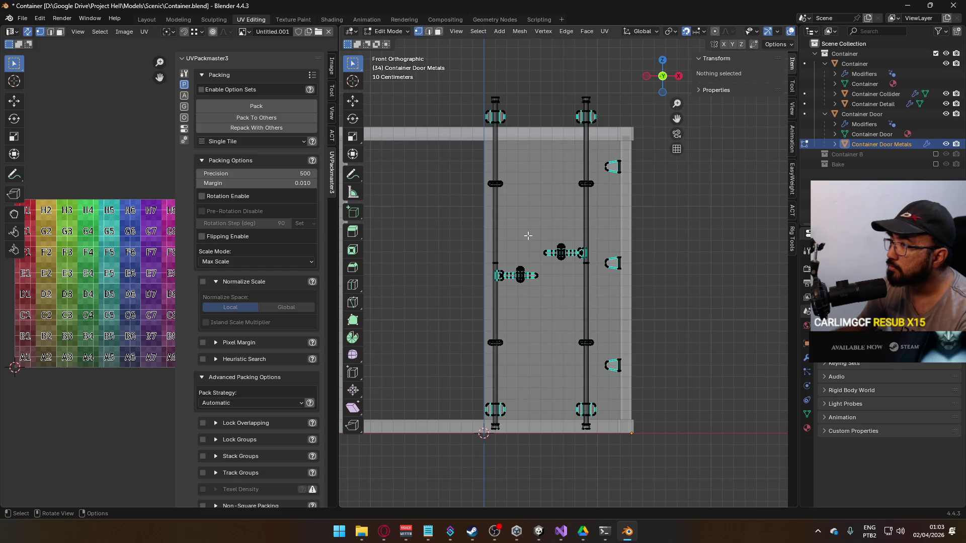
scroll(517, 261, "up", 1)
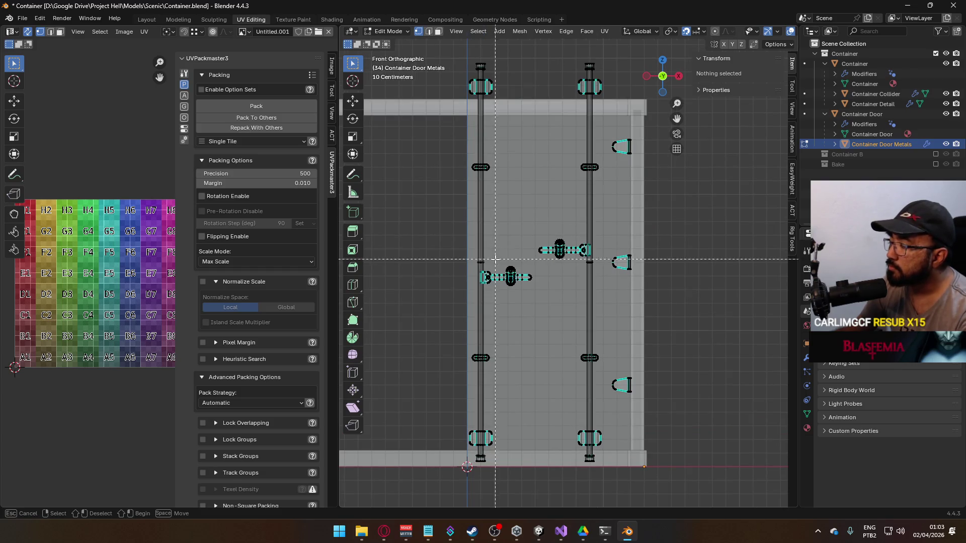
key("2")
mouse_move(681, 327)
left_mouse_down()
mouse_move(516, 315)
mouse_move(624, 266)
mouse_move(607, 271)
left_mouse_up()
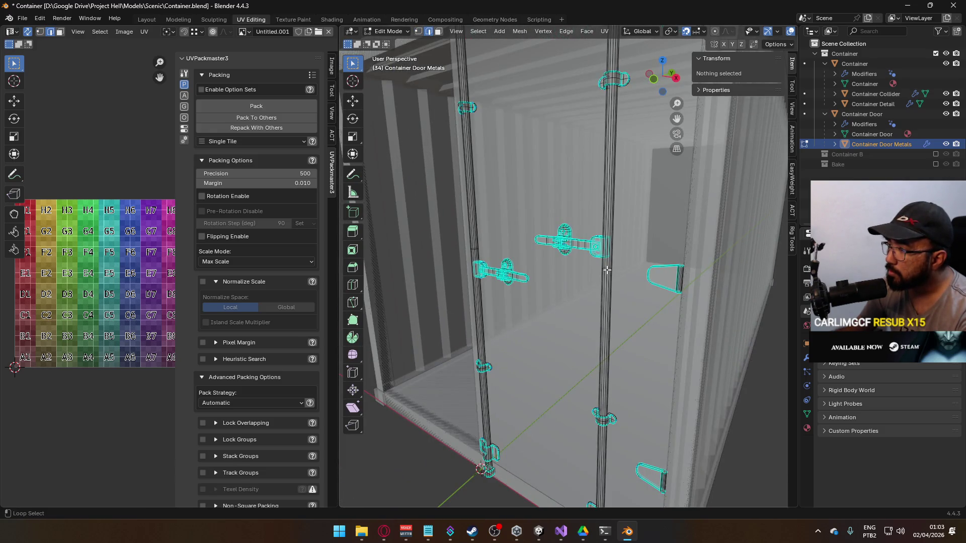
left_click(608, 271, "alt")
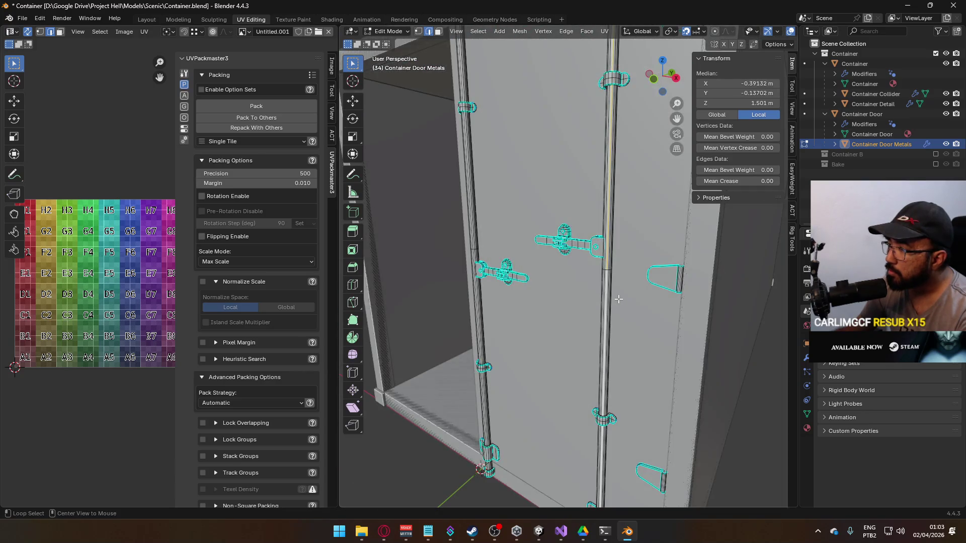
scroll(619, 298, "up", 3)
left_click(642, 274)
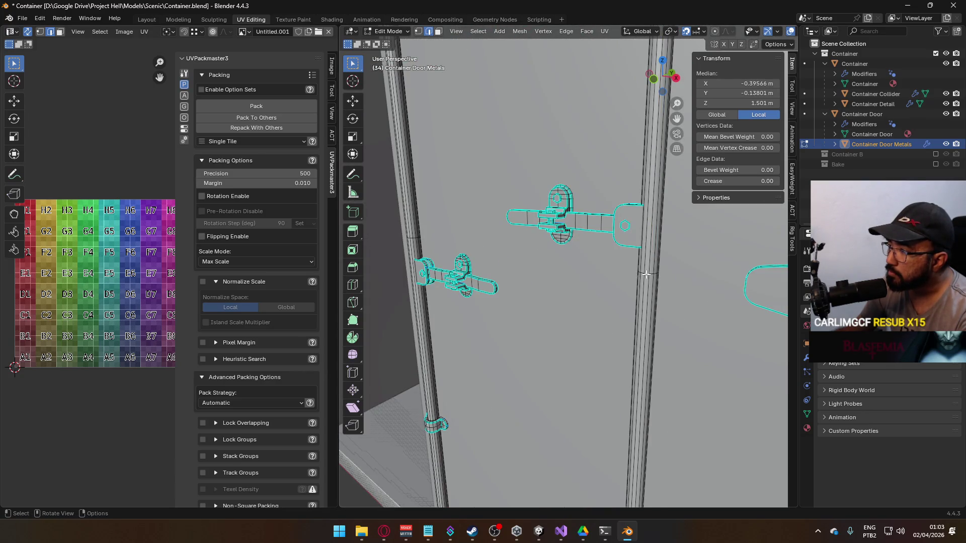
left_click(645, 274, "alt")
scroll(554, 279, "up", 5)
scroll(543, 286, "down", 3)
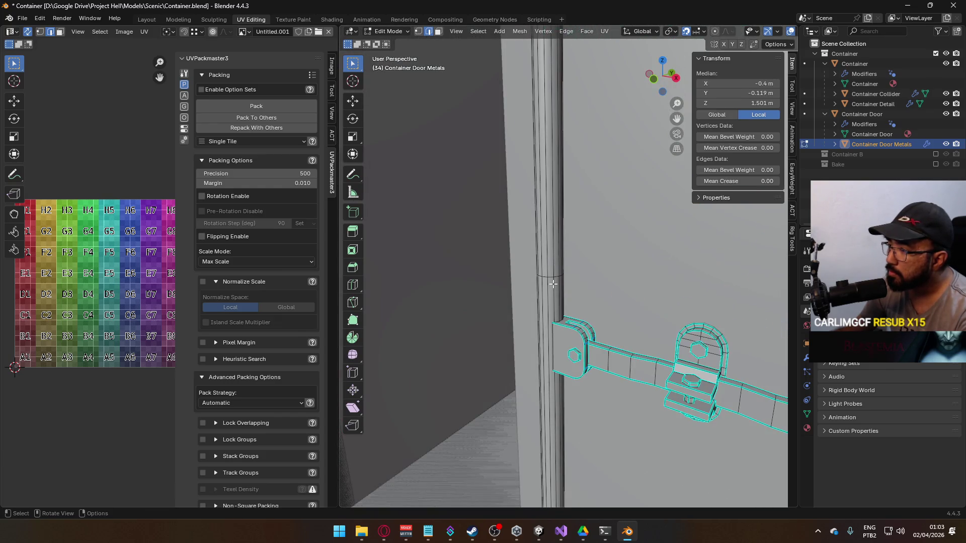
right_click(557, 275)
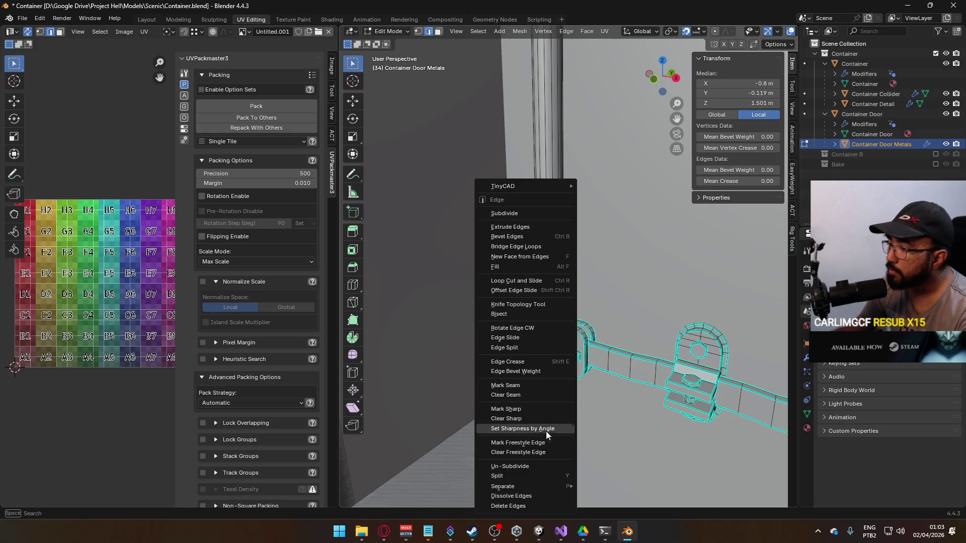
left_click(535, 494)
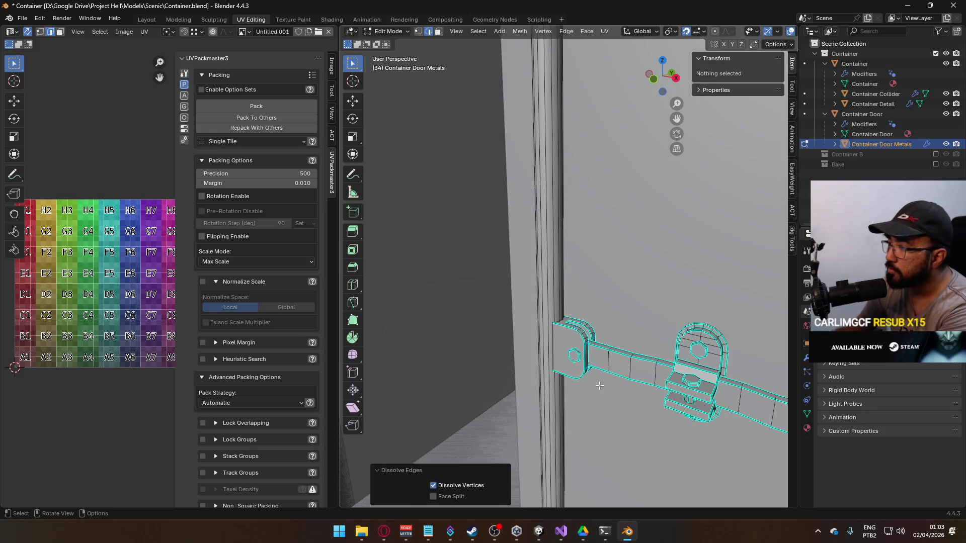
key("KP_1")
key("Home")
key("ctrl+z")
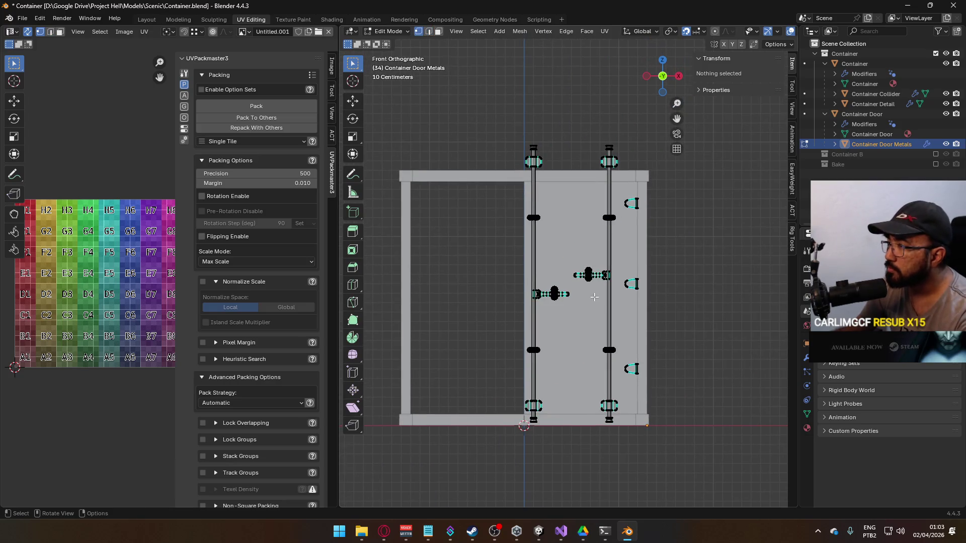
Box-select the upper door hinge parts and move them down 0.1 m.
left_click_drag(548, 156, 481, 194)
mouse_move(436, 152)
left_mouse_down()
mouse_move(470, 251)
mouse_move(559, 326)
mouse_move(559, 354)
left_mouse_up()
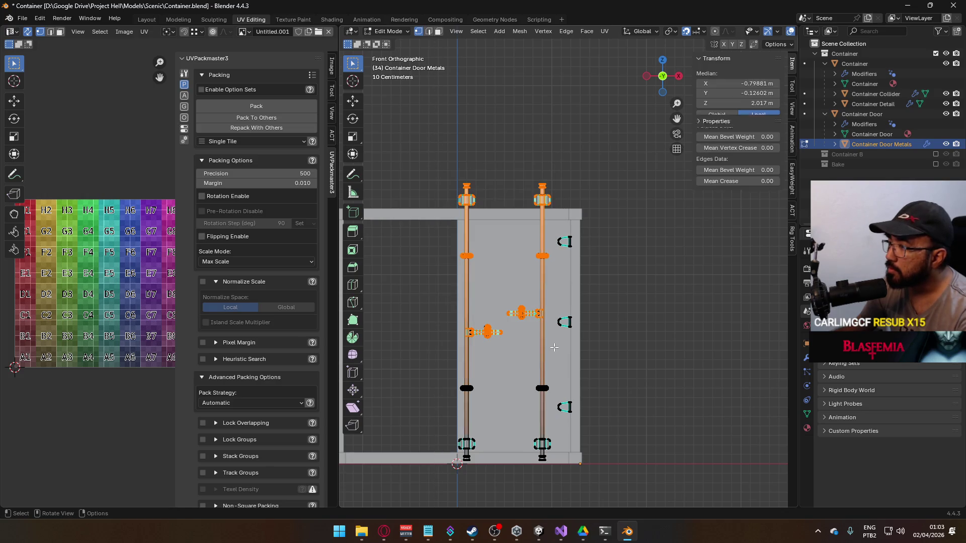
left_click(582, 292)
left_click_drag(408, 147, 574, 358)
key("g")
right_click(575, 339)
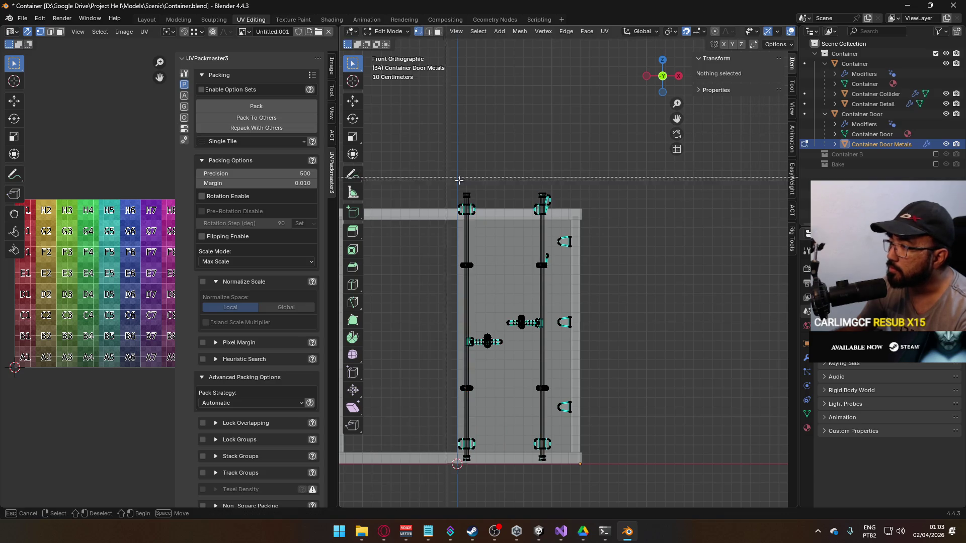
left_click(610, 200)
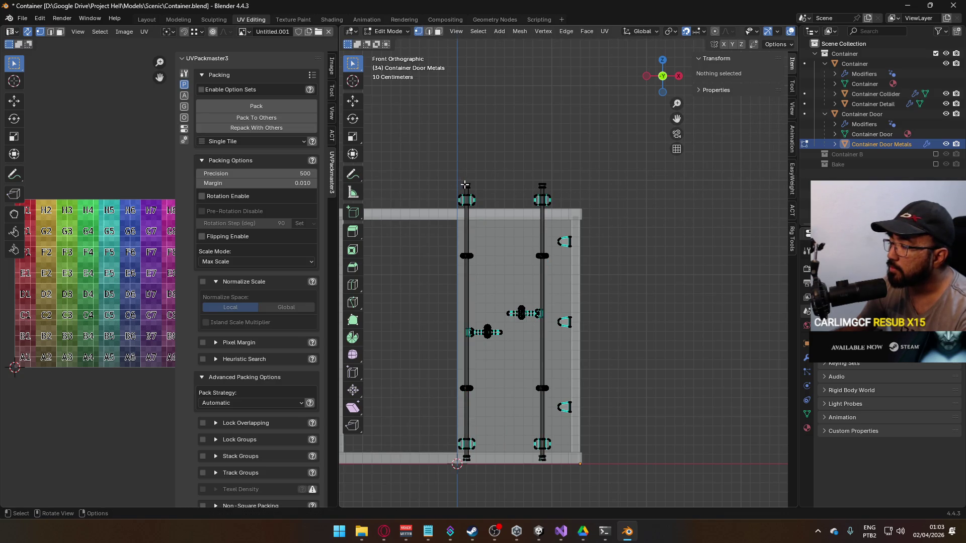
left_click_drag(421, 346, 556, 160)
key("g")
left_click(560, 224)
Lower the remaining upper hinge parts and the top hinges by 0.1 m, then deselect.
left_click(644, 218)
left_click_drag(399, 173, 555, 294)
key("g")
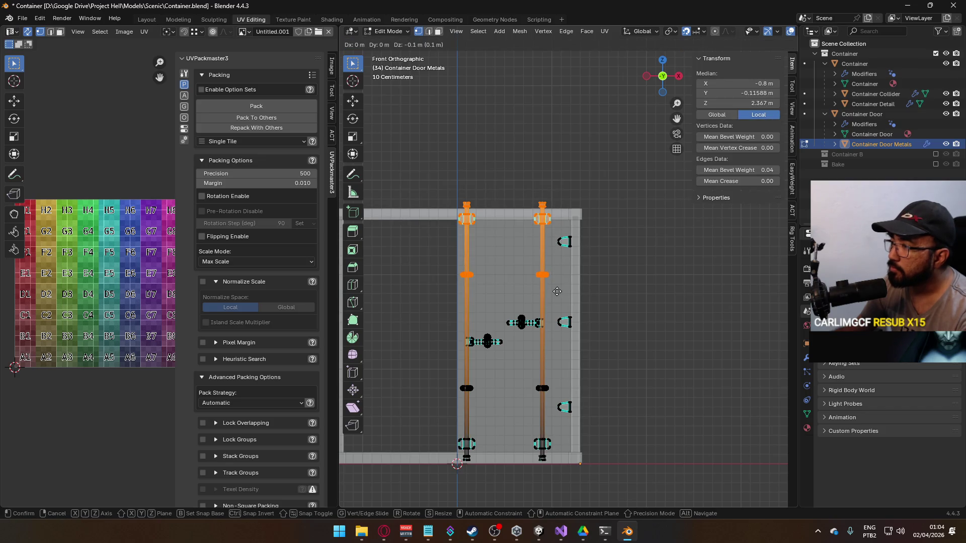
left_click(556, 291)
mouse_move(427, 173)
left_mouse_down()
mouse_move(565, 215)
mouse_move(566, 227)
left_mouse_up()
key("g")
left_click(651, 256)
left_click(644, 291)
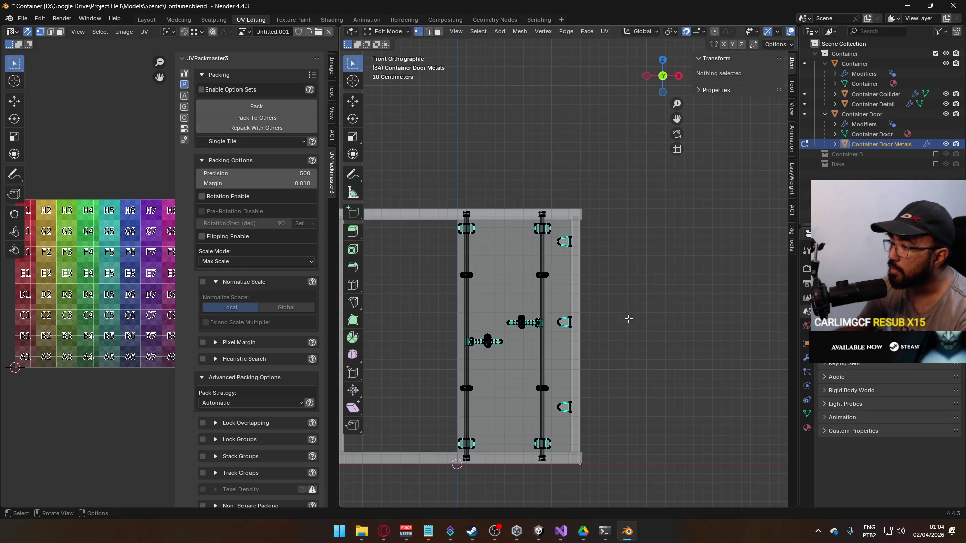
mouse_move(661, 331)
left_mouse_down()
mouse_move(527, 344)
mouse_move(608, 336)
mouse_move(595, 339)
mouse_move(580, 399)
mouse_move(584, 329)
mouse_move(555, 292)
mouse_move(563, 285)
mouse_move(563, 339)
mouse_move(543, 348)
mouse_move(579, 330)
left_mouse_up()
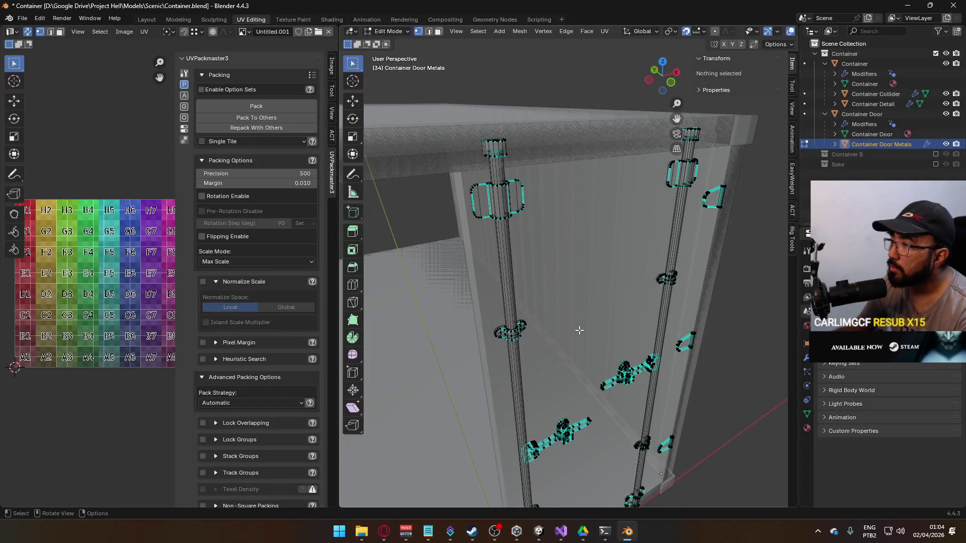
Orbit and zoom around the door hinges and rods to inspect them from several angles.
scroll(577, 329, "down", 5)
mouse_move(577, 329)
left_mouse_down()
mouse_move(568, 281)
mouse_move(571, 300)
left_mouse_up()
scroll(570, 300, "up", 4)
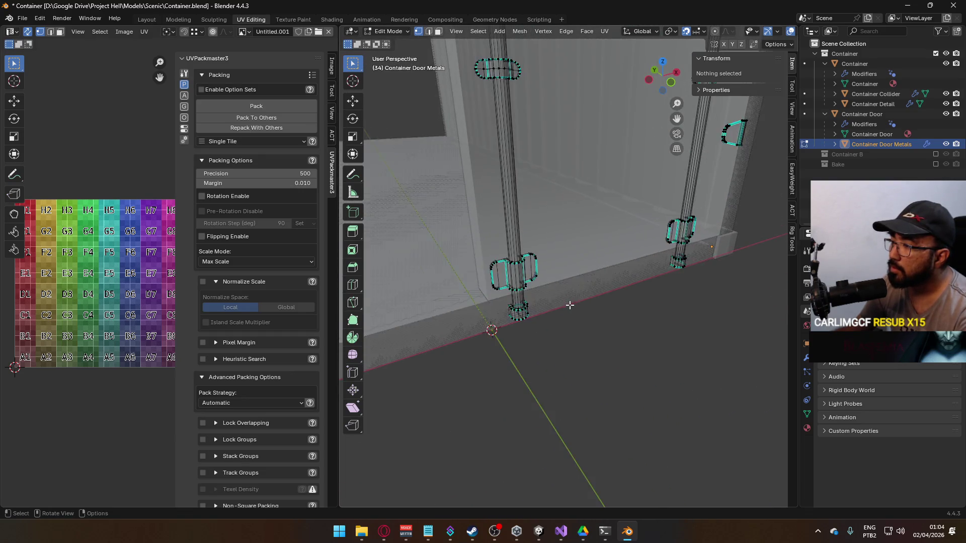
scroll(569, 306, "down", 3)
scroll(570, 307, "up", 3)
mouse_move(571, 308)
left_mouse_down()
mouse_move(552, 312)
mouse_move(543, 294)
left_mouse_up()
scroll(572, 310, "down", 3)
scroll(575, 318, "up", 3)
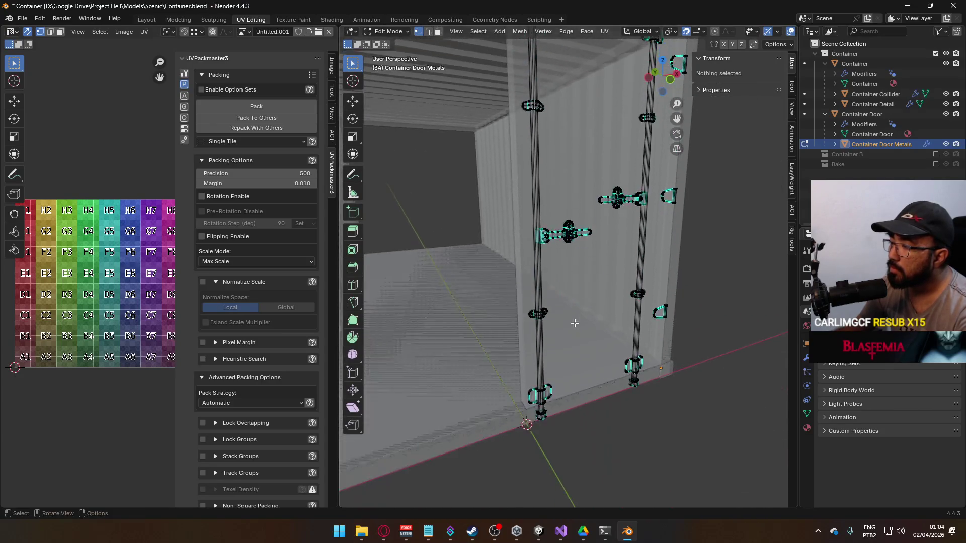
scroll(577, 319, "up", 3)
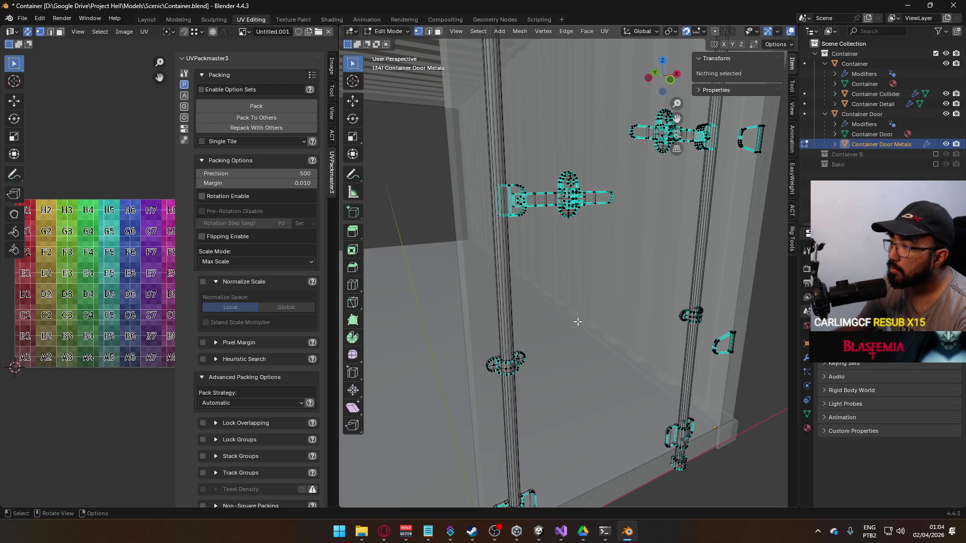
scroll(578, 321, "down", 3)
left_click_drag(577, 322, 576, 340)
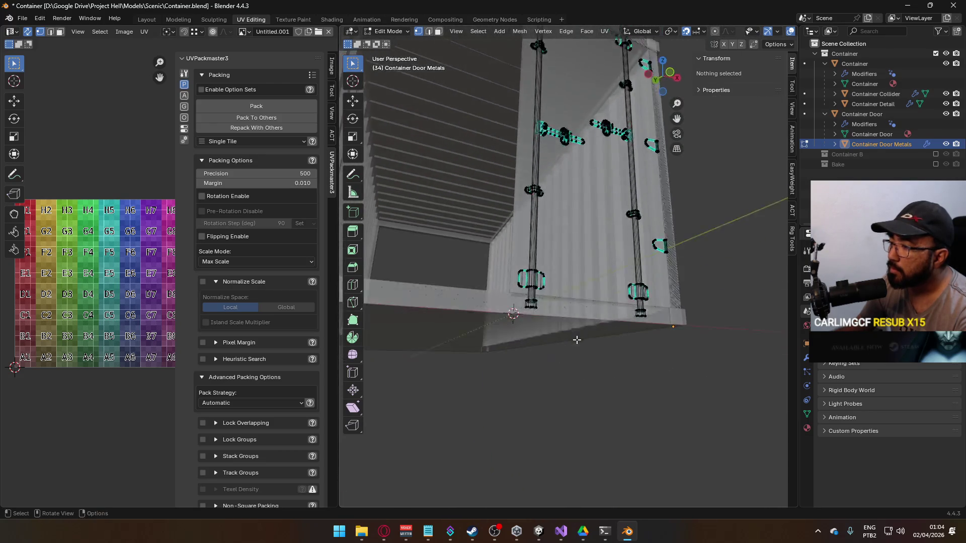
scroll(577, 340, "up", 6)
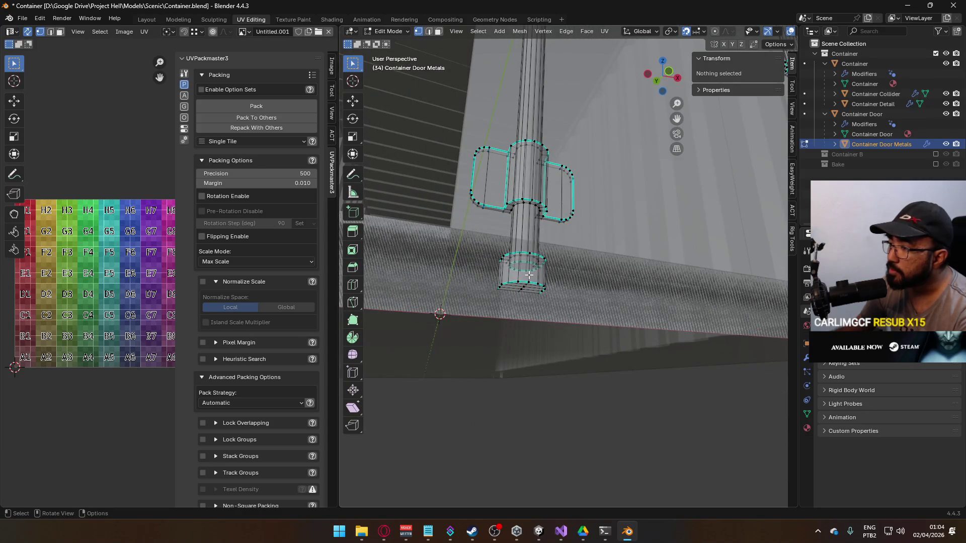
left_click_drag(532, 275, 514, 299)
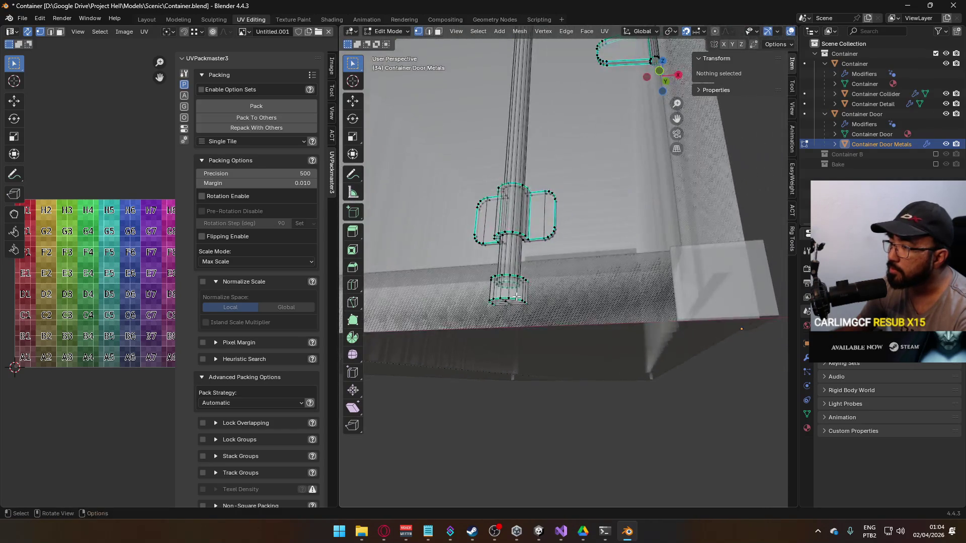
scroll(544, 309, "down", 5)
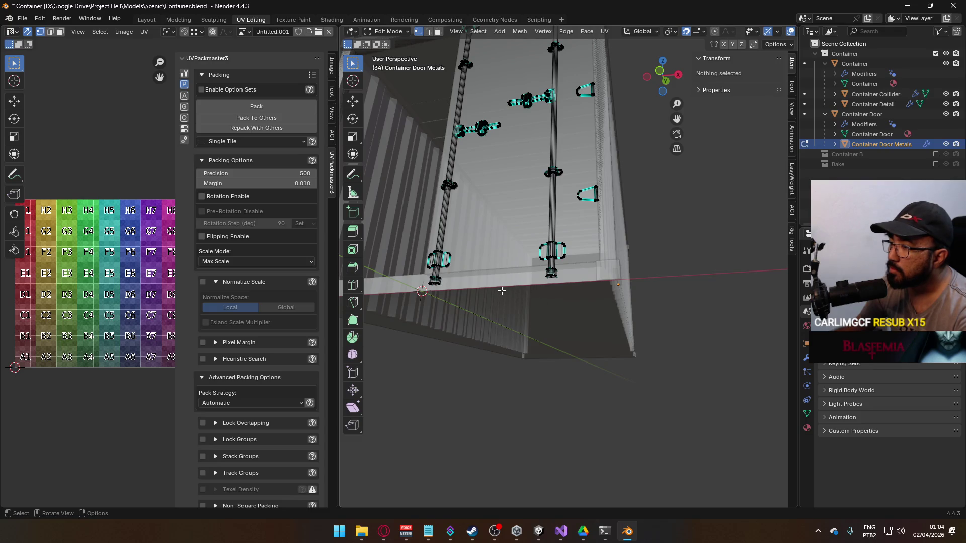
left_click_drag(521, 198, 563, 282)
scroll(563, 282, "up", 2)
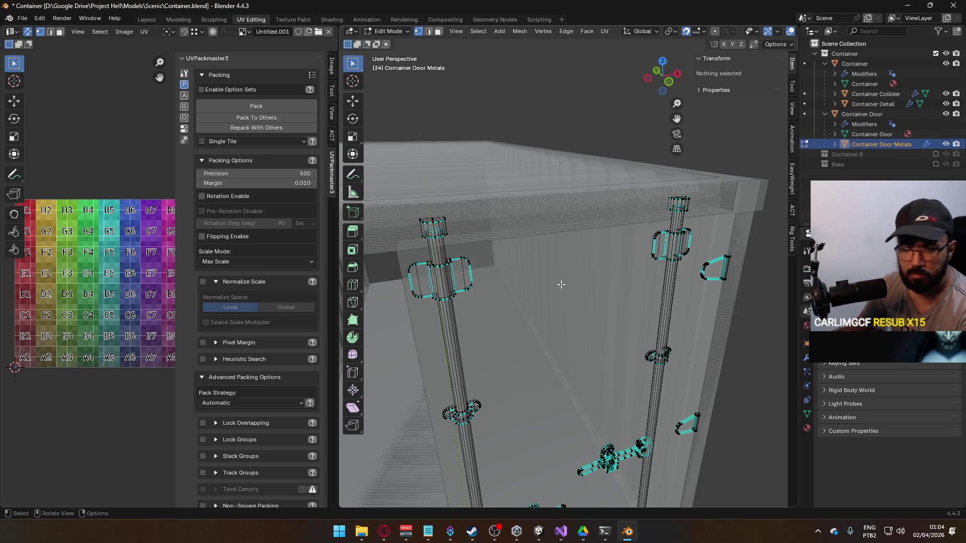
Select the linked rod fittings and separate the selection into its own object.
key("l")
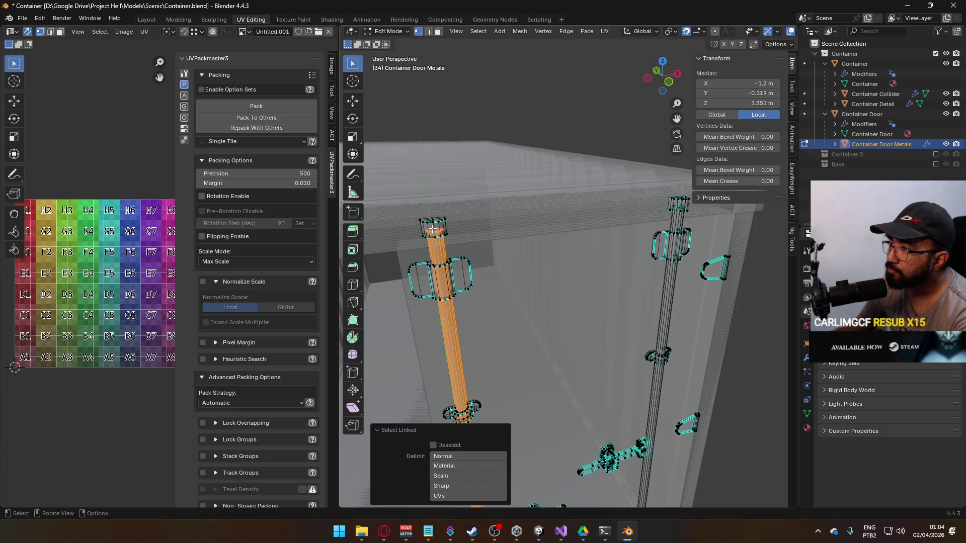
key("l")
left_click(527, 115)
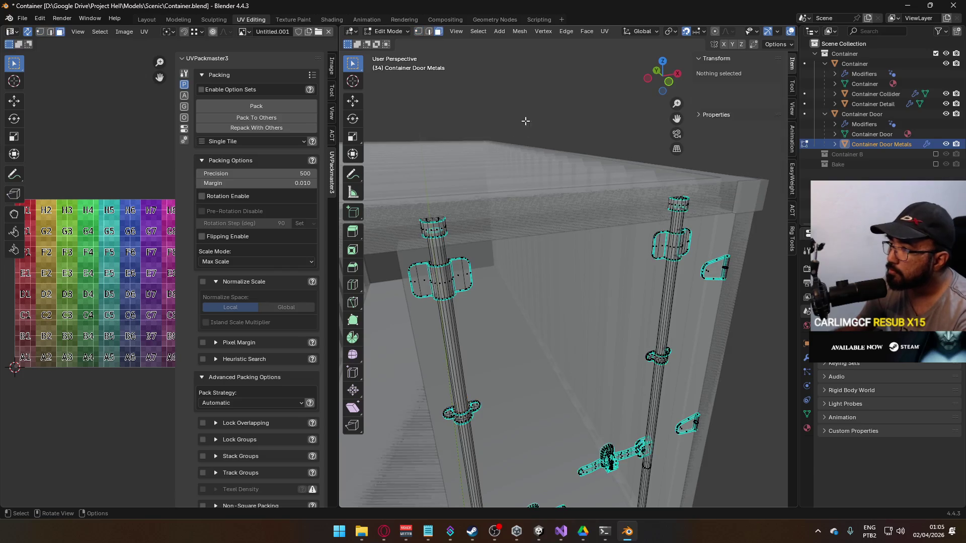
key("l")
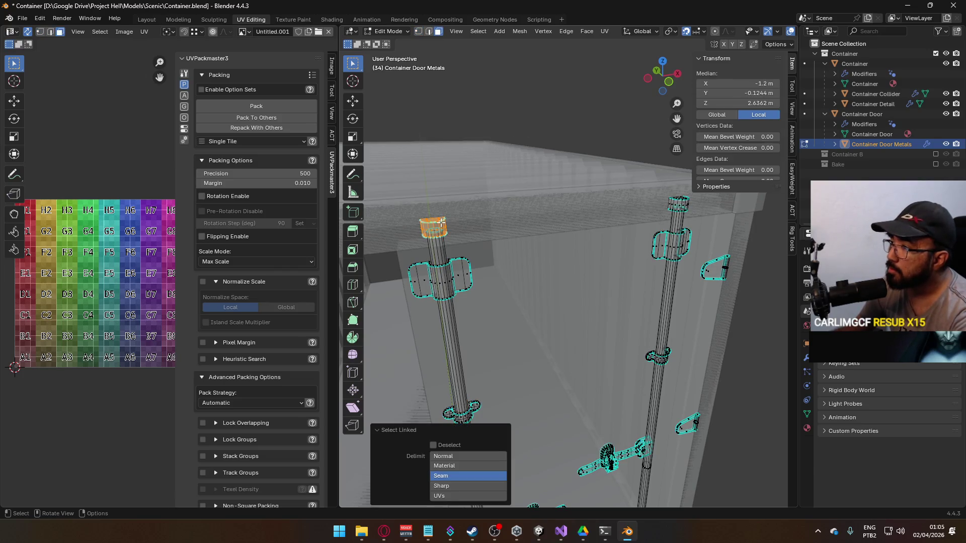
scroll(676, 206, "down", 5)
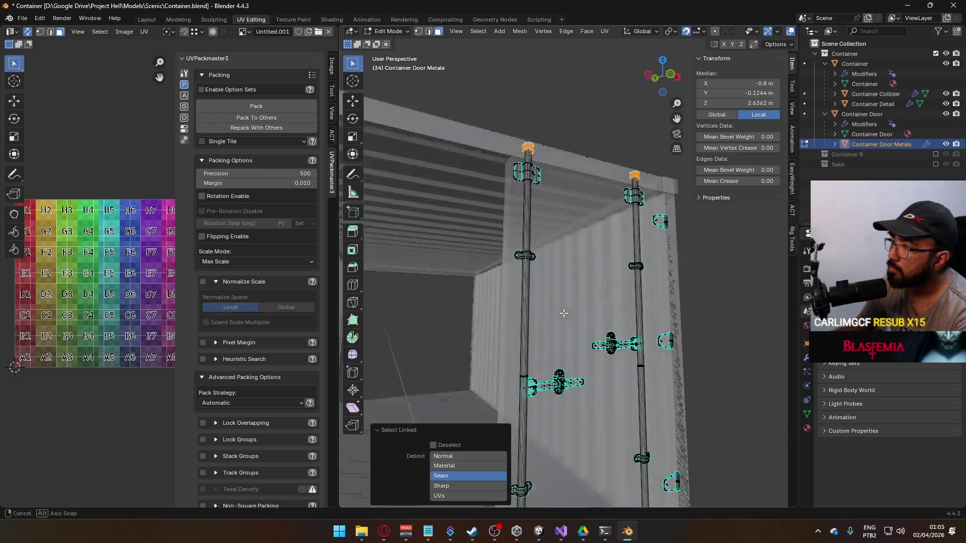
left_click_drag(578, 396, 529, 392)
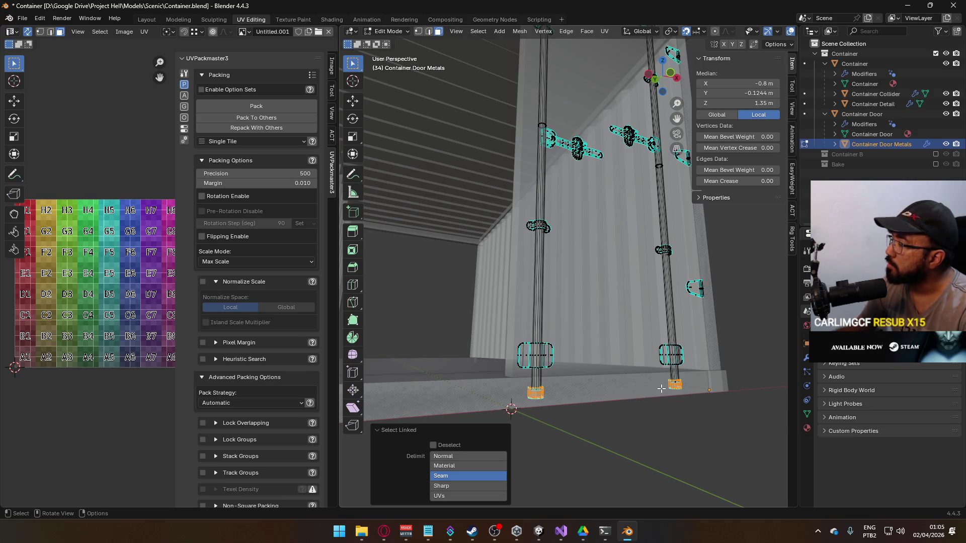
right_click(675, 382)
mouse_move(654, 485)
left_click(725, 466)
Join the split-off fittings back into Container Door Metals with Ctrl+J.
key("Tab")
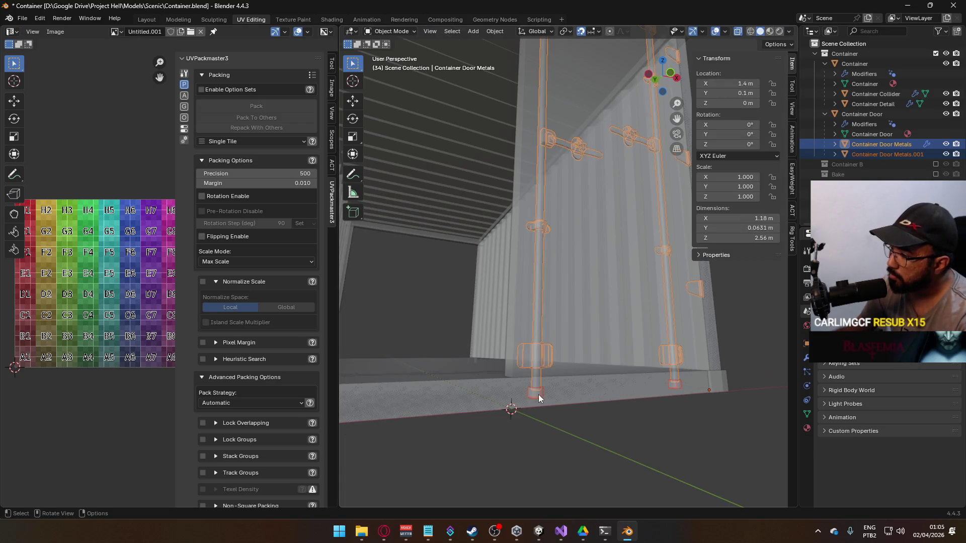
left_click(538, 394)
scroll(545, 393, "down", 5)
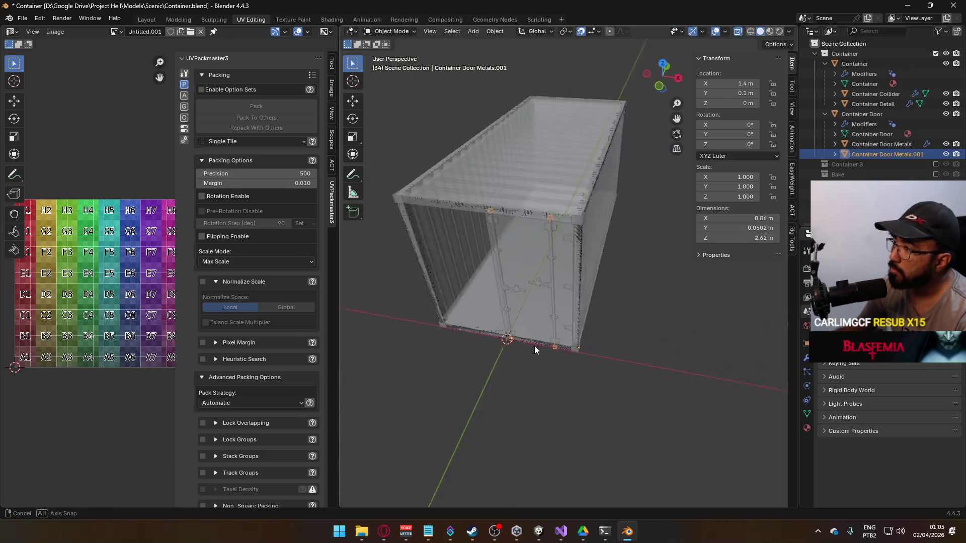
left_click(614, 297, "shift")
key("Tab")
key("a")
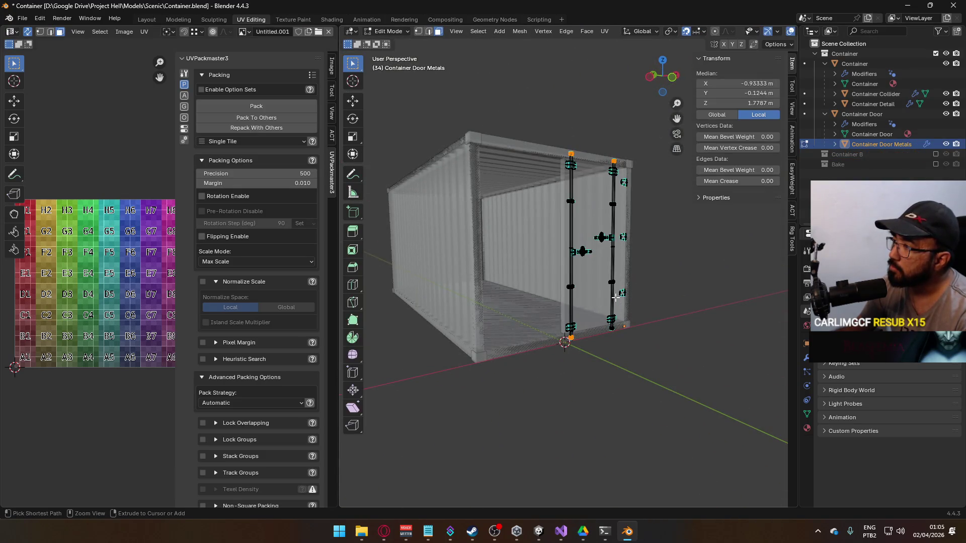
key("Tab")
key("ctrl+j")
Deselect everything and view the container from the front, orbiting around the door.
scroll(686, 409, "up", 3)
left_click(687, 410)
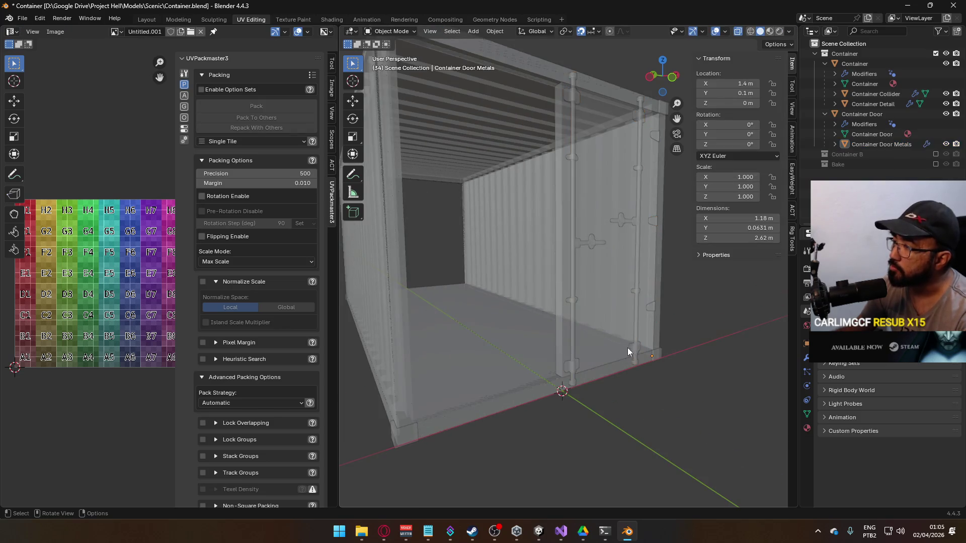
scroll(627, 348, "down", 5)
key("KP_1")
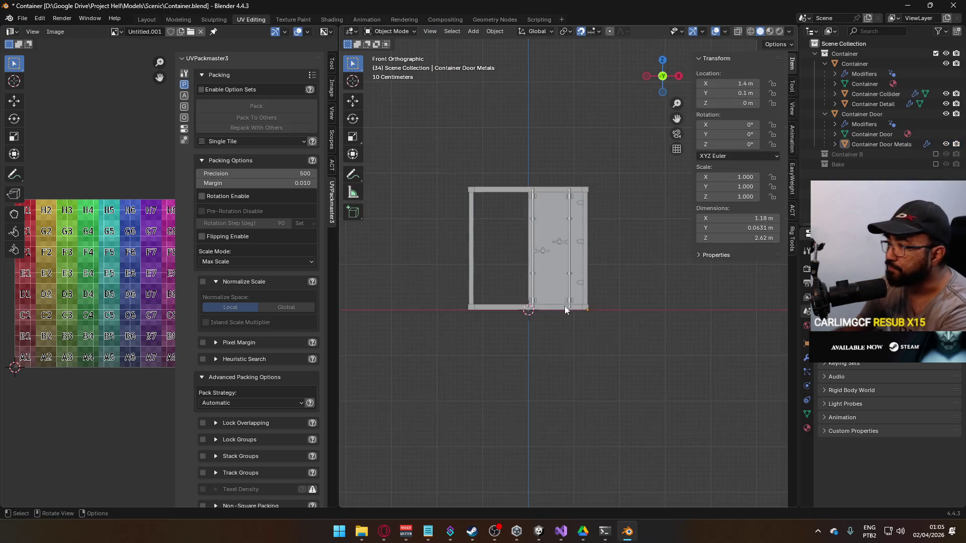
scroll(567, 306, "up", 4)
mouse_move(580, 340)
left_mouse_down()
mouse_move(506, 312)
mouse_move(520, 291)
mouse_move(519, 335)
mouse_move(493, 337)
mouse_move(498, 322)
left_mouse_up()
Hide the Container Collider and edit the Container mesh, selecting the linked roof panel.
left_click(945, 93)
left_click(539, 198)
key("Tab")
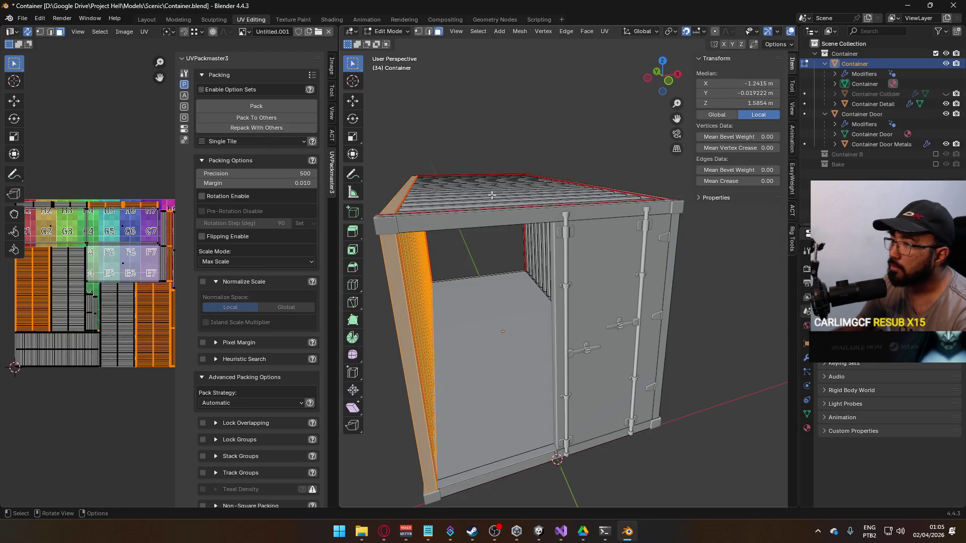
left_click(491, 192, "alt")
key("l")
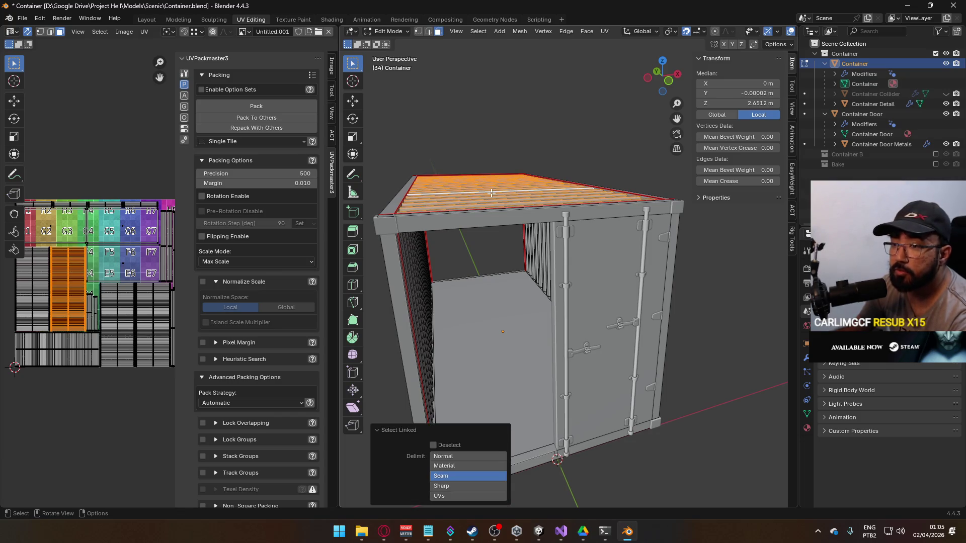
Show the Container's UV maps in Object Data properties and select all faces.
scroll(115, 304, "up", 3)
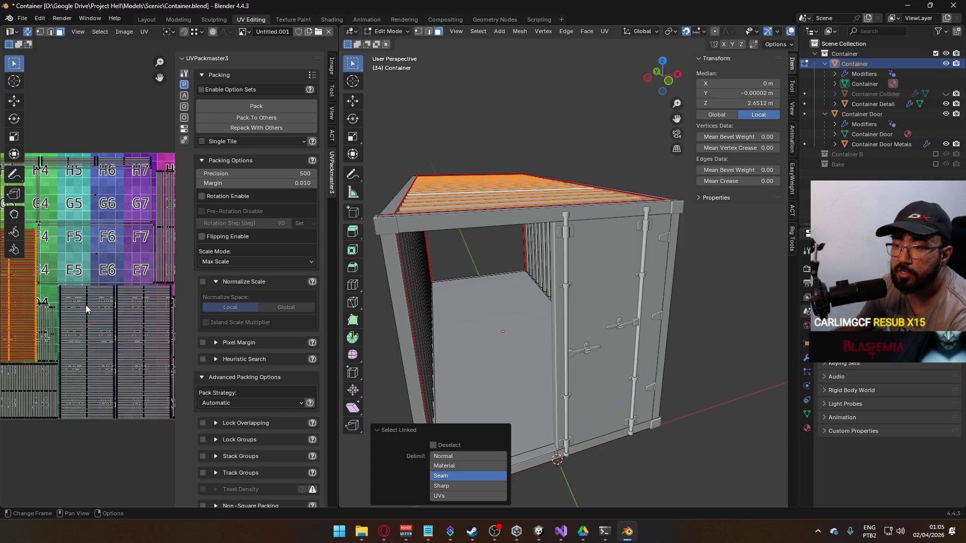
scroll(98, 304, "up", 2)
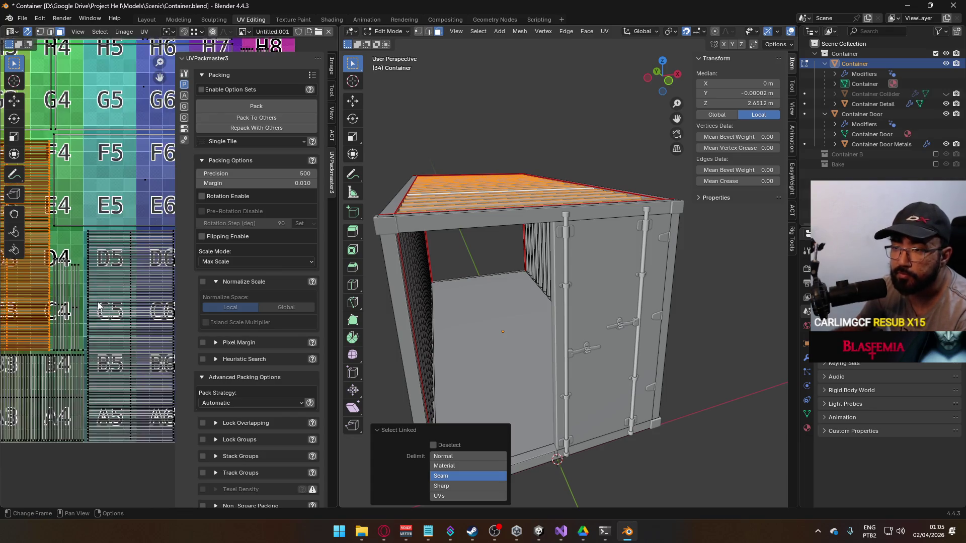
scroll(98, 304, "up", 2)
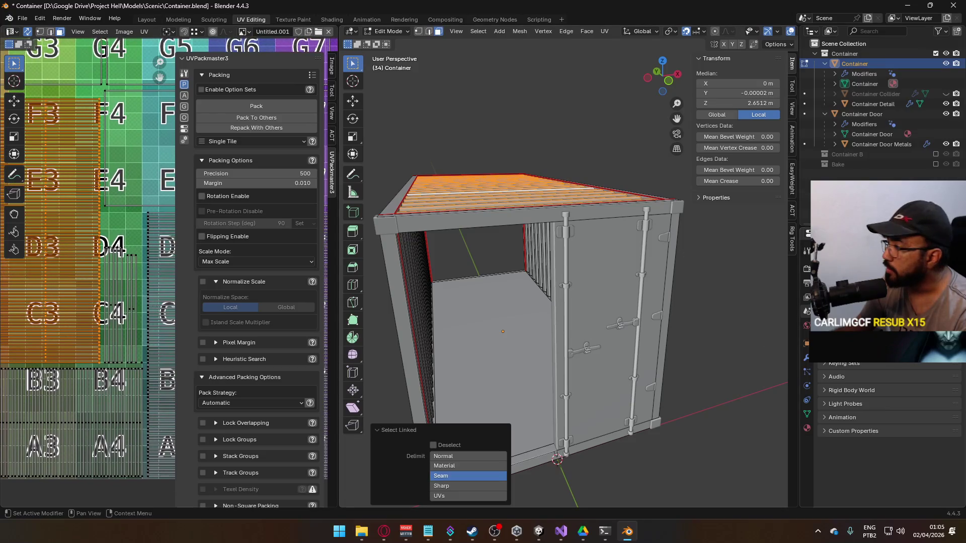
left_click(807, 412)
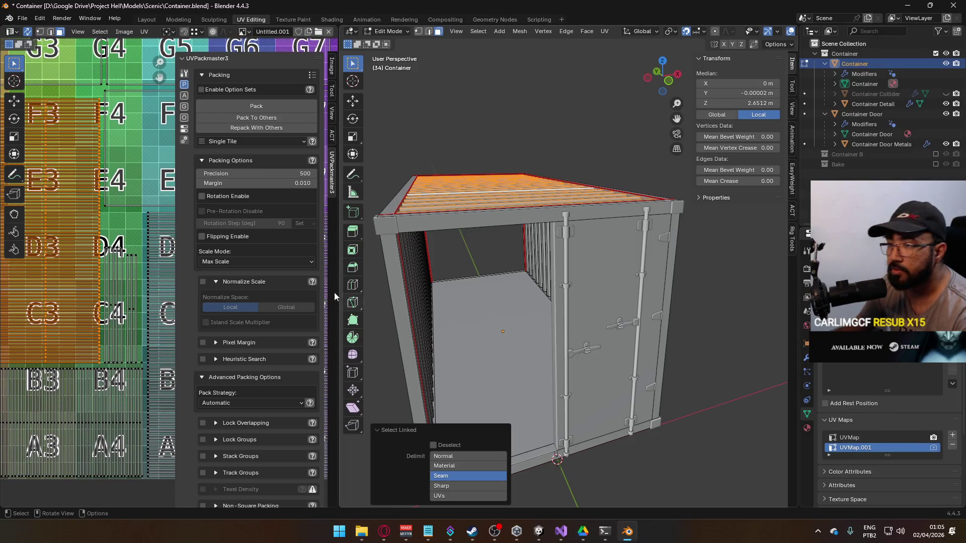
scroll(121, 263, "down", 5)
scroll(120, 264, "up", 3)
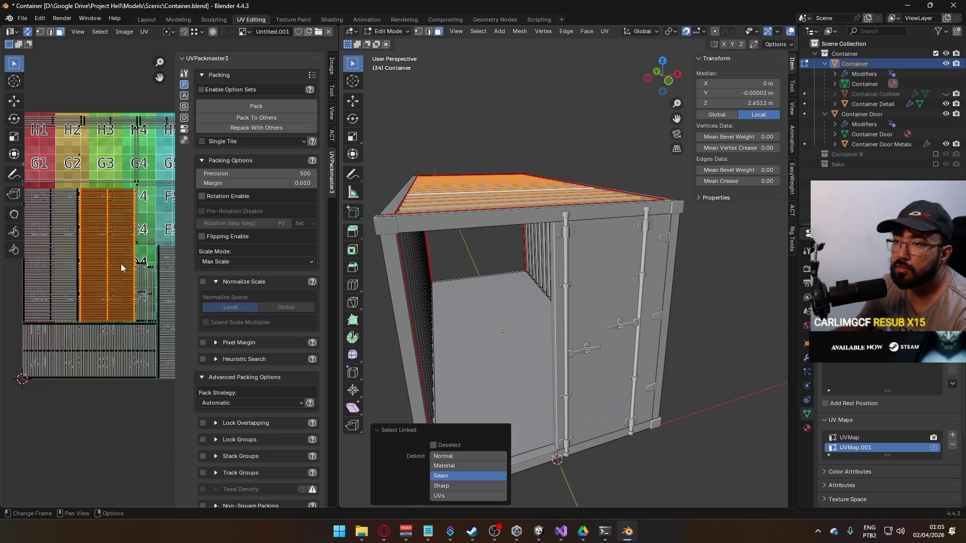
key("a")
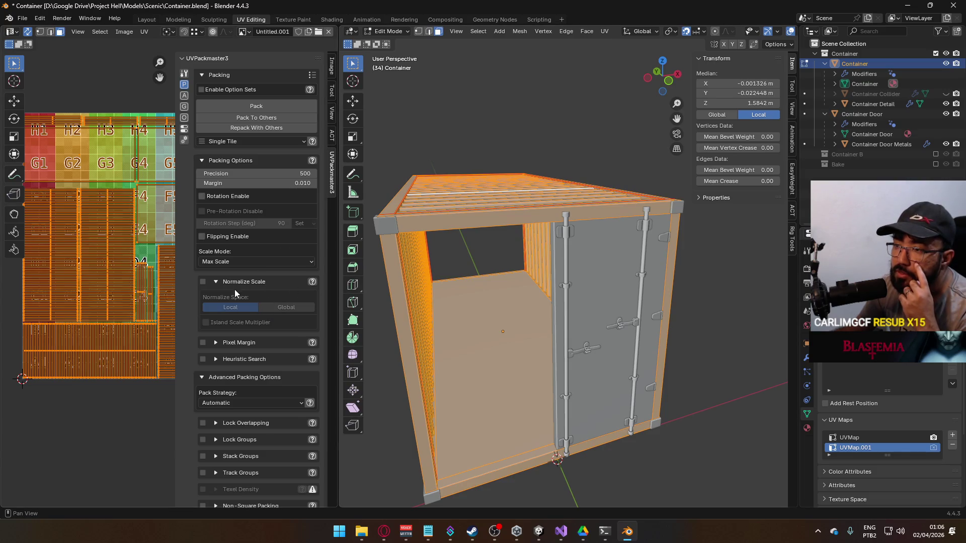
Enable Normalize Scale in UVPackmaster3, pack the Container's islands twice, then deselect the mesh.
left_click(203, 282)
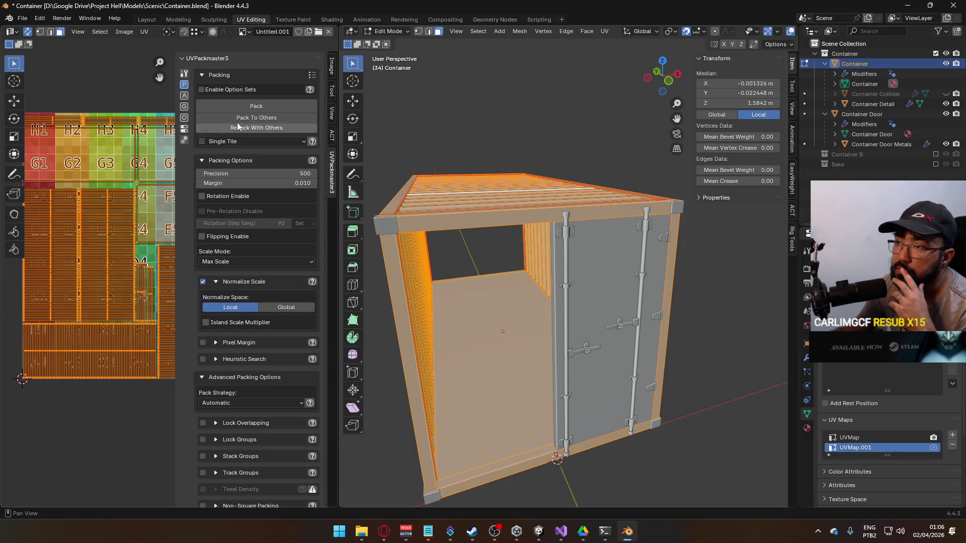
left_click(275, 118)
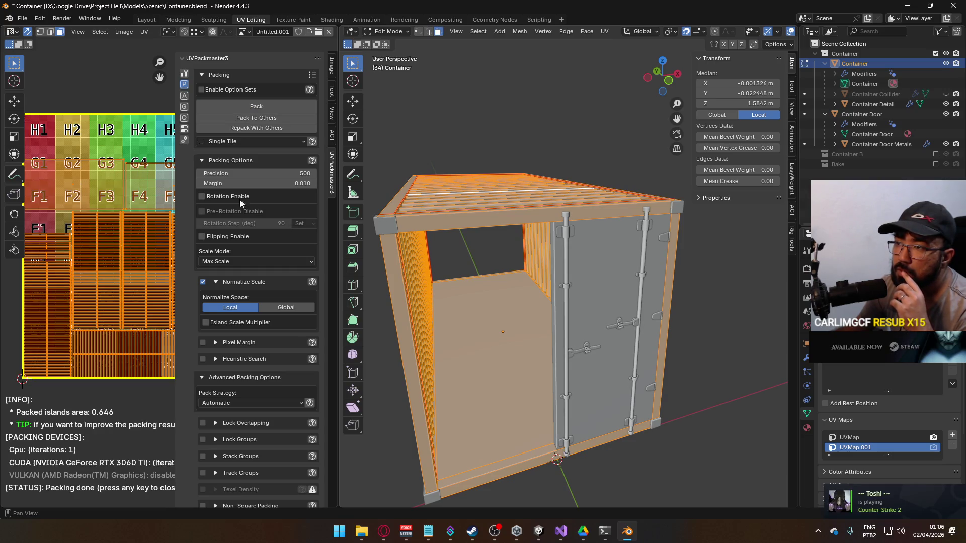
left_click(266, 110)
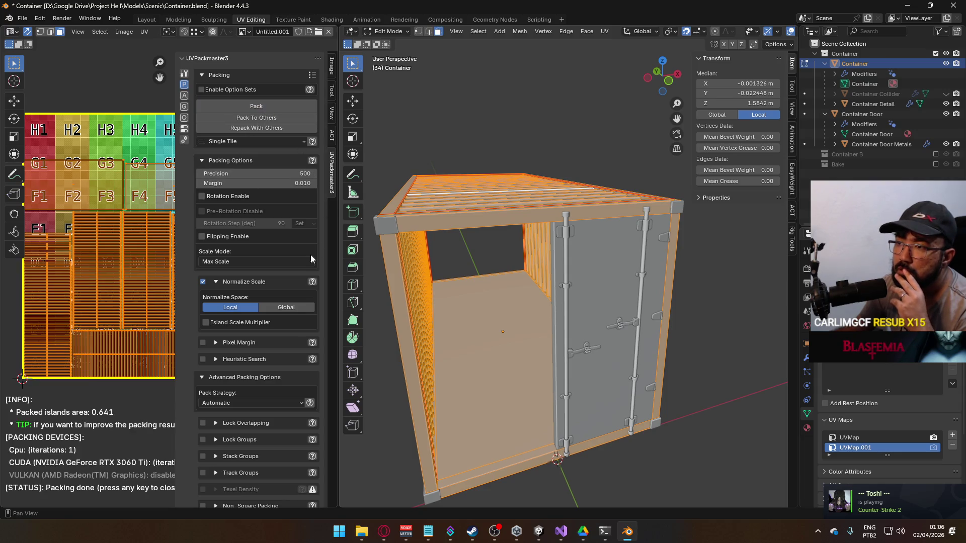
scroll(118, 271, "down", 3)
scroll(122, 271, "up", 3)
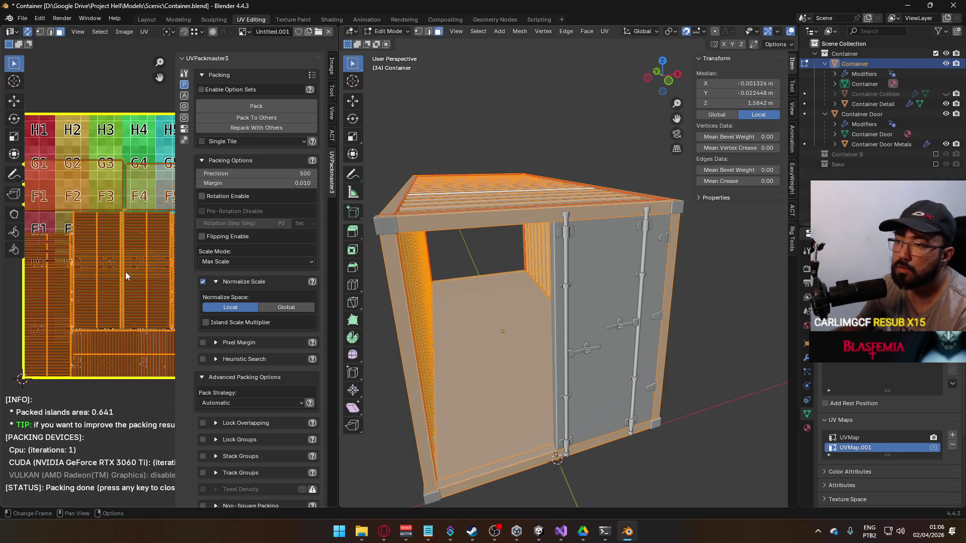
scroll(21, 274, "up", 3)
scroll(94, 288, "up", 3)
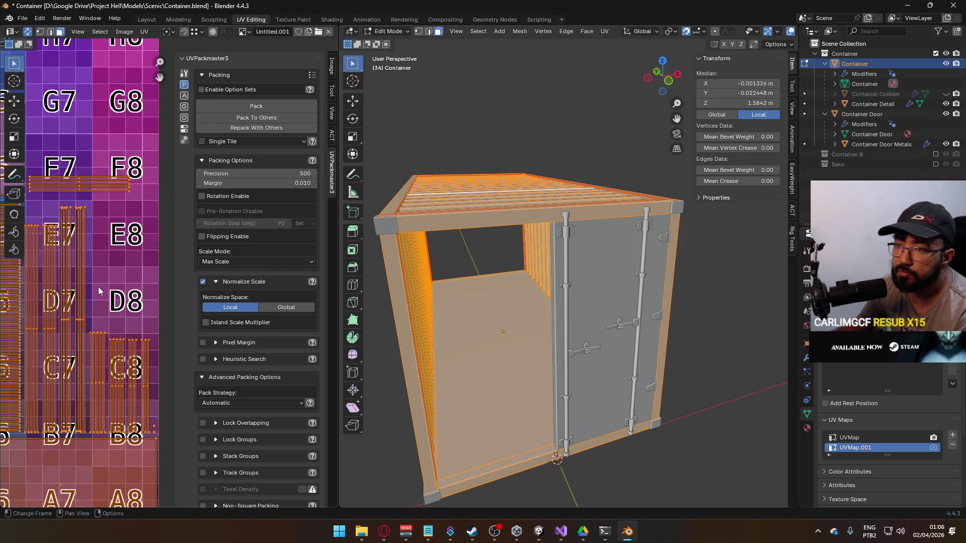
scroll(98, 291, "down", 5)
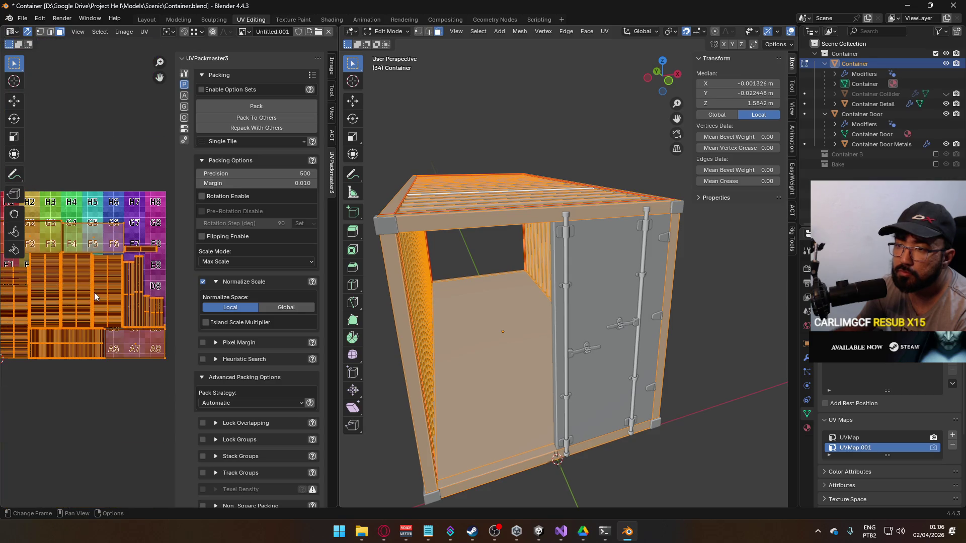
scroll(148, 279, "up", 4)
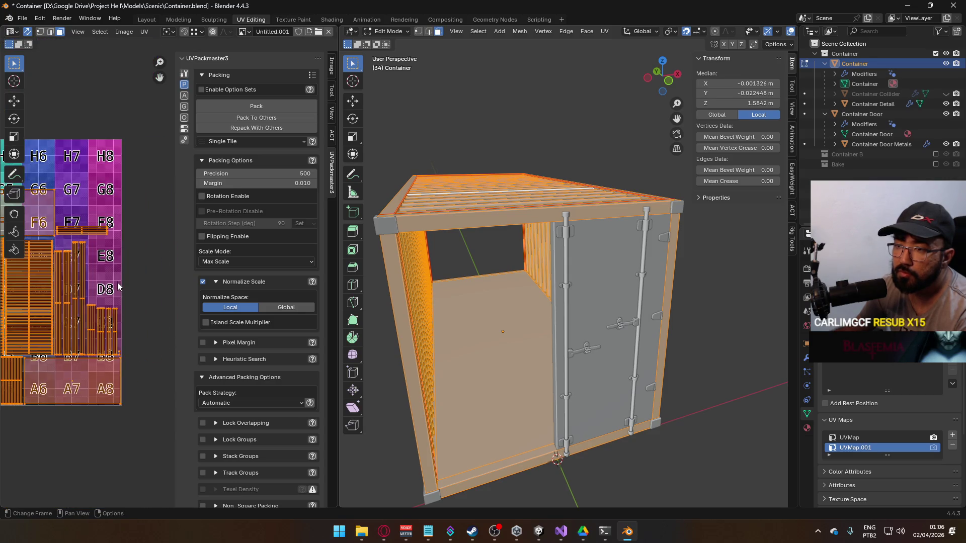
key("alt+a")
Box-select the thin UV strips and scale them up by 1.57.
key("b")
left_click_drag(61, 284, 147, 346)
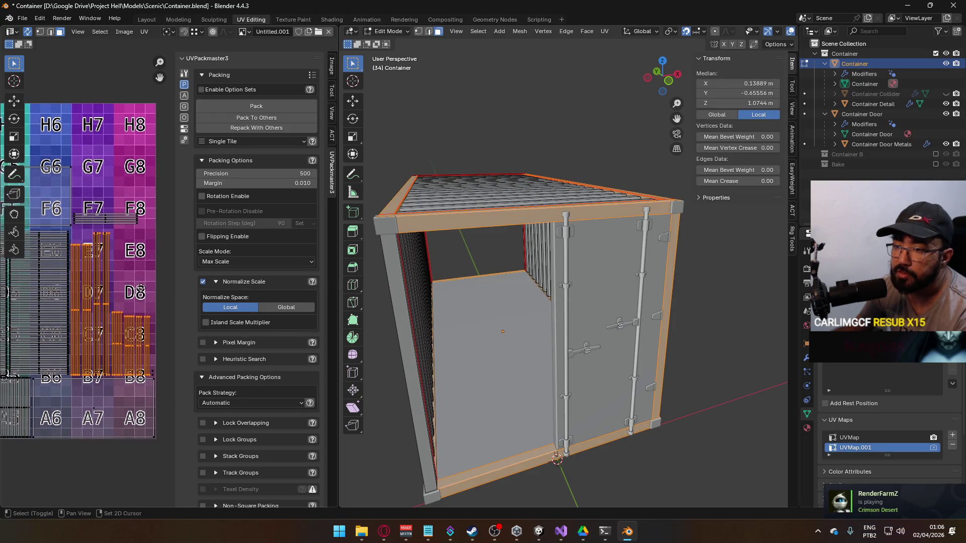
left_click_drag(120, 247, 127, 250)
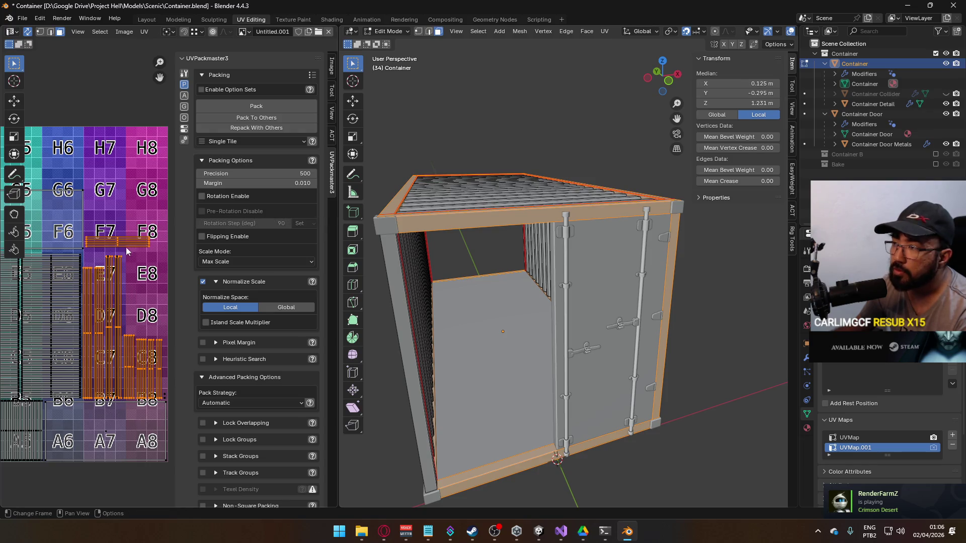
scroll(147, 332, "up", 8)
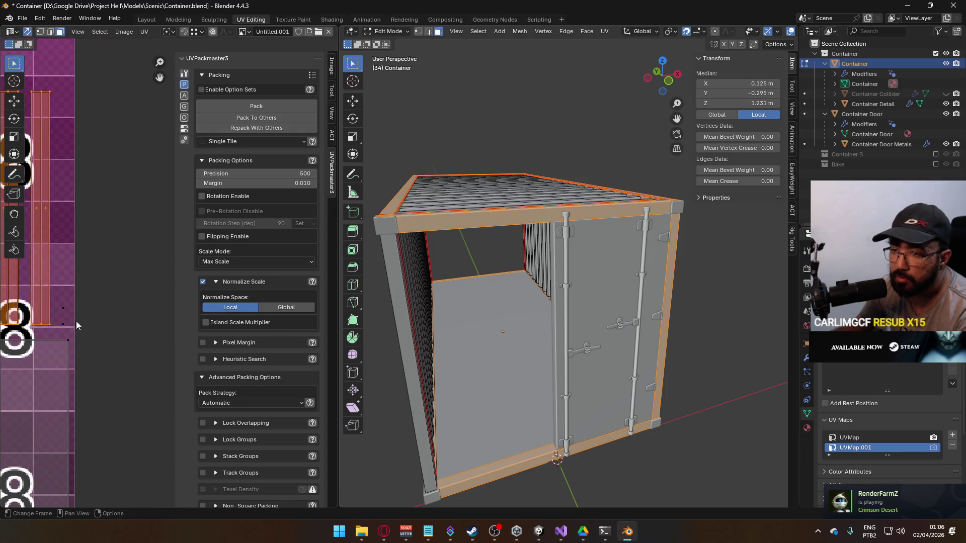
scroll(73, 290, "down", 4)
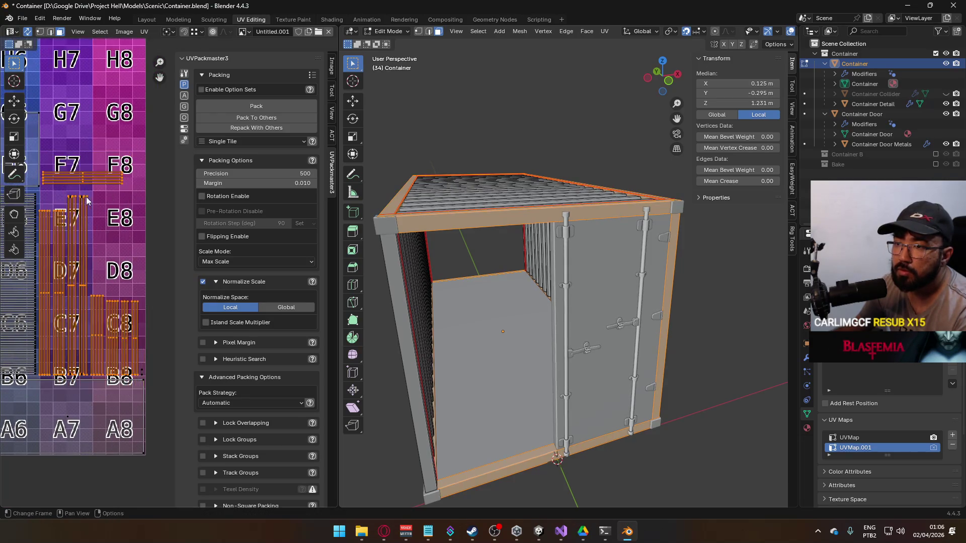
left_click_drag(82, 223, 126, 273)
scroll(126, 274, "up", 6)
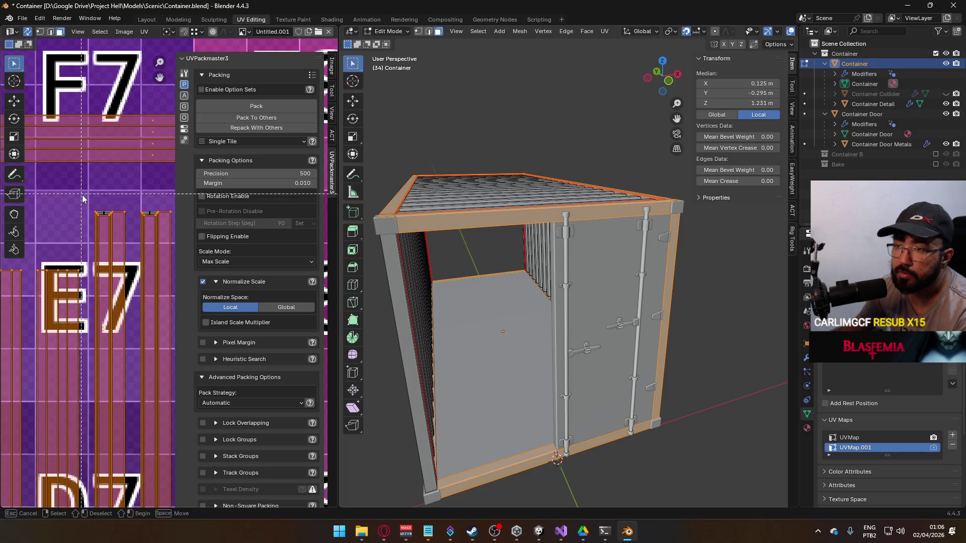
scroll(127, 258, "down", 5)
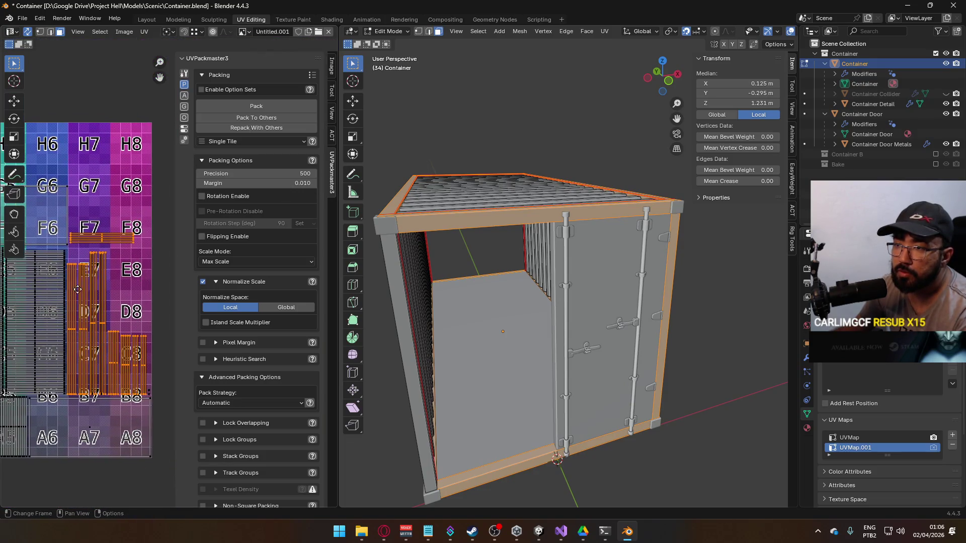
key("s")
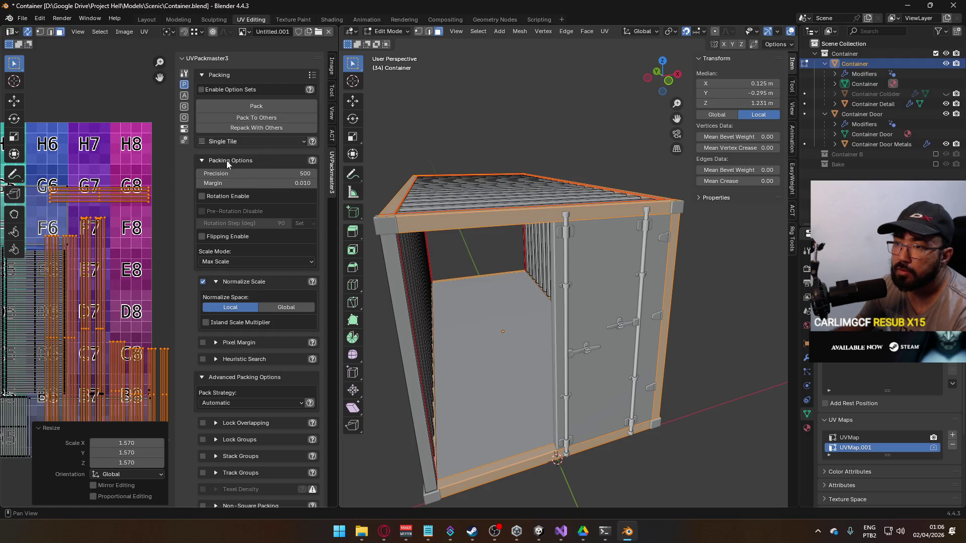
scroll(138, 231, "down", 2)
Select all and repack the UV islands twice for 0.839 packed area, then deselect.
key("a")
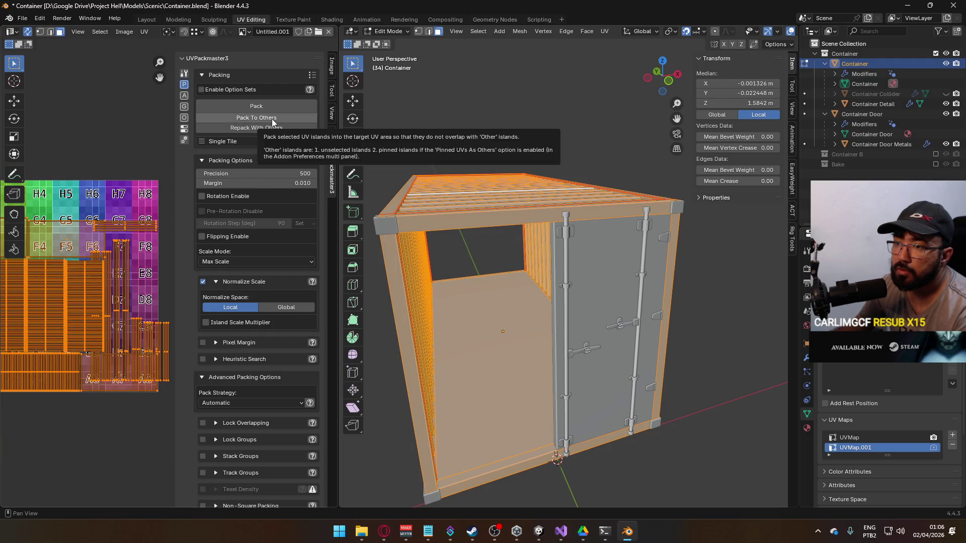
left_click(272, 118)
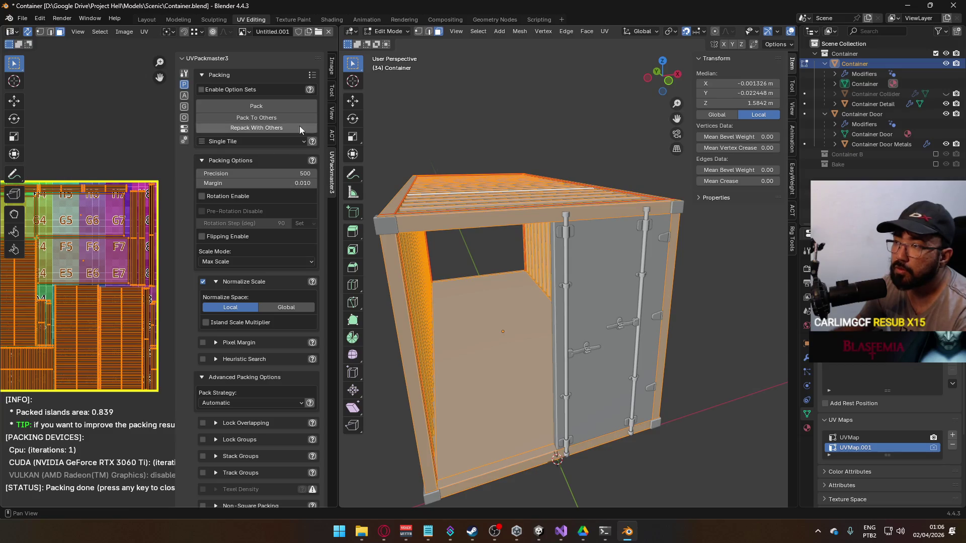
left_click(284, 104)
left_click_drag(117, 252, 72, 259)
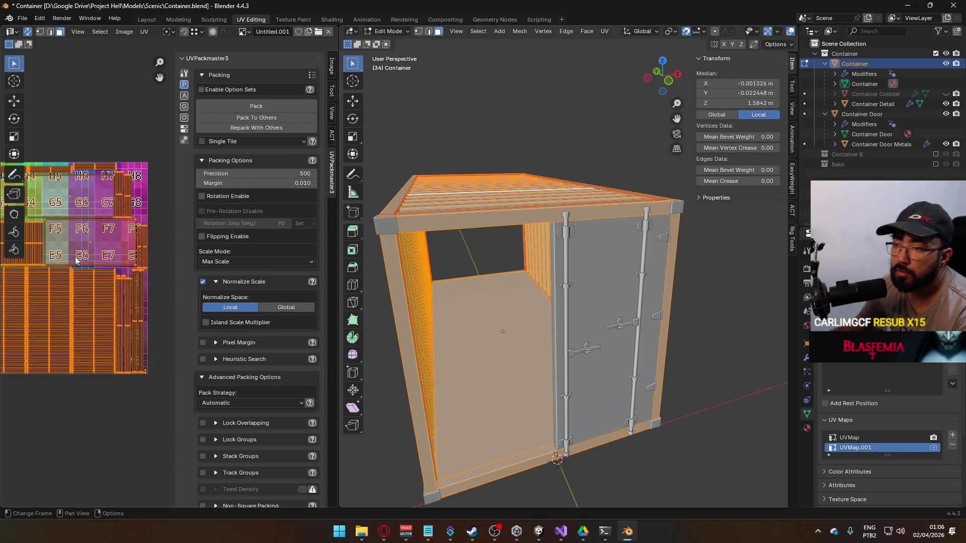
scroll(147, 307, "up", 6)
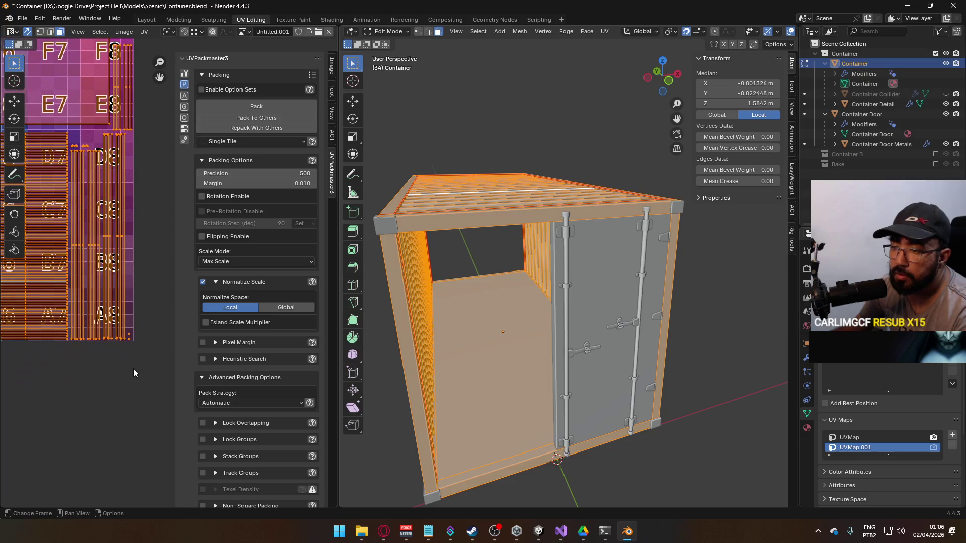
key("alt+a")
scroll(127, 377, "up", 2)
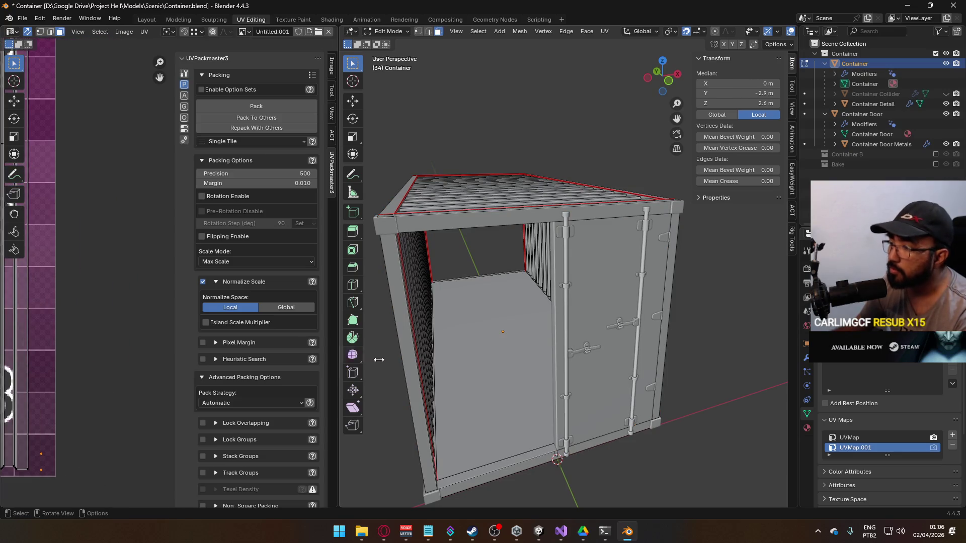
Turn on X-ray and delete the selected faces from the Container mesh.
mouse_move(509, 342)
left_mouse_down()
mouse_move(573, 374)
mouse_move(488, 393)
mouse_move(494, 371)
mouse_move(465, 319)
mouse_move(468, 328)
left_mouse_up()
key("alt+z")
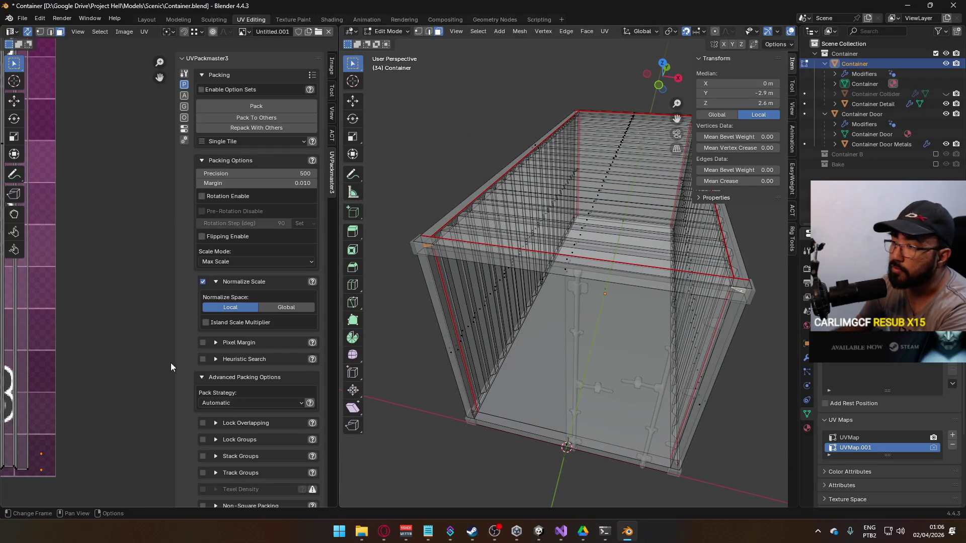
key("x")
left_click(499, 308)
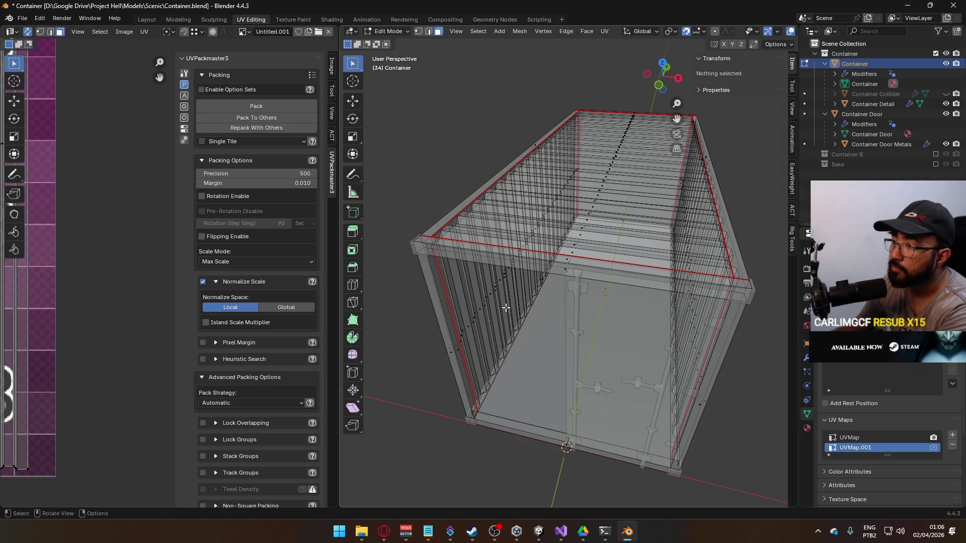
Pan across the checker tiles and switch the UV Editor sidebar to Image settings.
scroll(520, 311, "down", 2)
scroll(69, 343, "up", 3)
mouse_move(119, 324)
left_mouse_down()
mouse_move(300, 398)
mouse_move(54, 443)
mouse_move(227, 503)
left_mouse_up()
mouse_move(101, 352)
left_mouse_down()
mouse_move(100, 403)
mouse_move(363, 286)
left_mouse_up()
left_click(332, 65)
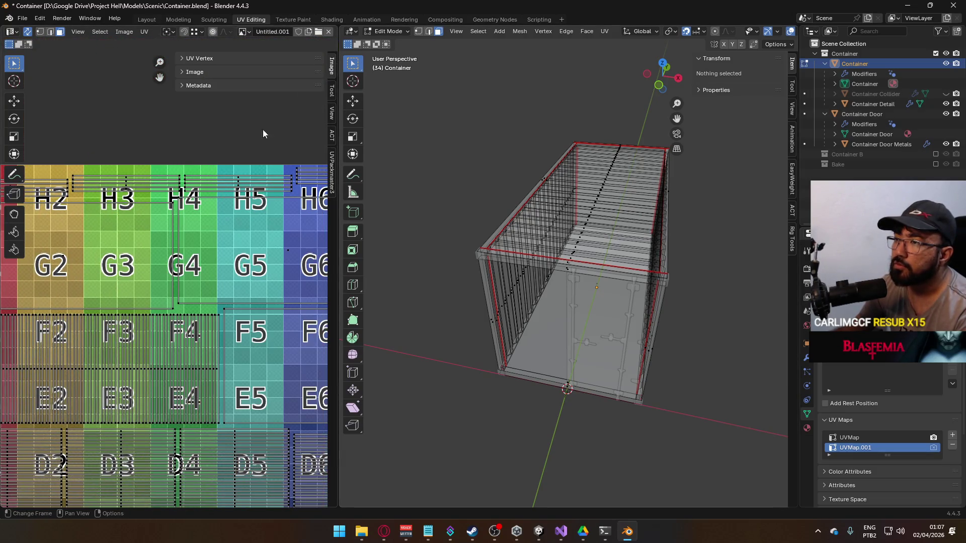
Select the two small UV islands near the D7 tile in the UV editor.
mouse_move(279, 304)
left_mouse_down()
mouse_move(99, 270)
mouse_move(176, 216)
left_mouse_up()
mouse_move(186, 366)
left_mouse_down()
mouse_move(111, 165)
mouse_move(111, 227)
left_mouse_up()
scroll(110, 227, "up", 2)
left_click_drag(208, 250, 167, 324)
scroll(167, 324, "up", 5)
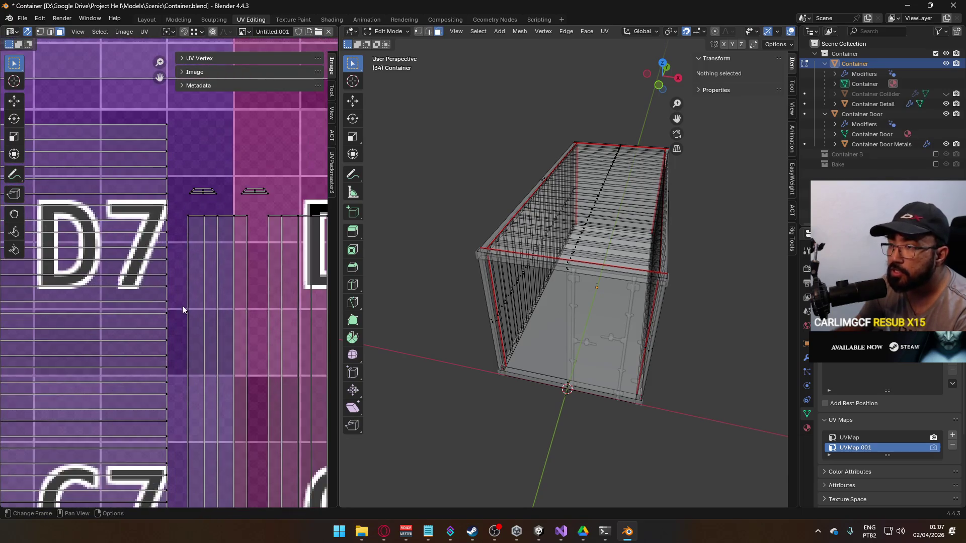
left_click_drag(200, 129, 330, 148)
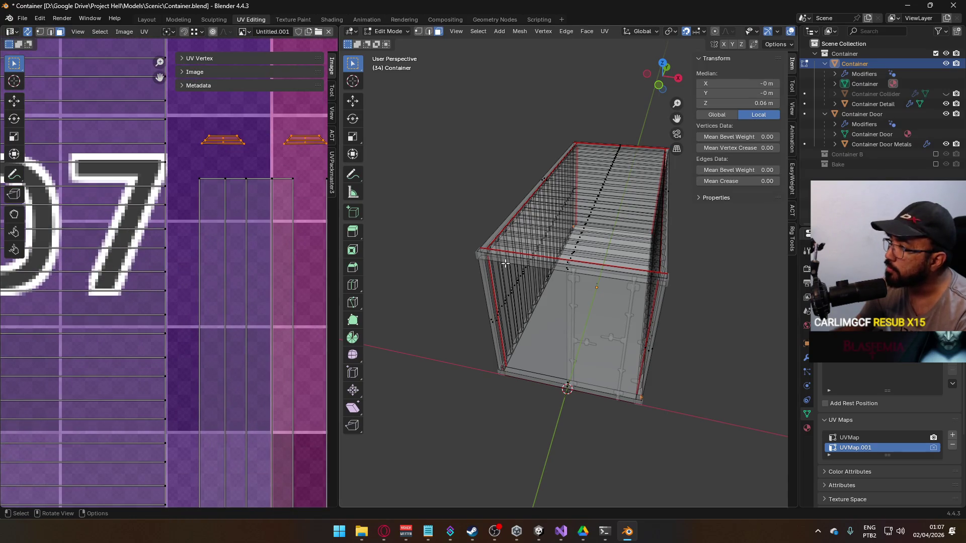
scroll(584, 287, "up", 5)
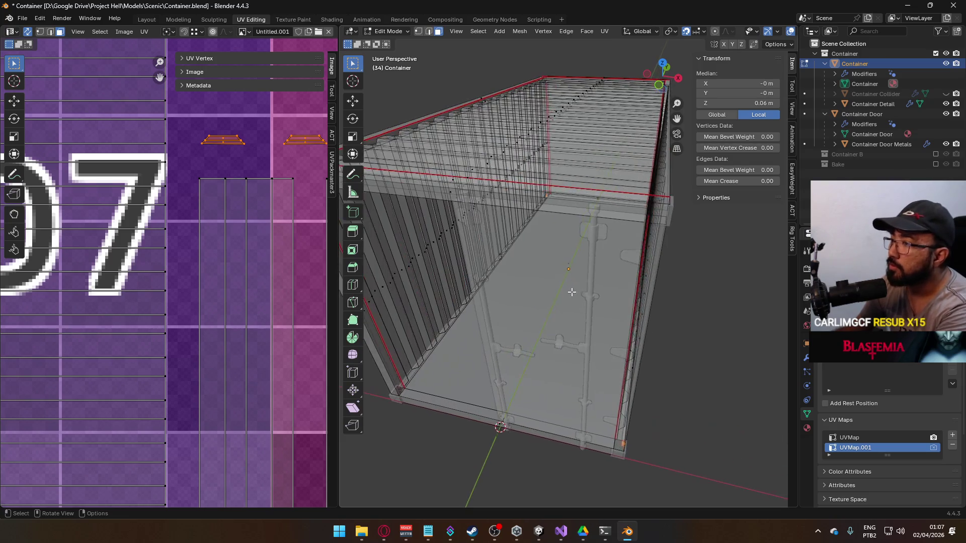
Switch to solid display and select the first bottom rail up to its seams.
left_click_drag(584, 289, 546, 347)
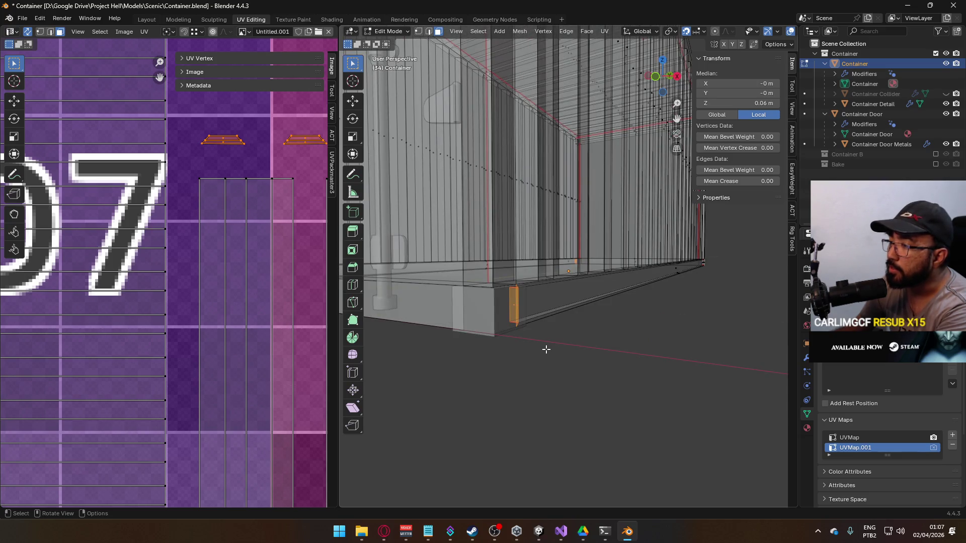
mouse_move(523, 352)
left_mouse_down()
mouse_move(418, 342)
mouse_move(421, 317)
mouse_move(722, 355)
mouse_move(636, 345)
mouse_move(610, 362)
mouse_move(498, 327)
left_mouse_up()
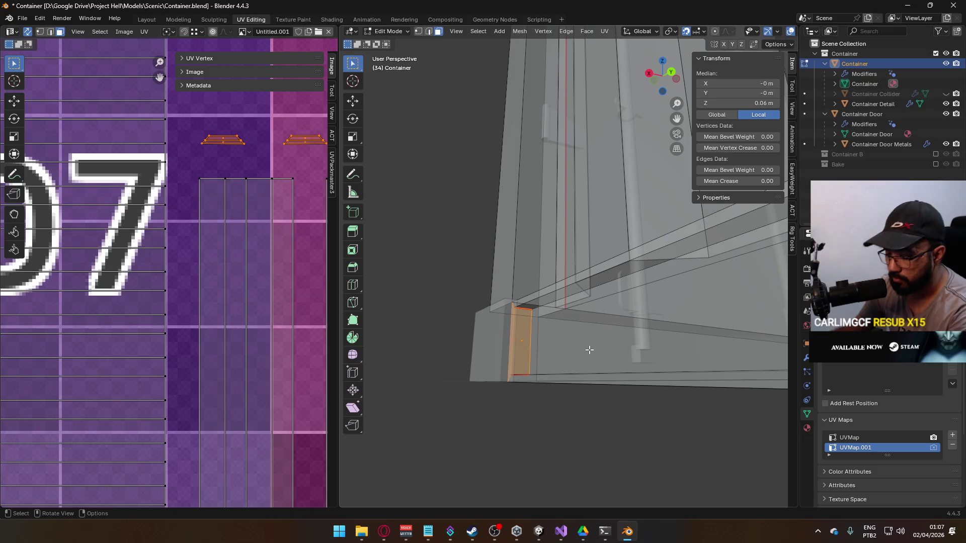
key("alt+z")
left_click(594, 320)
key("1")
key("3")
left_click(526, 328)
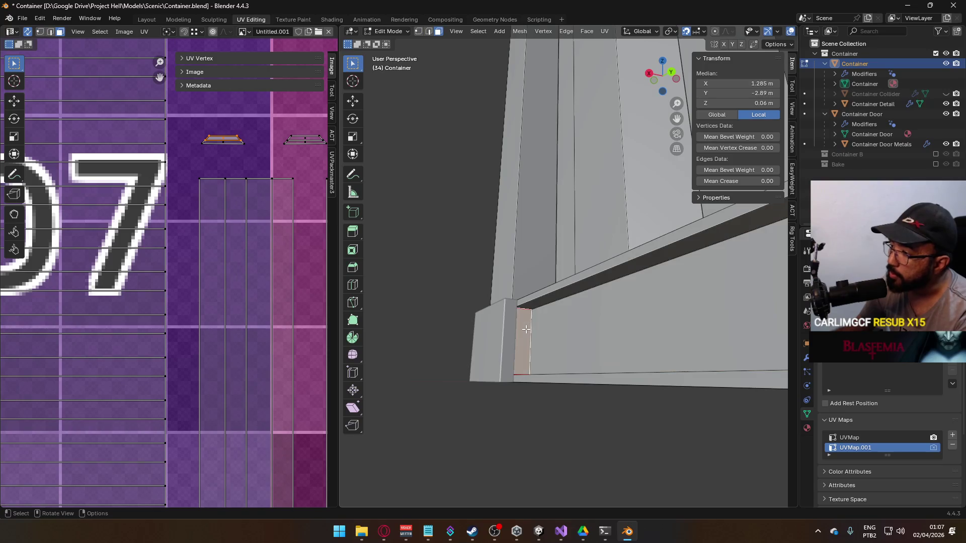
key("ctrl+l")
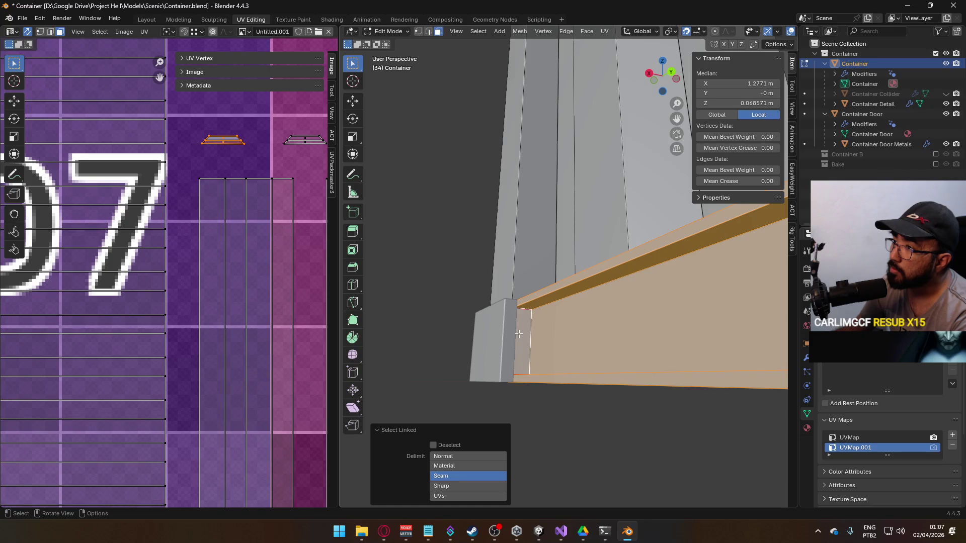
Unwrap the first bottom rail with Conformal and place its strip left of the main layout.
key("u")
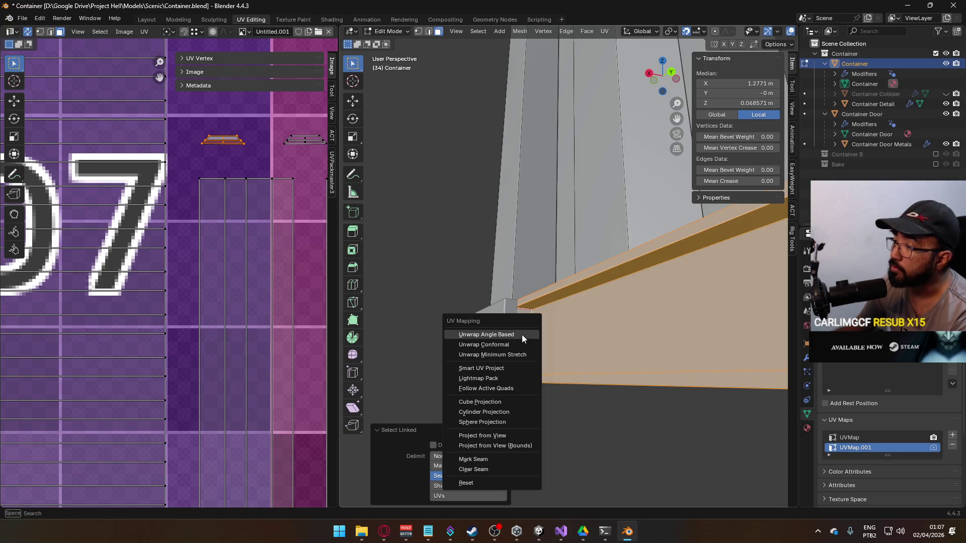
left_click(522, 334)
scroll(187, 282, "down", 5)
scroll(188, 289, "down", 2)
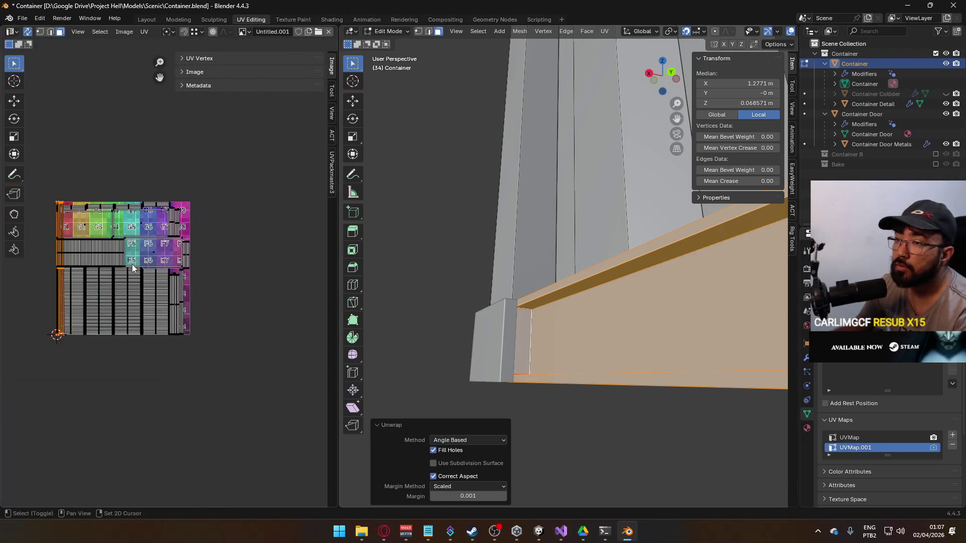
scroll(185, 271, "up", 6)
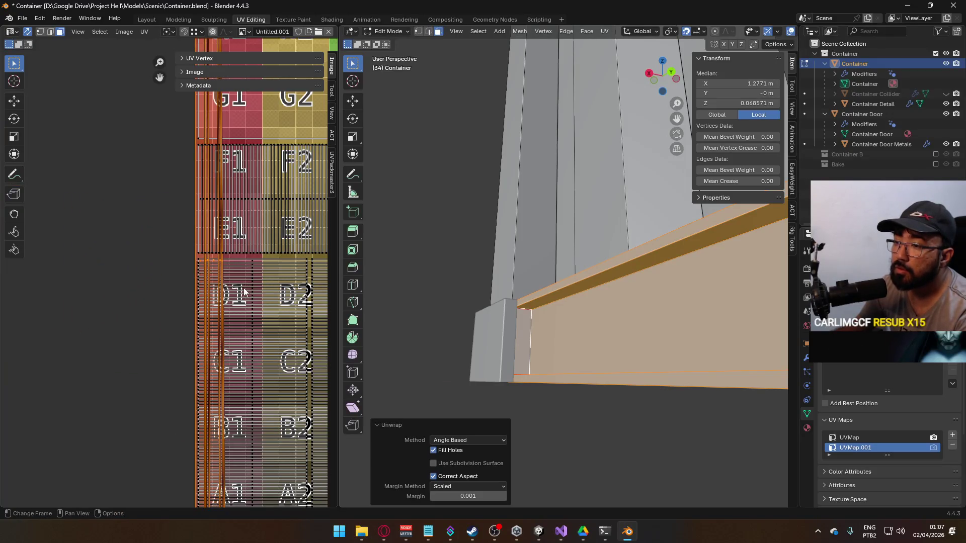
key("g")
left_click(133, 225)
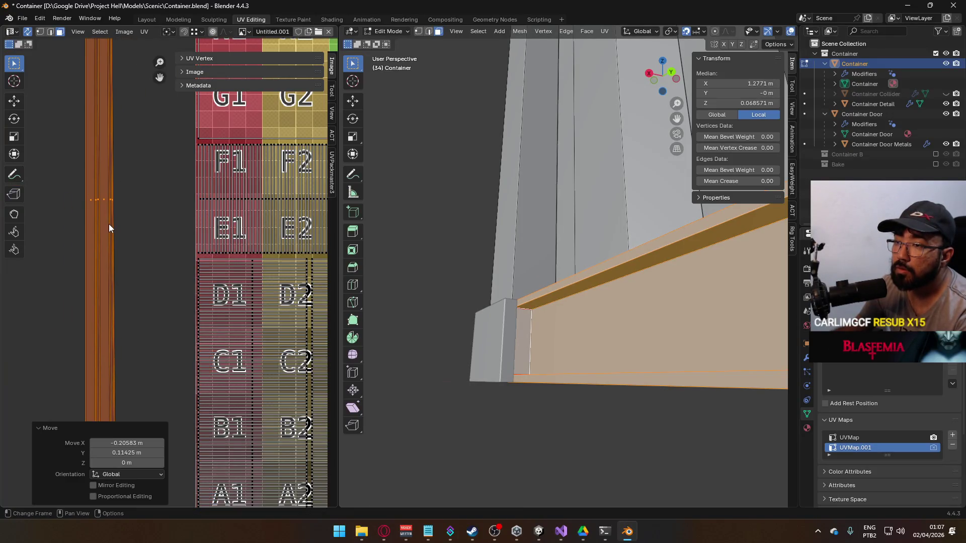
key("u")
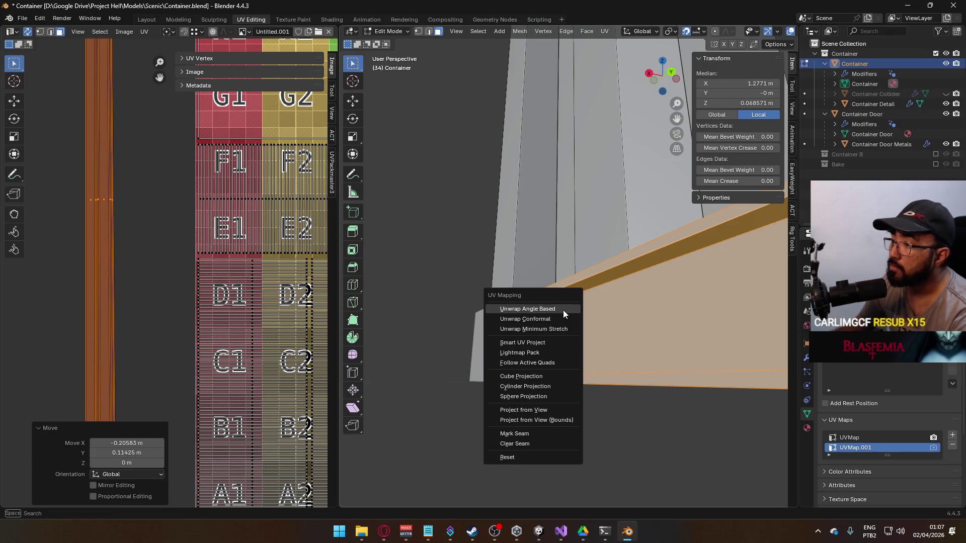
left_click(557, 321)
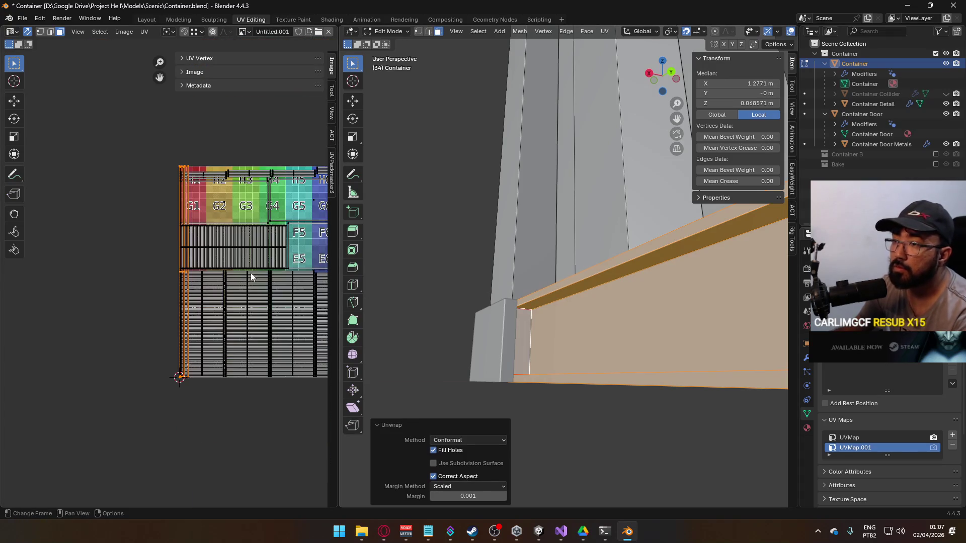
key("g")
left_click(164, 267)
From below, unwrap the second bottom rail and drop its strip beside the first.
scroll(132, 274, "up", 1)
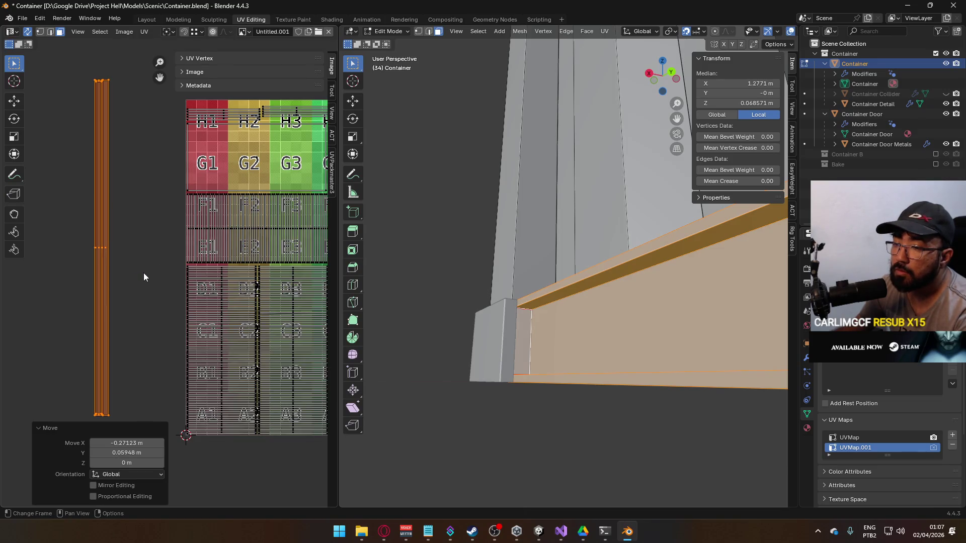
scroll(146, 273, "down", 1)
mouse_move(578, 322)
left_mouse_down()
mouse_move(608, 339)
mouse_move(532, 332)
mouse_move(530, 244)
left_mouse_up()
left_click(535, 231)
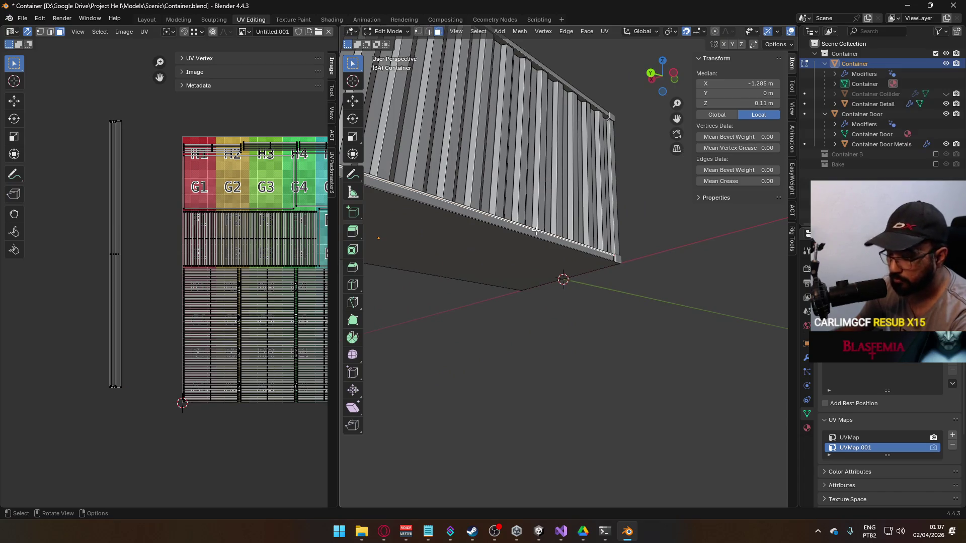
key("l")
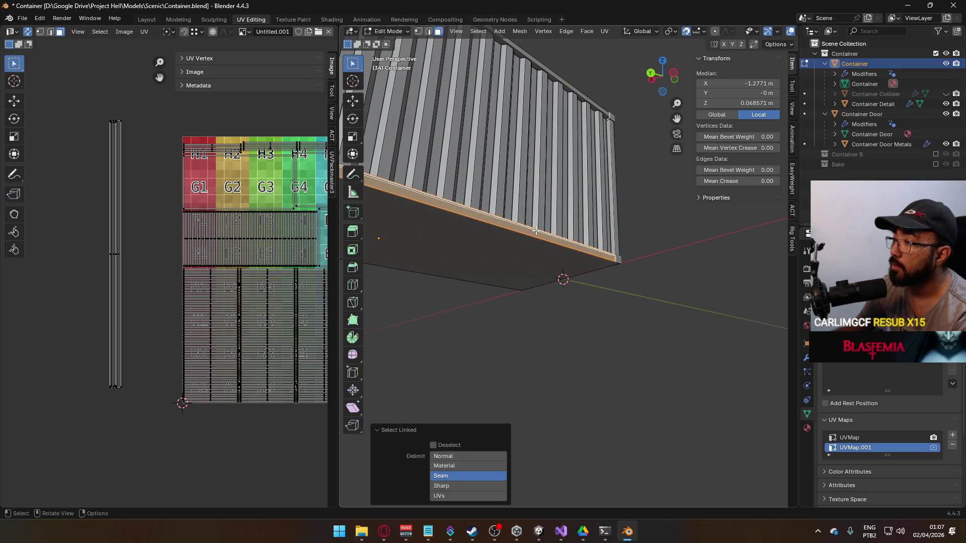
key("u")
left_click(535, 231)
key("g")
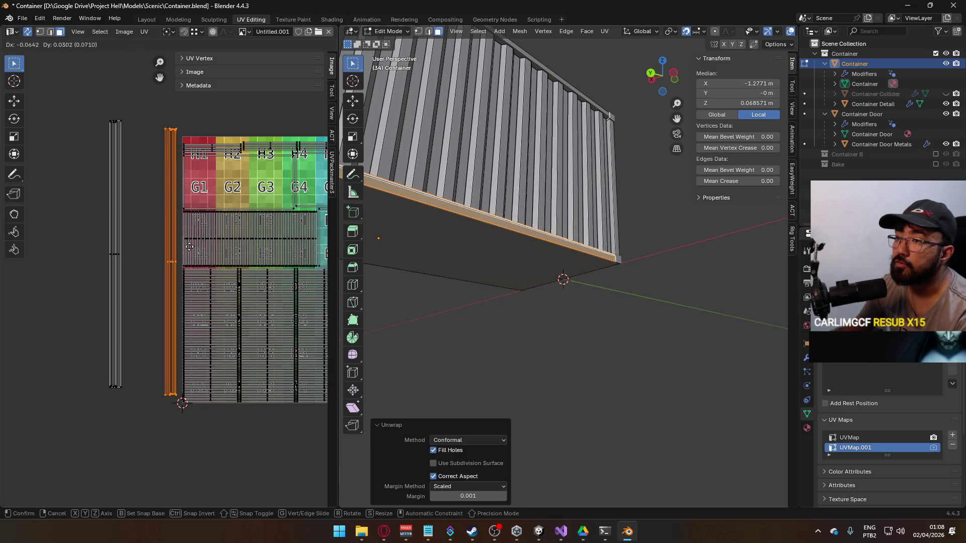
left_click(153, 249)
key("ctrl+p")
Select all UVs and pack every island together into the layout.
key("a")
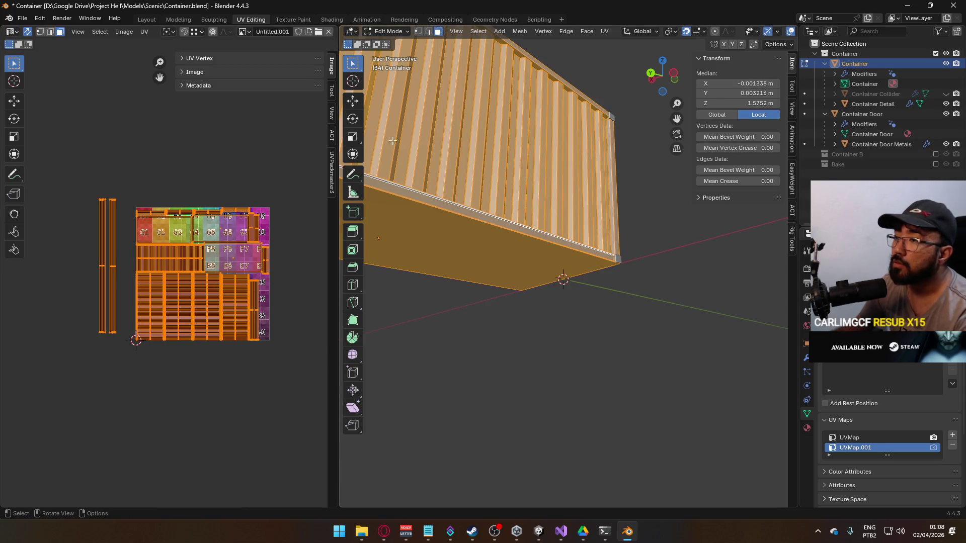
left_click(330, 152)
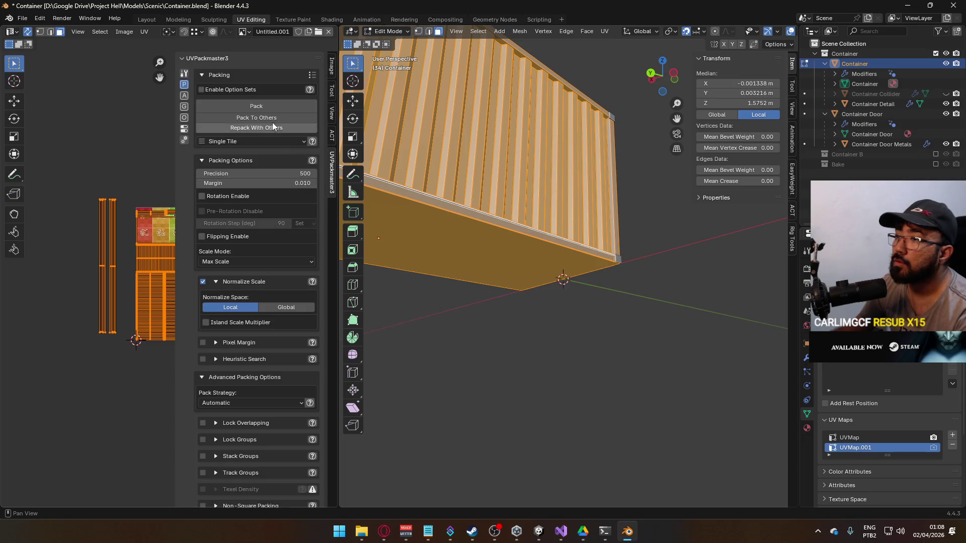
left_click(274, 107)
scroll(62, 248, "up", 5)
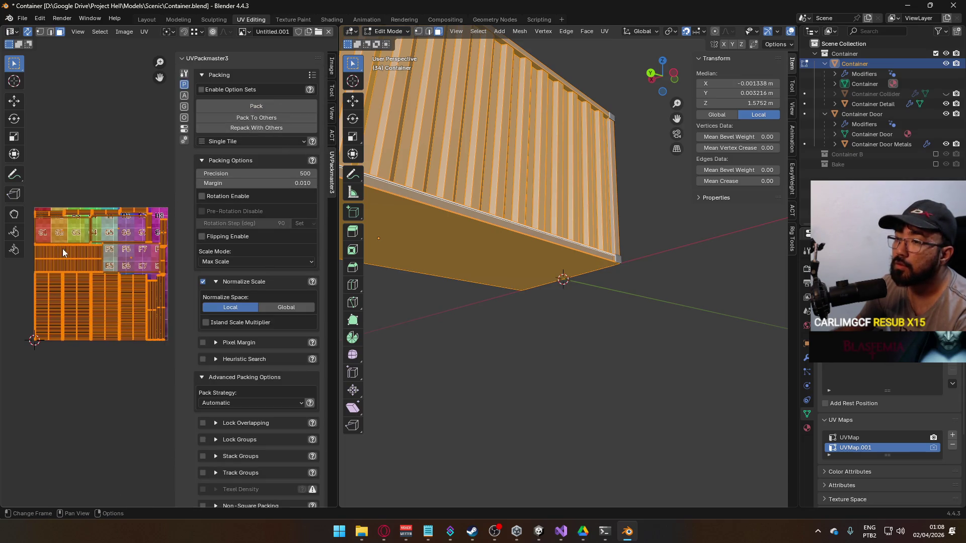
scroll(104, 270, "up", 4)
scroll(108, 270, "down", 3)
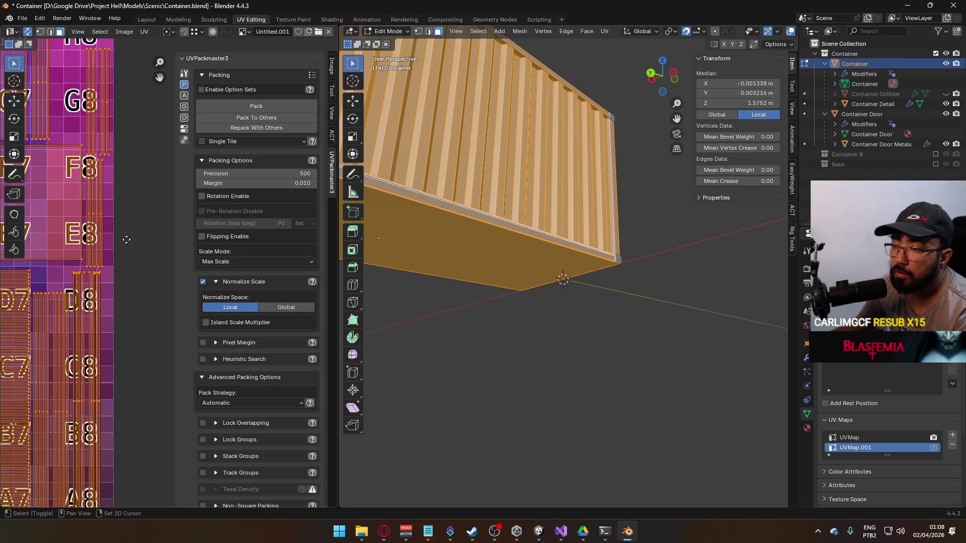
scroll(107, 271, "left", 3)
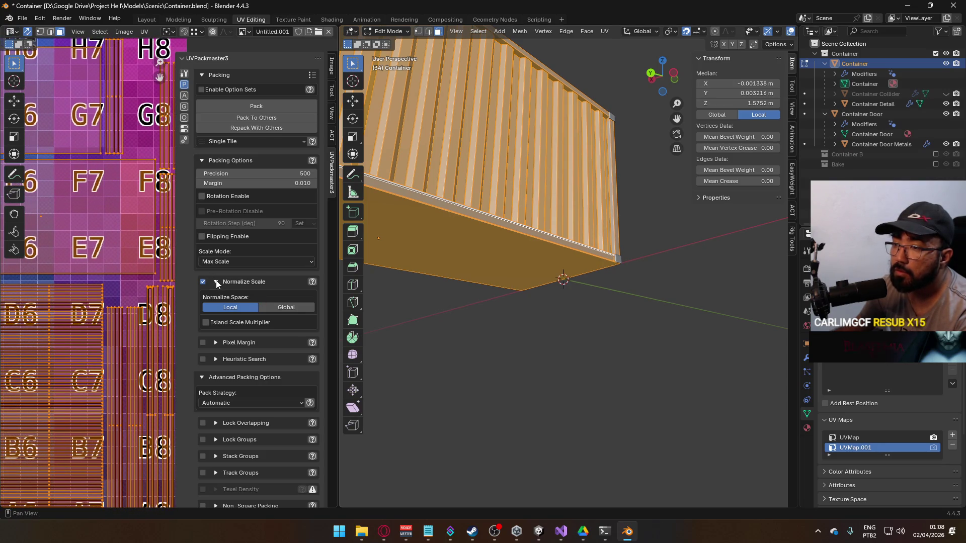
scroll(110, 260, "down", 3)
scroll(110, 260, "left", 3)
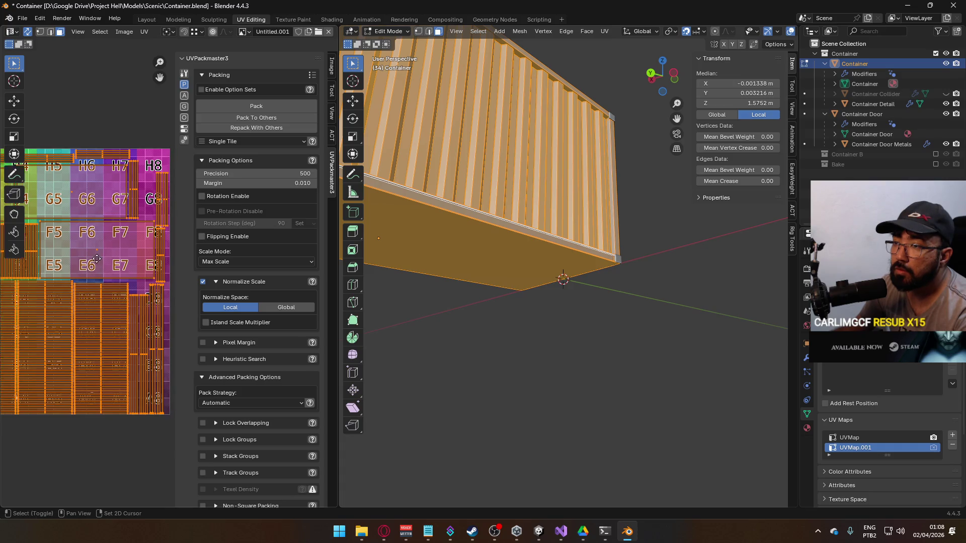
Return to Object Mode and orbit to look underneath the container.
key("Tab")
scroll(542, 327, "down", 3)
mouse_move(491, 318)
left_mouse_down()
mouse_move(533, 325)
mouse_move(593, 315)
mouse_move(584, 318)
left_mouse_up()
scroll(533, 325, "up", 5)
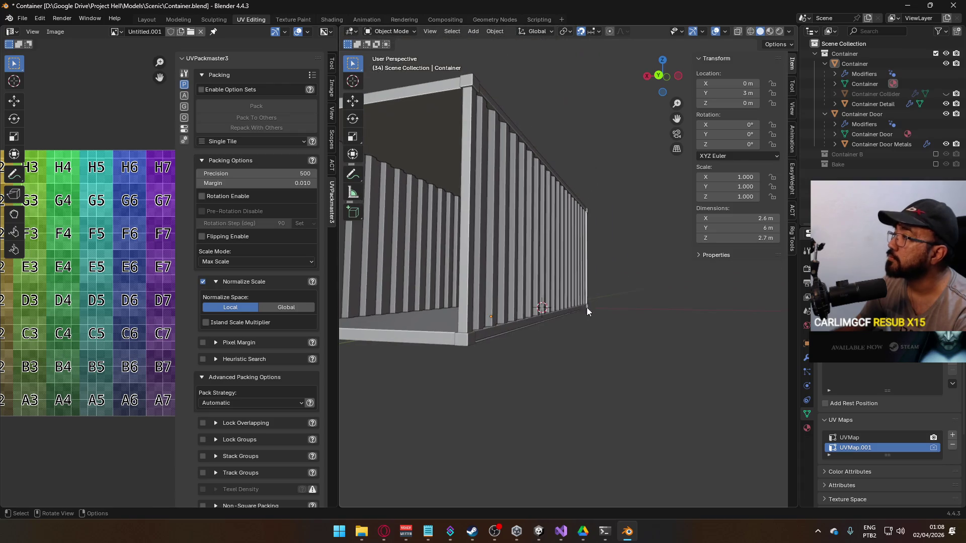
mouse_move(512, 334)
left_mouse_down()
mouse_move(560, 335)
mouse_move(519, 311)
mouse_move(519, 293)
left_mouse_up()
Select the Container object in Object Mode and save Container.blend.
left_click(494, 264)
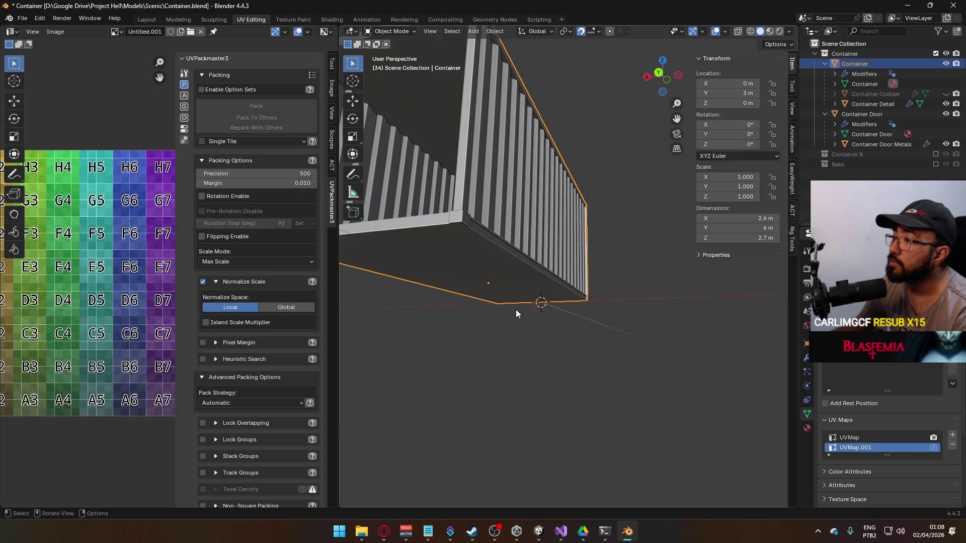
key("Tab")
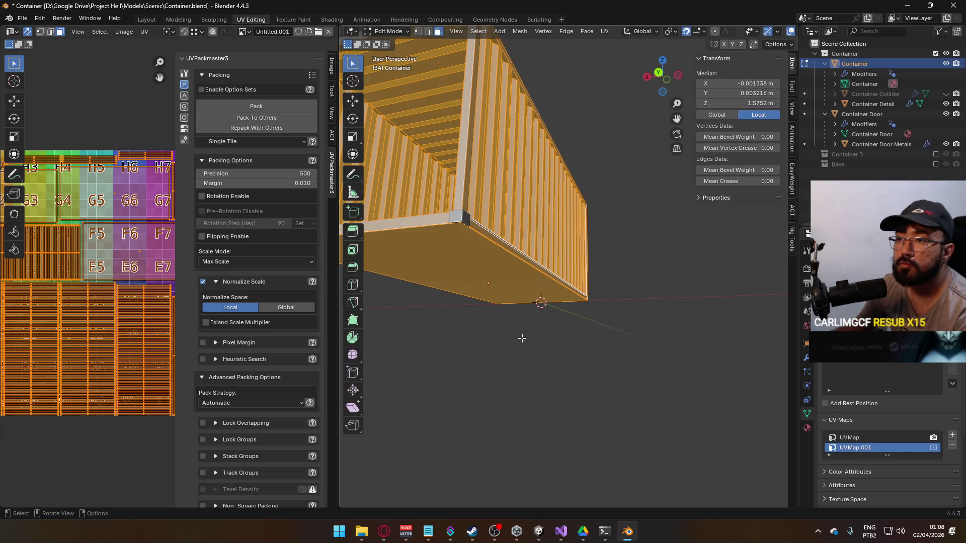
mouse_move(482, 311)
left_mouse_down()
mouse_move(535, 367)
mouse_move(561, 291)
mouse_move(529, 317)
mouse_move(388, 291)
mouse_move(346, 303)
mouse_move(420, 318)
mouse_move(536, 309)
mouse_move(518, 317)
left_mouse_up()
key("Tab")
left_click(535, 367)
left_click(561, 291)
key("ctrl+s")
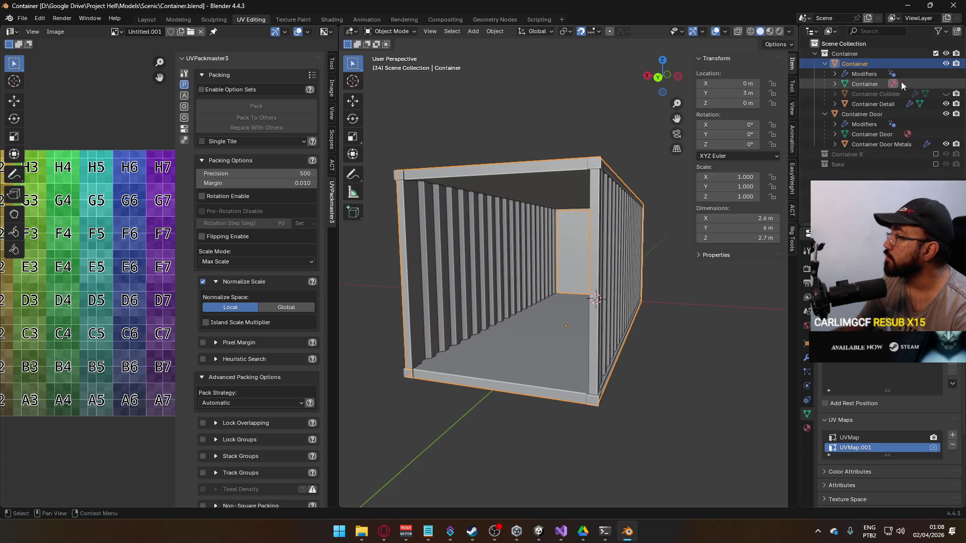
Exclude the Container collection, include Container B, and select Container B and Container B Detail.
left_click(936, 53)
left_click(936, 63)
left_click(902, 63)
left_click(854, 75)
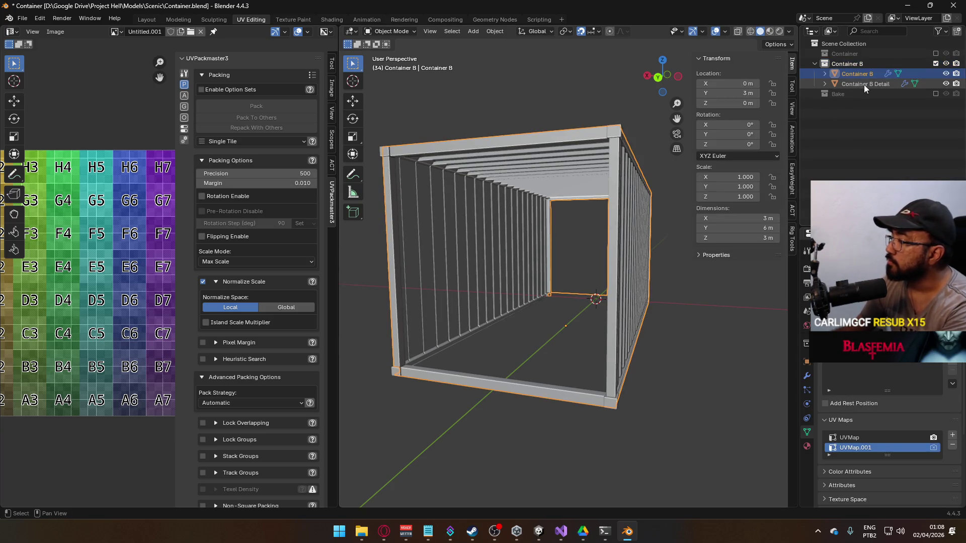
left_click(847, 85, "shift")
Delete both Container B objects, re-enable Container, hide Container Collider and select the door.
mouse_move(640, 291)
left_mouse_down()
mouse_move(526, 294)
mouse_move(645, 283)
mouse_move(631, 292)
left_mouse_up()
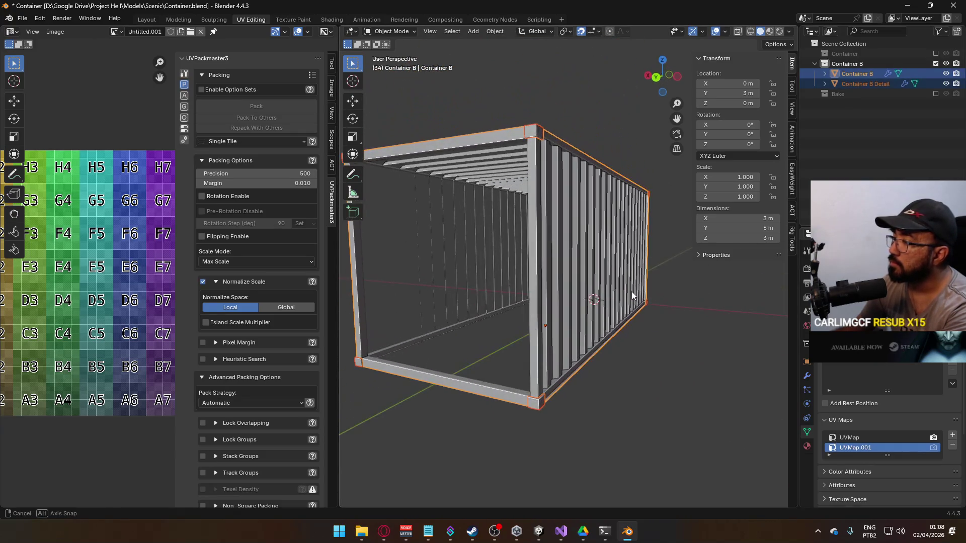
key("Delete")
left_click(936, 53)
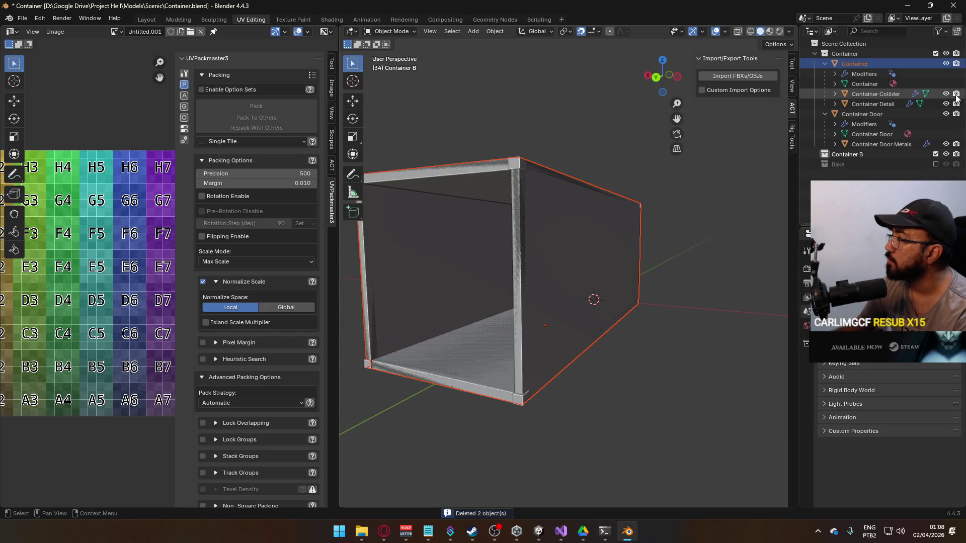
left_click(945, 95)
left_click(556, 234)
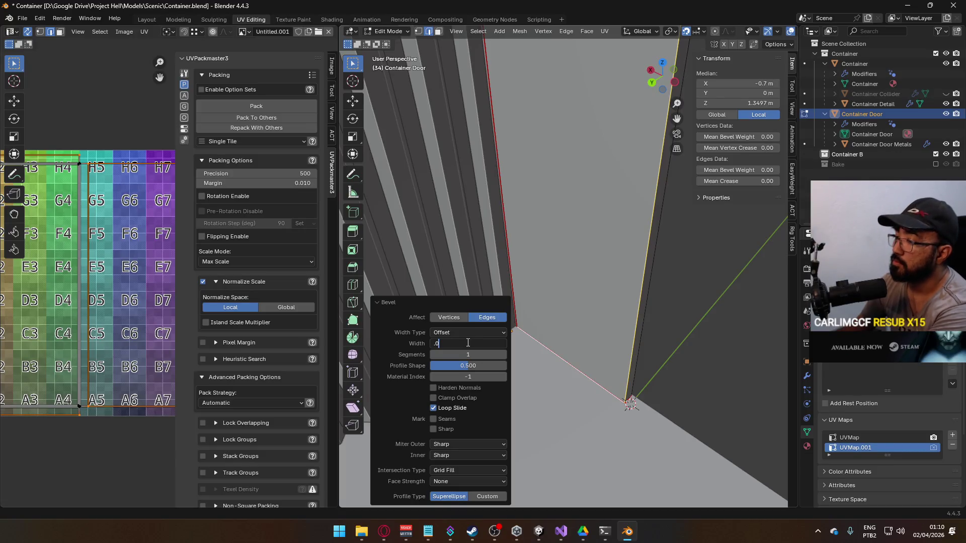
Clear the selection and select the door's top edge loop.
key("Return")
key("alt+a")
scroll(595, 360, "up", 5)
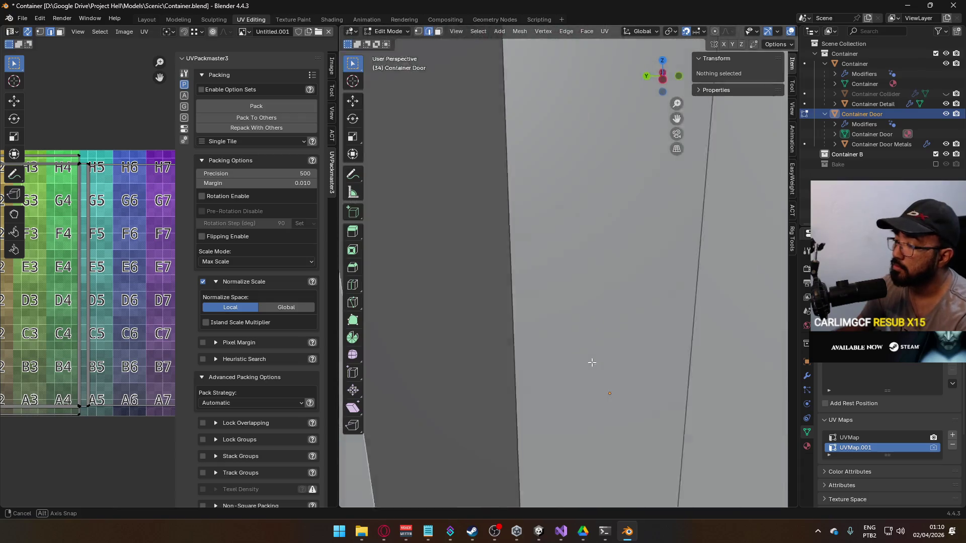
left_click(571, 220)
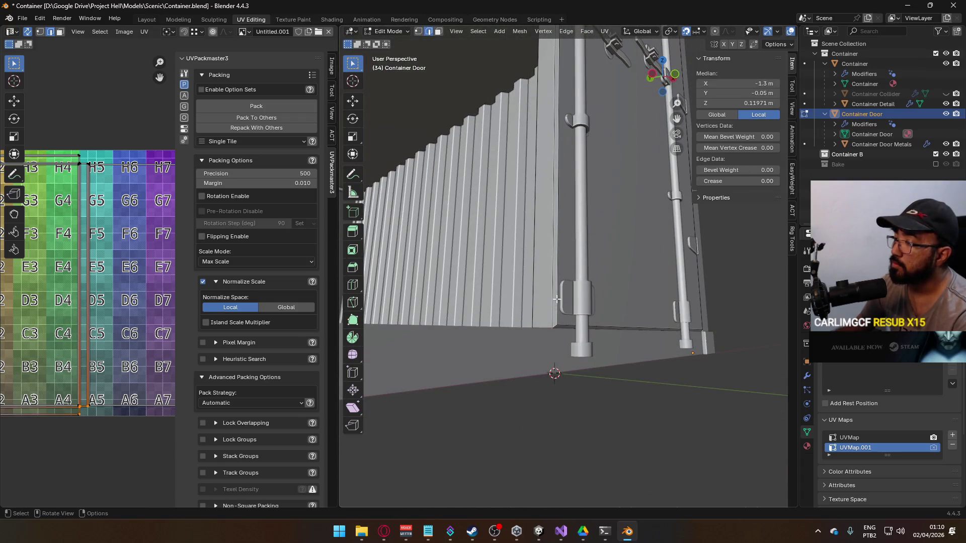
left_click_drag(571, 220, 550, 431)
left_click(530, 467, "alt")
scroll(616, 367, "up", 10)
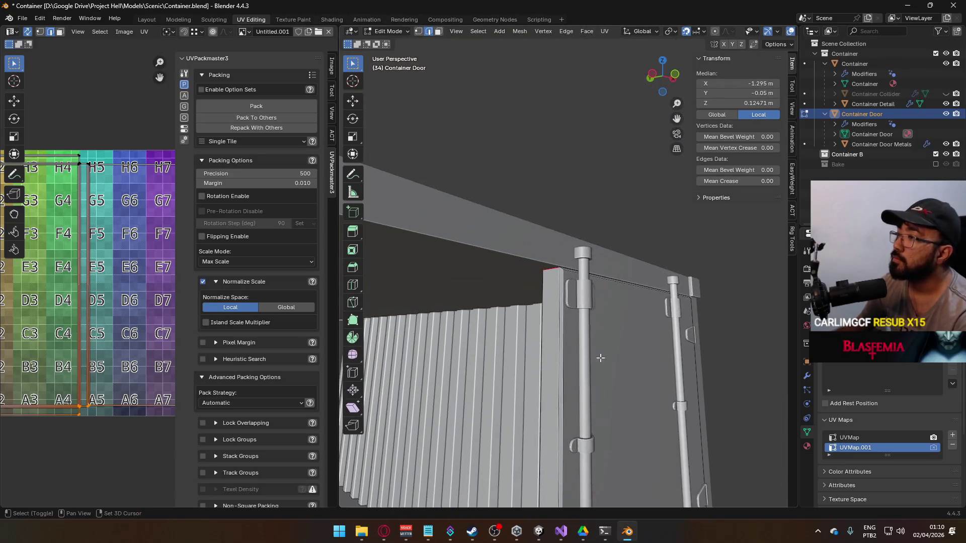
scroll(610, 375, "up", 3)
left_click(538, 270, "alt")
Bevel the top edge loop with a 0.01 m width.
key("ctrl+e")
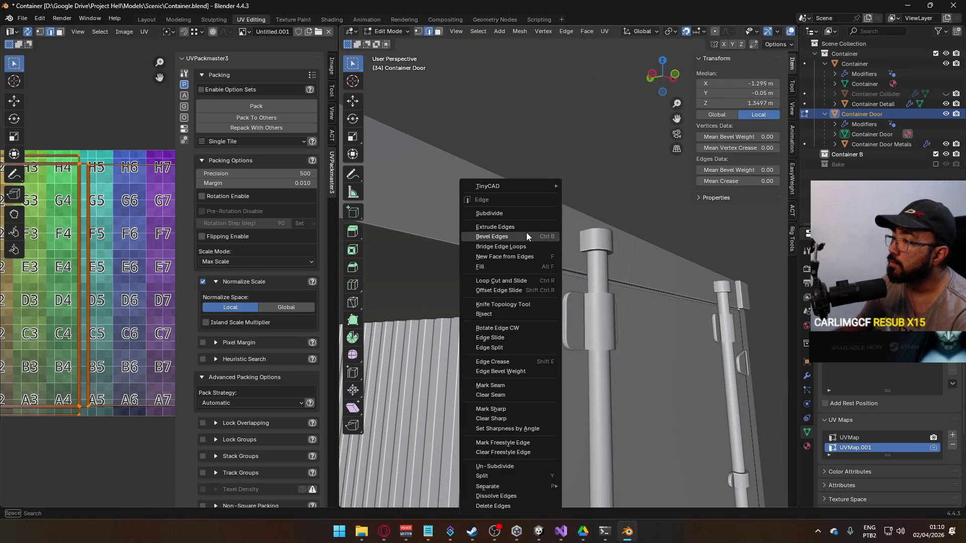
left_click(527, 237)
left_click(526, 232)
left_click(473, 344)
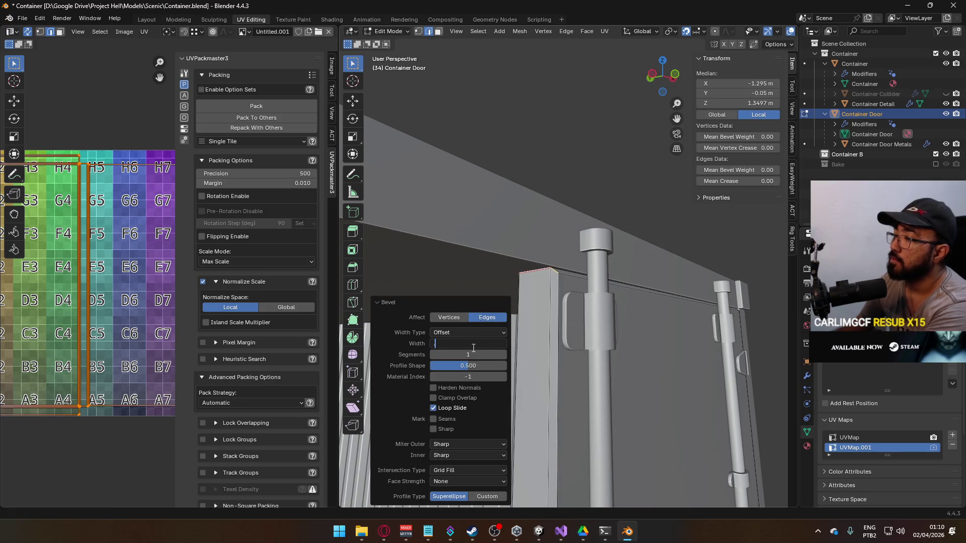
key("Return")
Inspect the bevelled corner, return to Object Mode and select every object except the door.
scroll(574, 209, "up", 2)
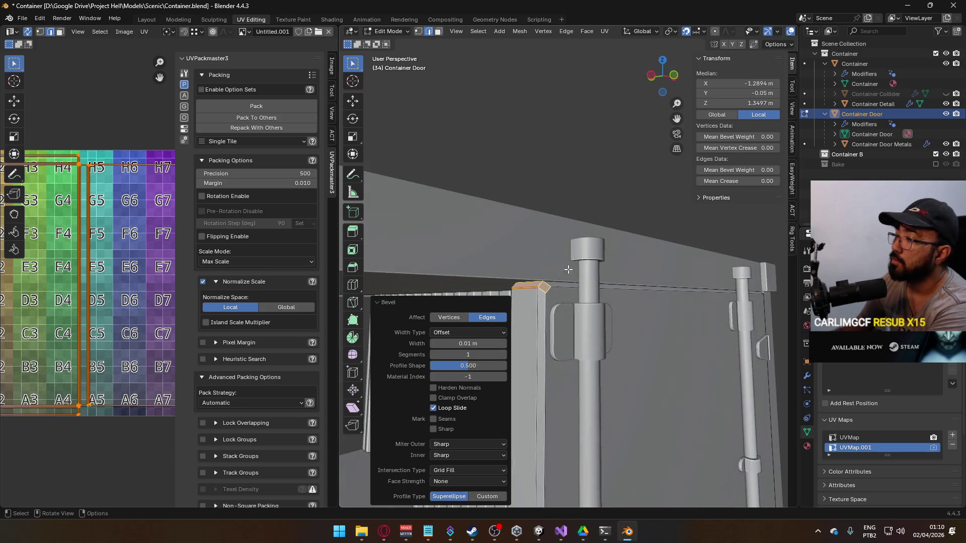
key("alt+a")
scroll(533, 290, "up", 4)
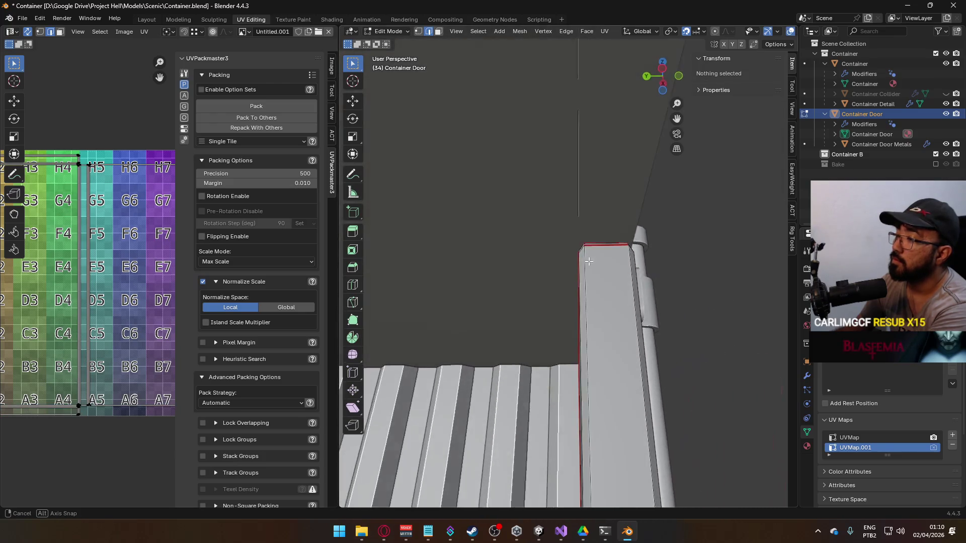
left_click(634, 269)
left_click_drag(635, 270, 663, 303)
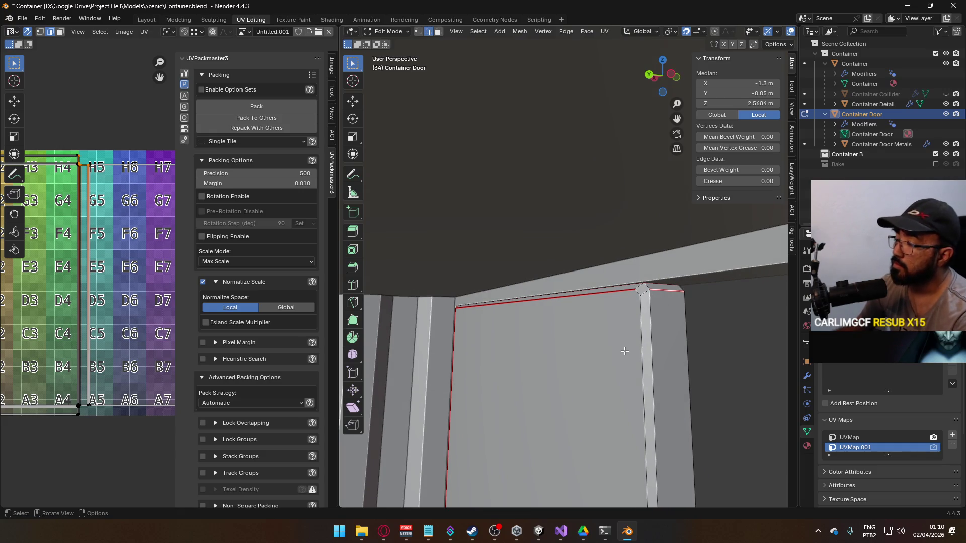
key("Tab")
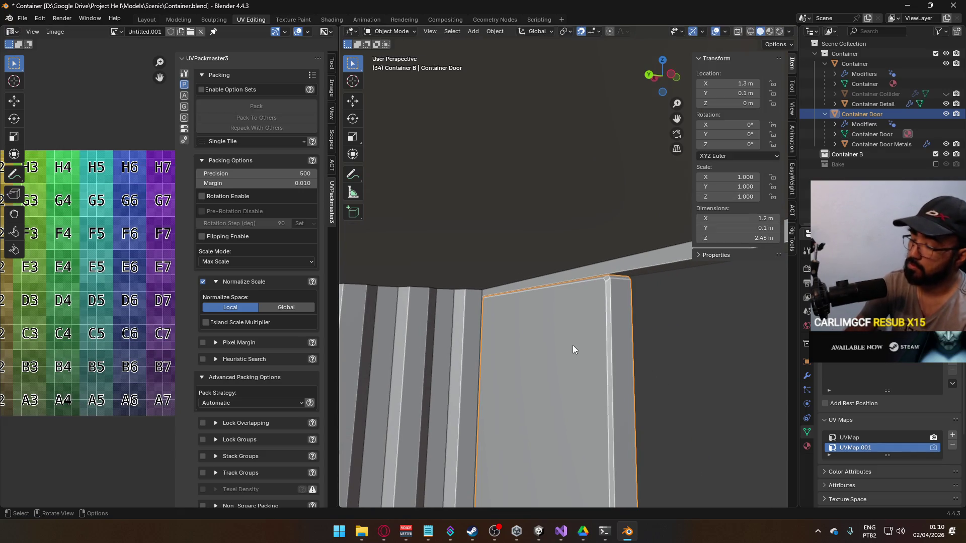
key("ctrl+i")
Hide the other objects and inspect the door's UVs around the H1 and G1 checker tiles.
key("h")
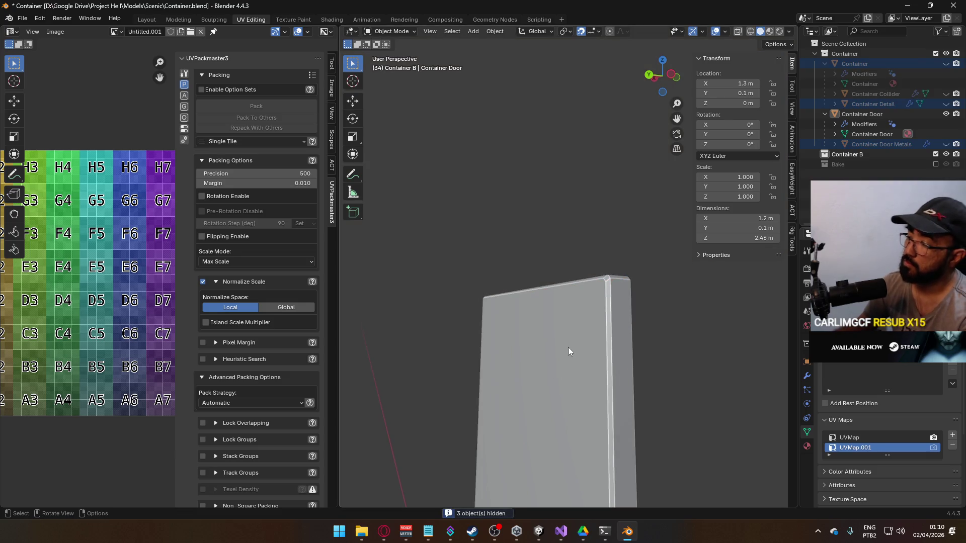
left_click(564, 358)
key("Tab")
scroll(605, 305, "up", 3)
mouse_move(581, 305)
left_mouse_down()
mouse_move(544, 300)
mouse_move(559, 300)
left_mouse_up()
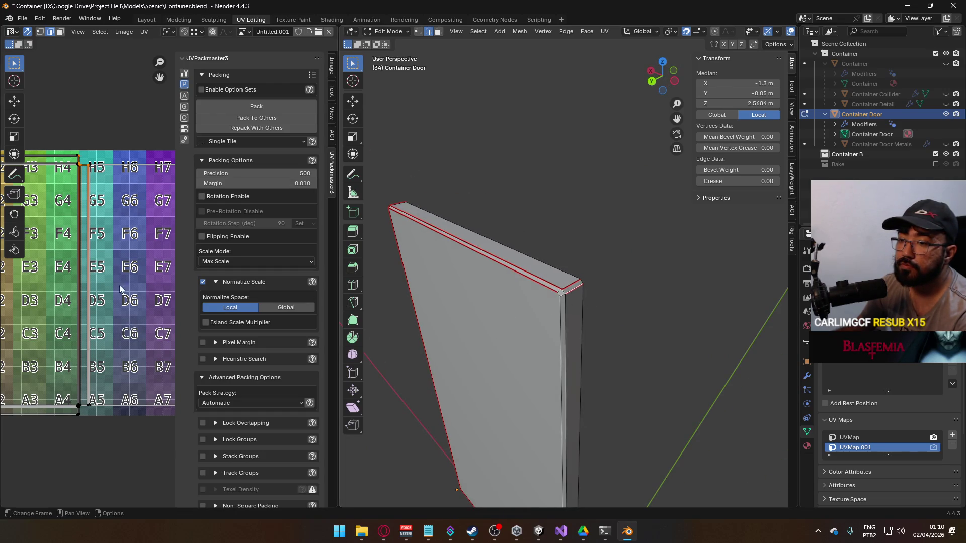
scroll(122, 282, "up", 5)
scroll(127, 369, "up", 2)
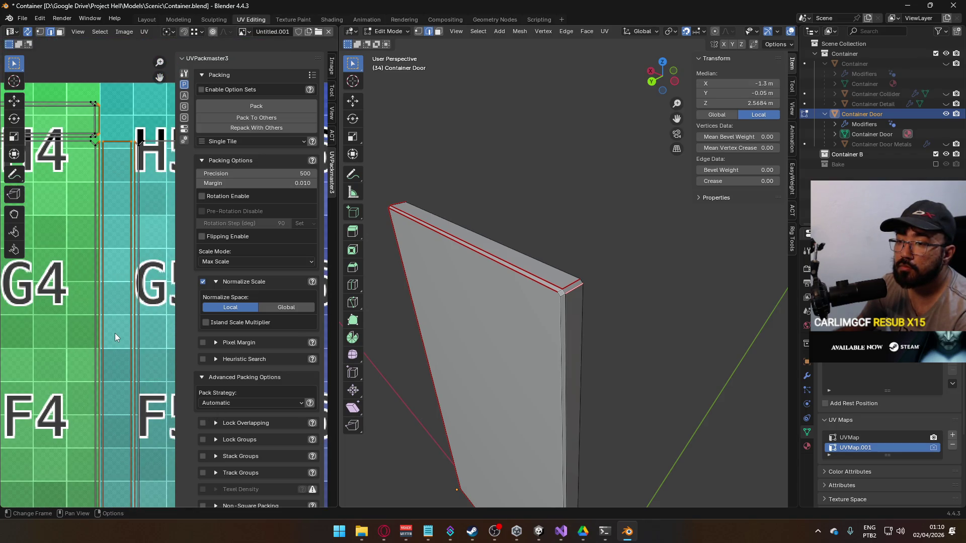
scroll(133, 330, "down", 5)
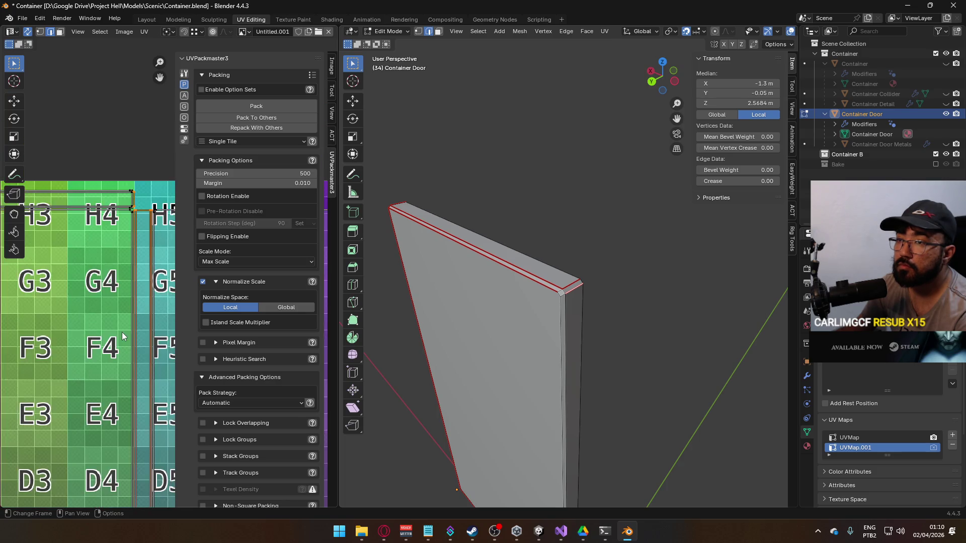
scroll(112, 337, "up", 3)
scroll(109, 334, "up", 5)
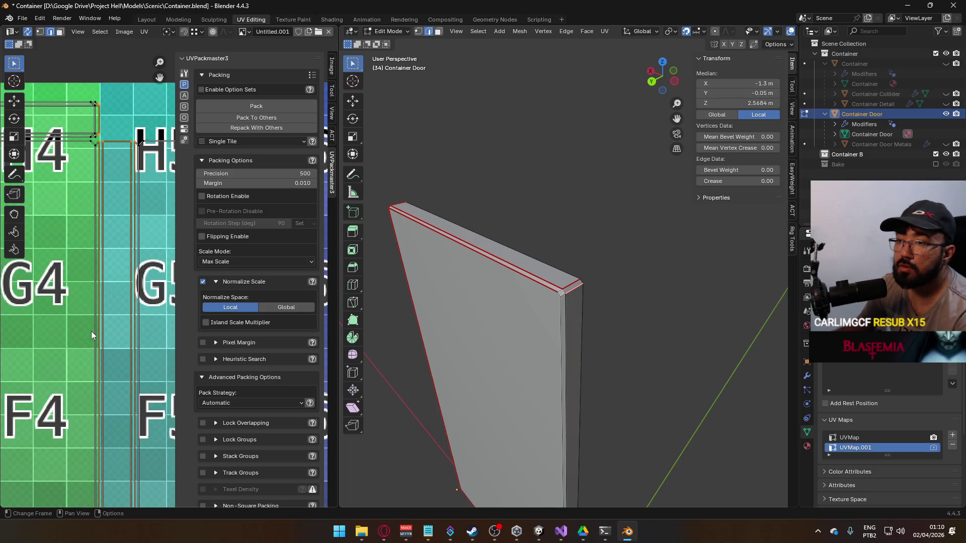
scroll(101, 288, "up", 1)
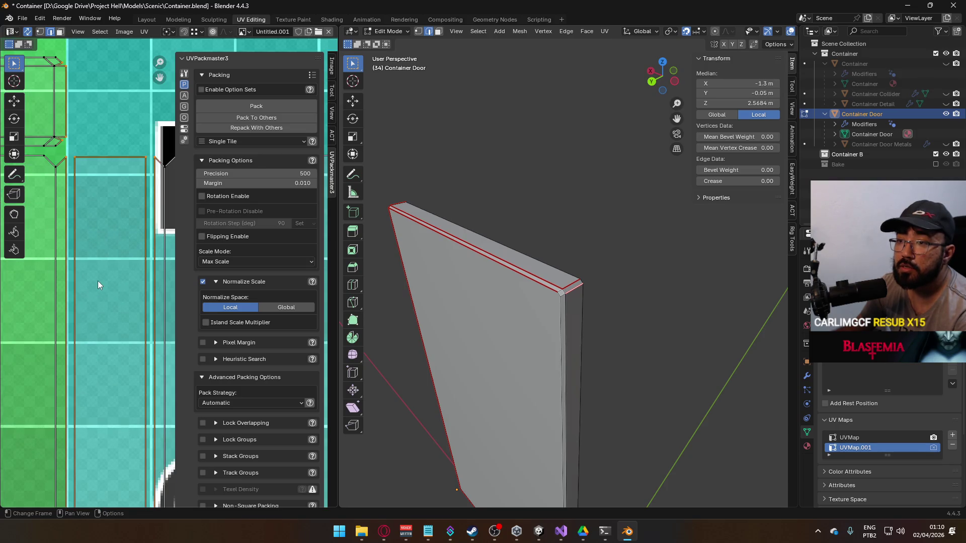
mouse_move(98, 282)
left_mouse_down()
mouse_move(52, 288)
mouse_move(103, 297)
mouse_move(197, 343)
mouse_move(69, 336)
mouse_move(2, 297)
left_mouse_up()
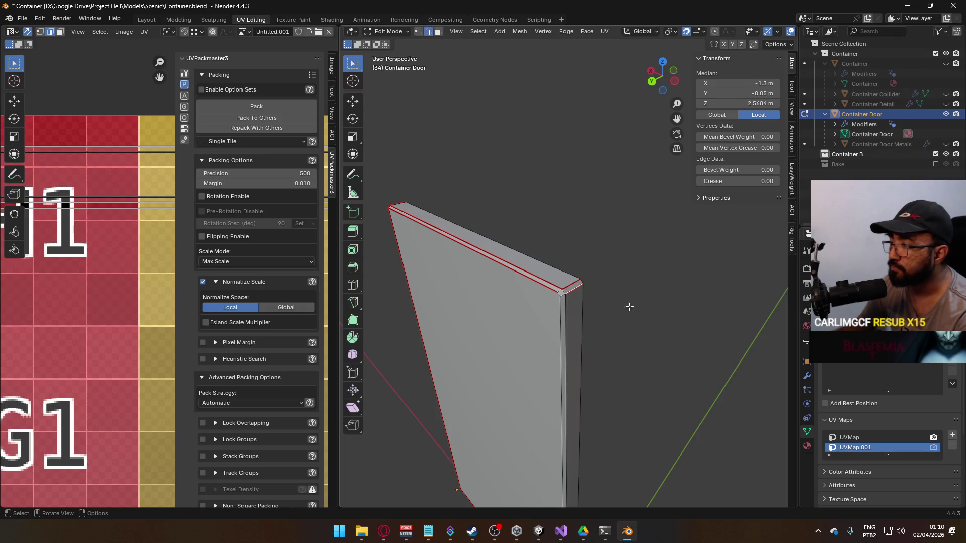
scroll(619, 306, "up", 2)
Mark the door's top bevel edges as UV seams, then select the whole door mesh.
key("3")
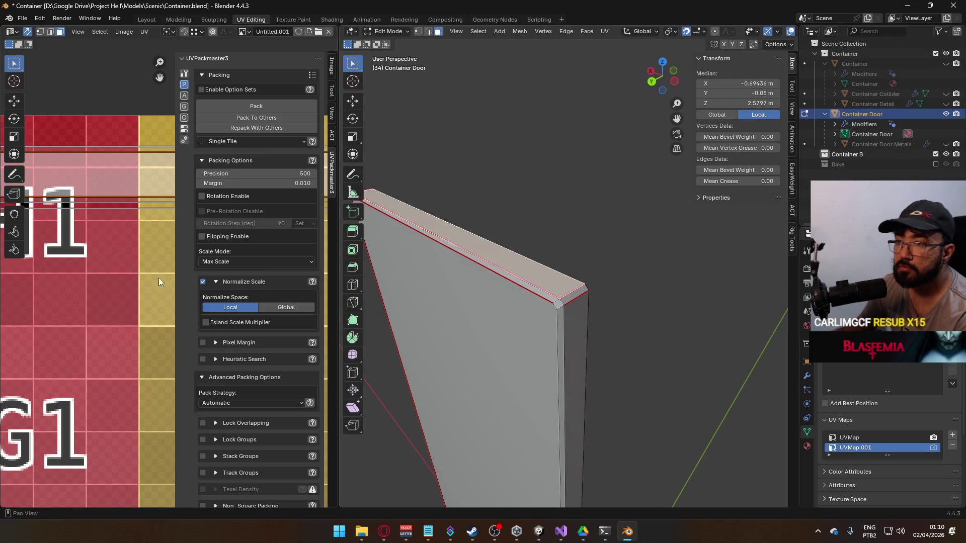
scroll(106, 270, "down", 3)
scroll(108, 269, "up", 2)
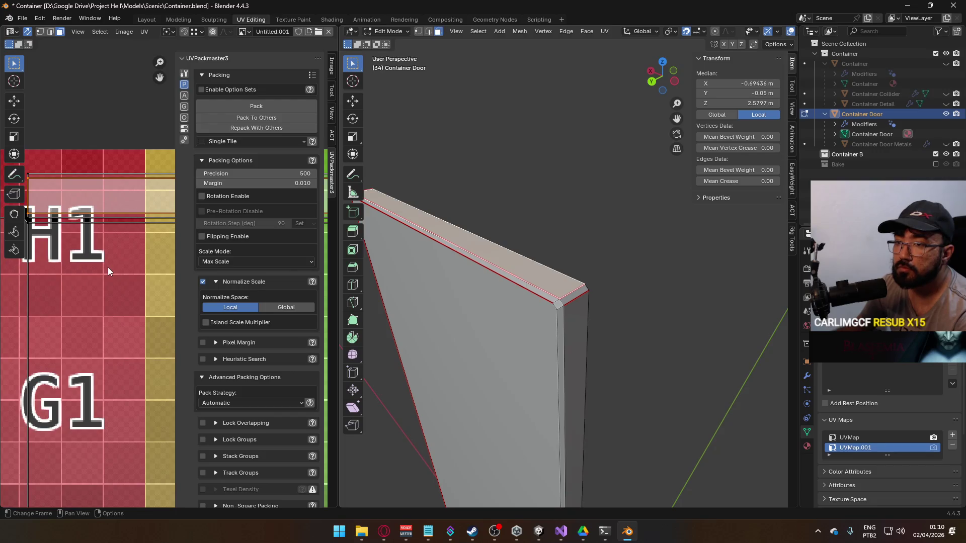
mouse_move(494, 308)
left_mouse_down()
mouse_move(498, 339)
mouse_move(460, 323)
mouse_move(489, 343)
mouse_move(649, 330)
mouse_move(591, 332)
left_mouse_up()
left_click(537, 291, "alt")
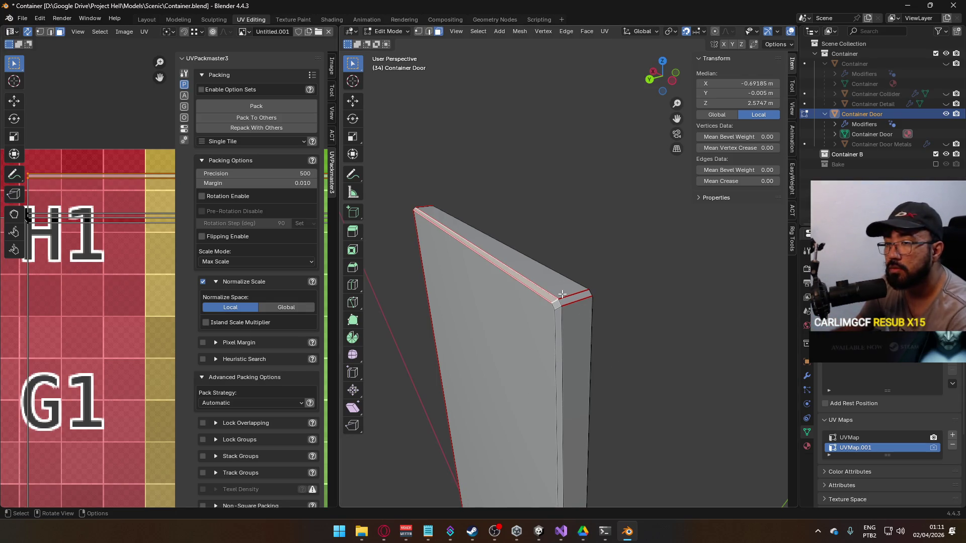
key("alt+a")
key("2")
left_click(550, 268, "alt")
right_click(536, 280)
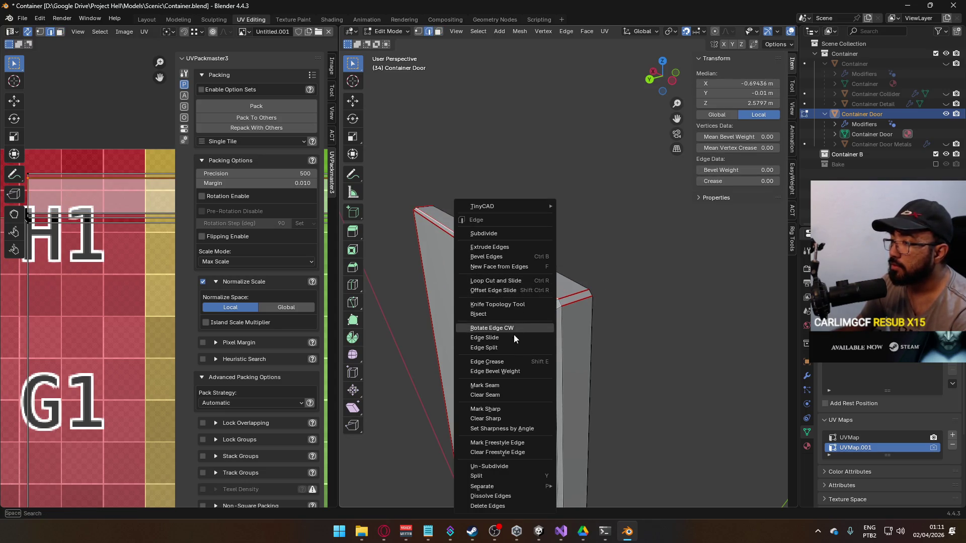
left_click(534, 386)
key("a")
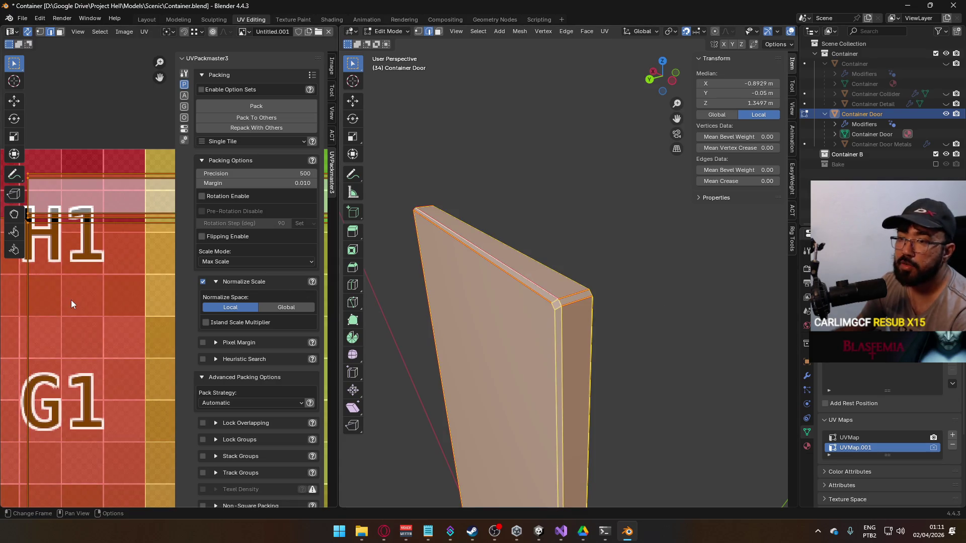
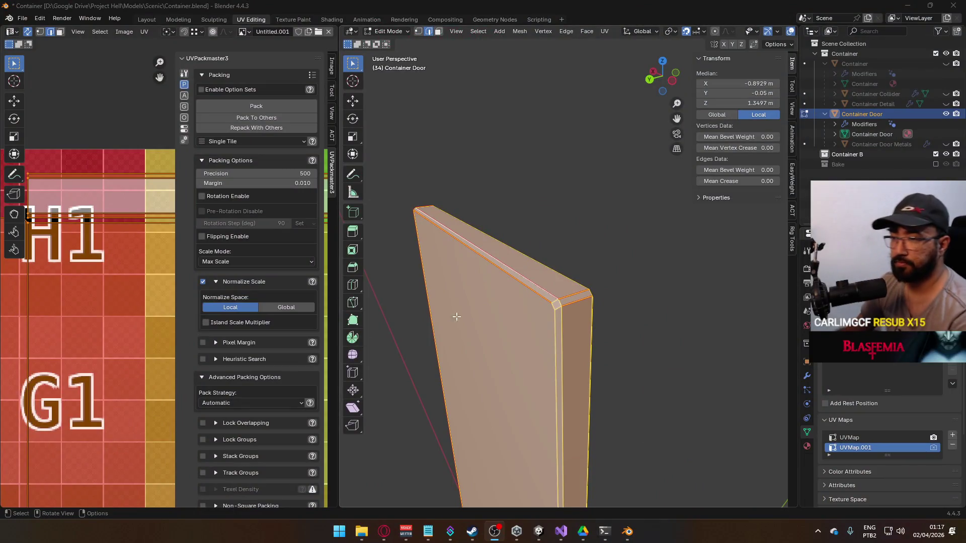
Mark seams on the Container Door from its existing UV island borders with Seams from Islands.
scroll(108, 309, "down", 3)
scroll(125, 313, "down", 4)
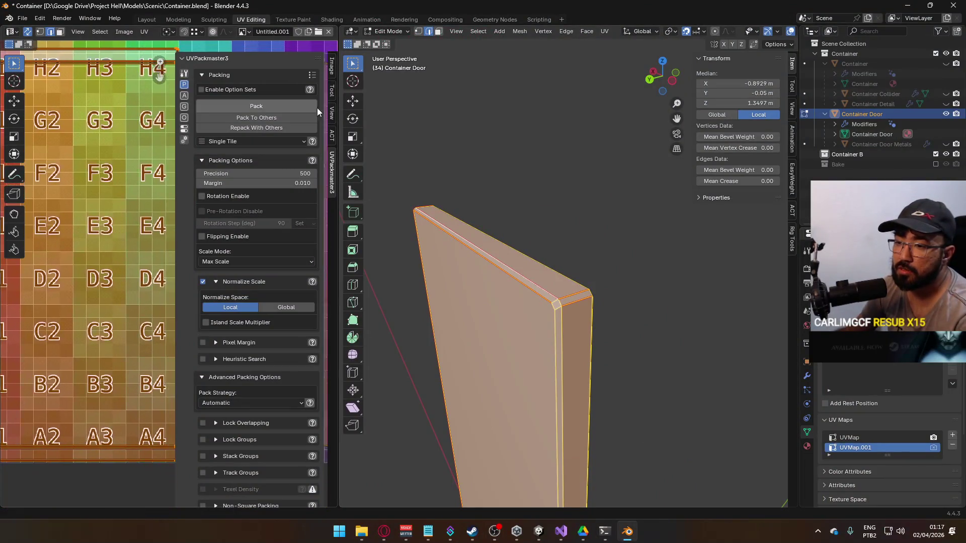
scroll(103, 260, "down", 3)
scroll(86, 274, "up", 3)
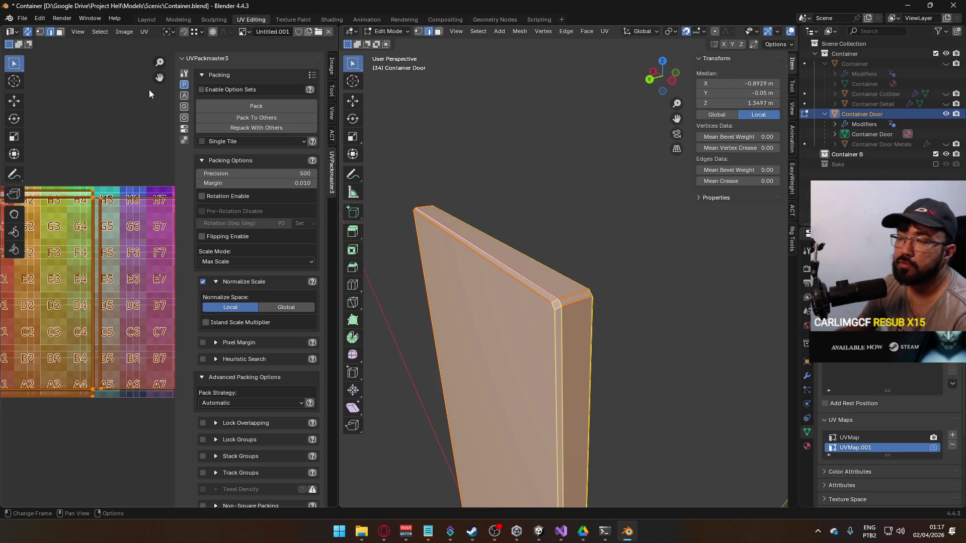
left_click(142, 33)
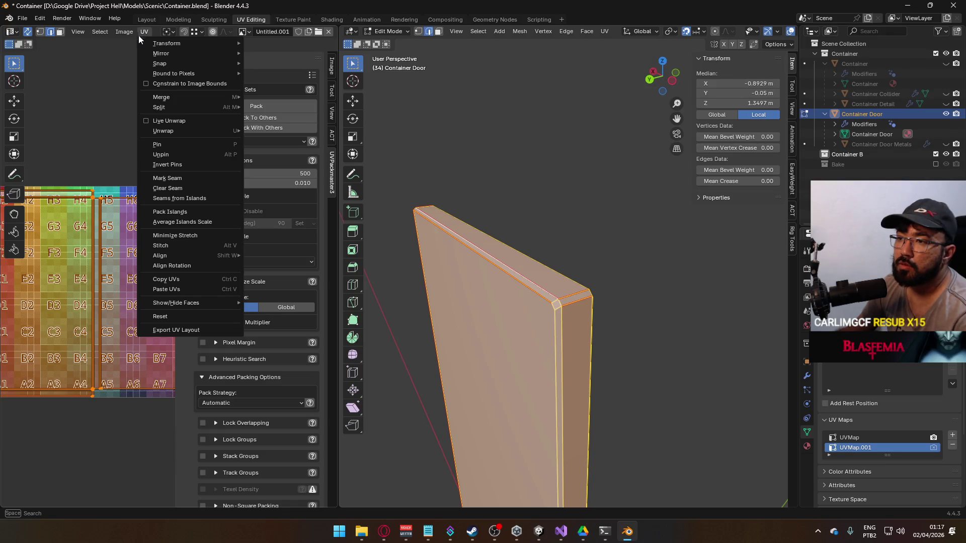
left_click(185, 198)
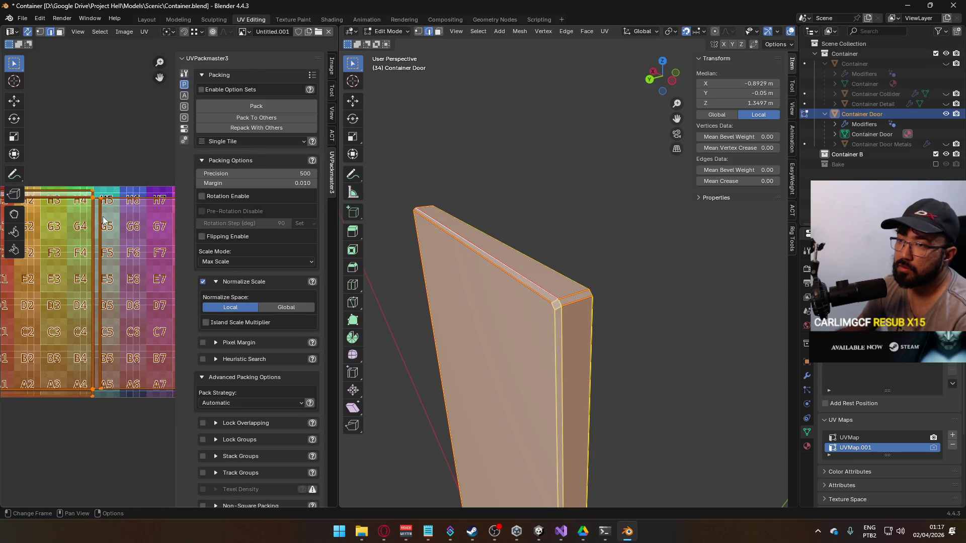
Show the Image tab in the sidebar instead of the UVPackmaster3 packing options.
scroll(116, 241, "up", 4)
left_click_drag(122, 276, 187, 326)
scroll(83, 226, "up", 2)
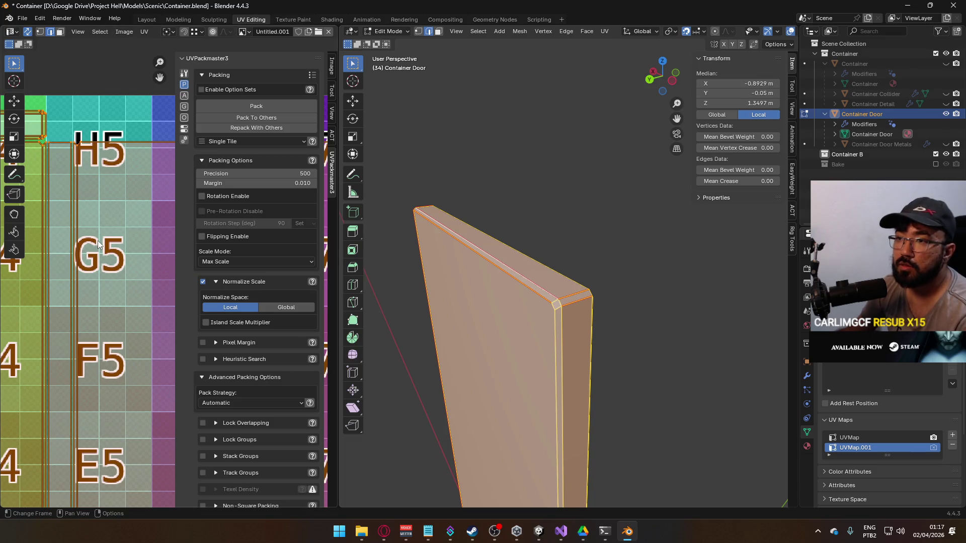
scroll(97, 240, "down", 2)
left_click(331, 69)
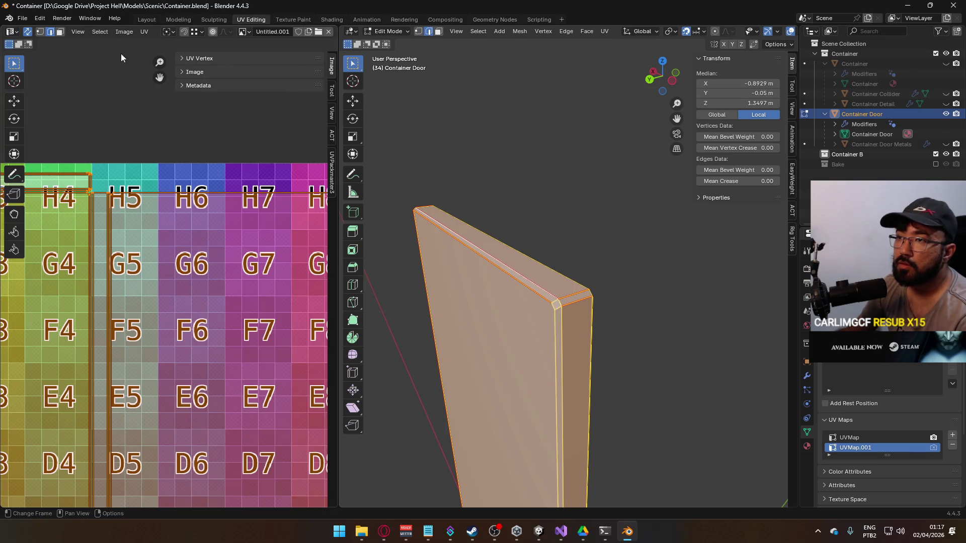
Clear the door's existing seams, then regenerate them with Seams from Islands.
left_click(139, 31)
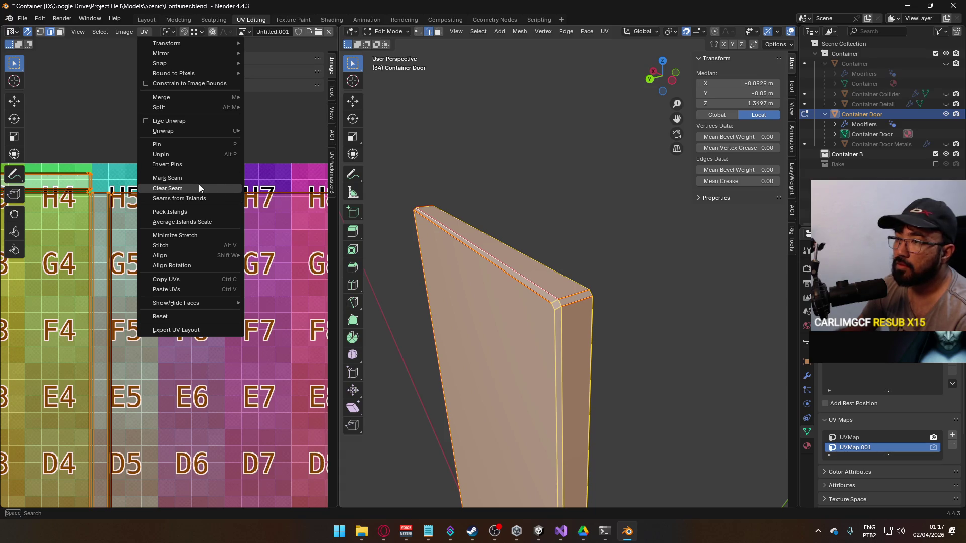
left_click(198, 187)
left_click(144, 31)
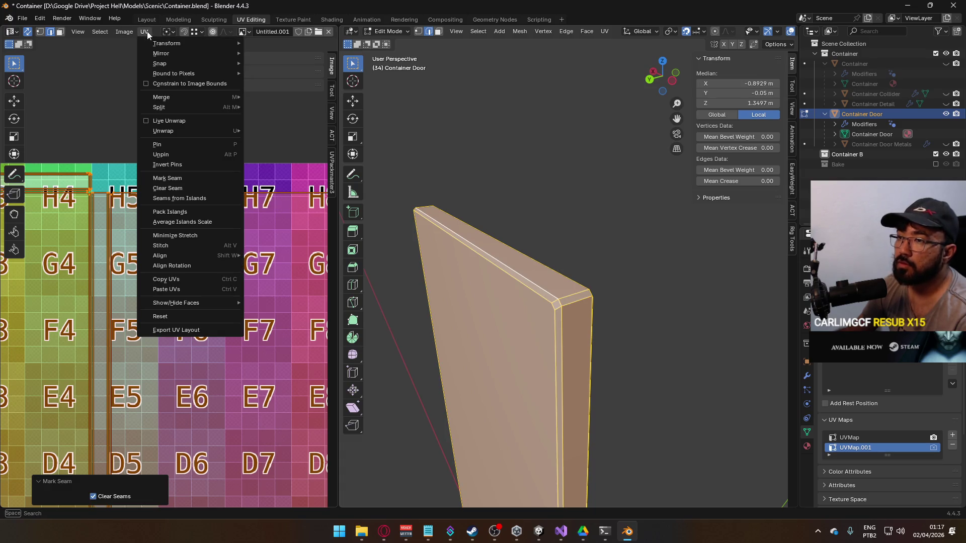
left_click(204, 200)
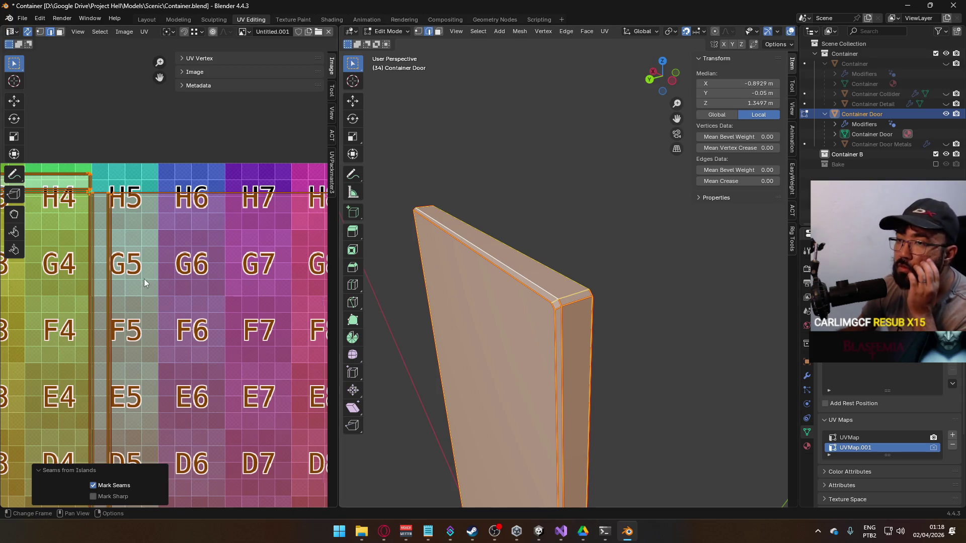
scroll(145, 279, "up", 2)
scroll(589, 375, "down", 1)
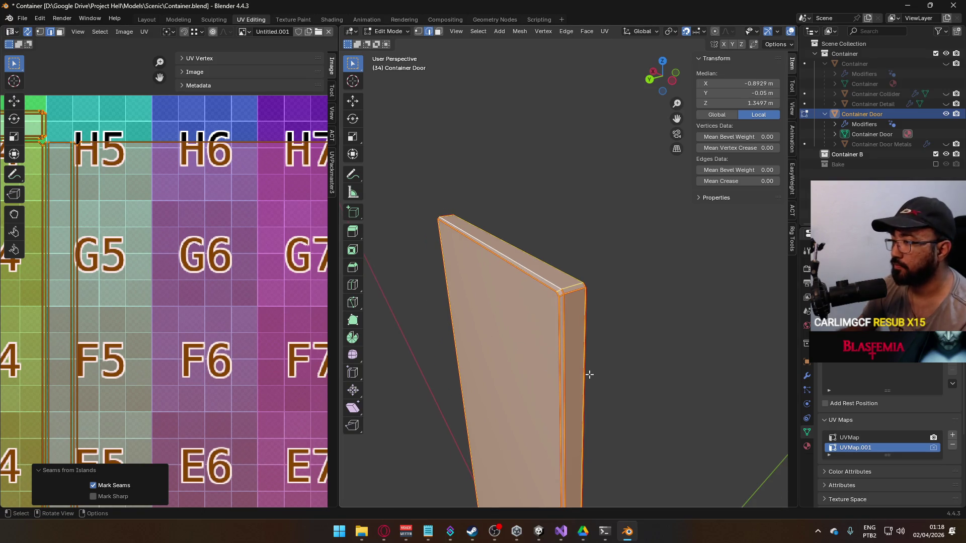
scroll(188, 294, "down", 6)
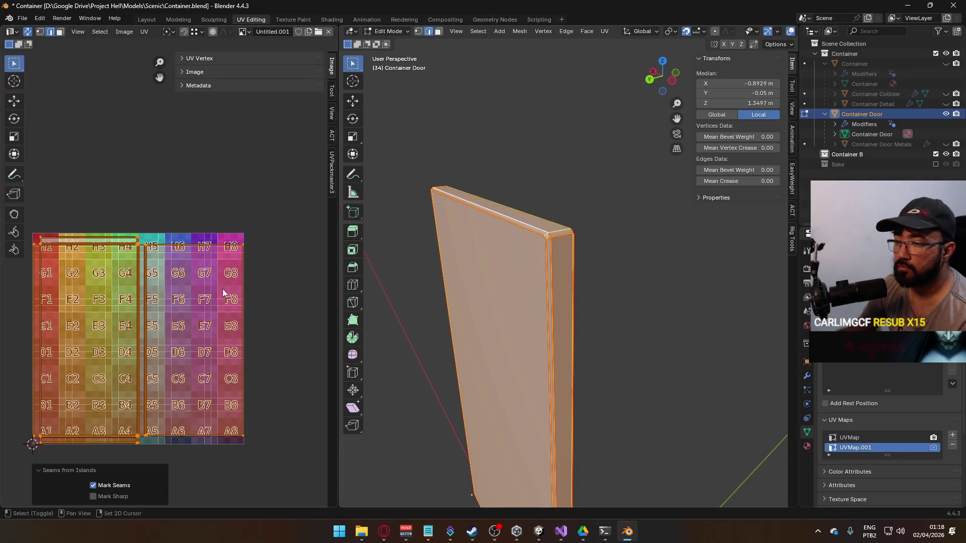
Frame the checker texture and UVs, then select two bevel edges including the top one.
key("Home")
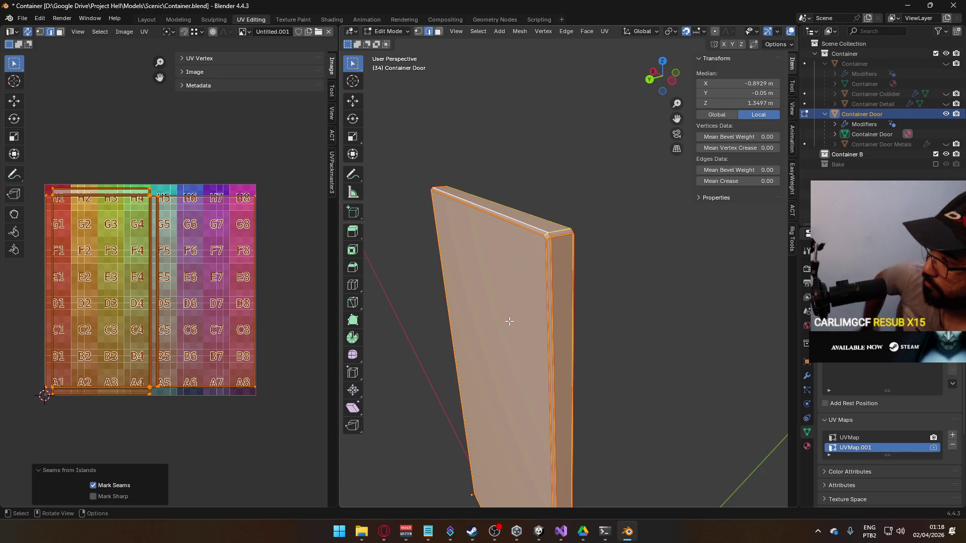
mouse_move(509, 321)
left_mouse_down()
mouse_move(605, 325)
mouse_move(539, 319)
mouse_move(532, 266)
mouse_move(483, 263)
mouse_move(493, 219)
left_mouse_up()
left_click(537, 252)
left_click(491, 192, "shift")
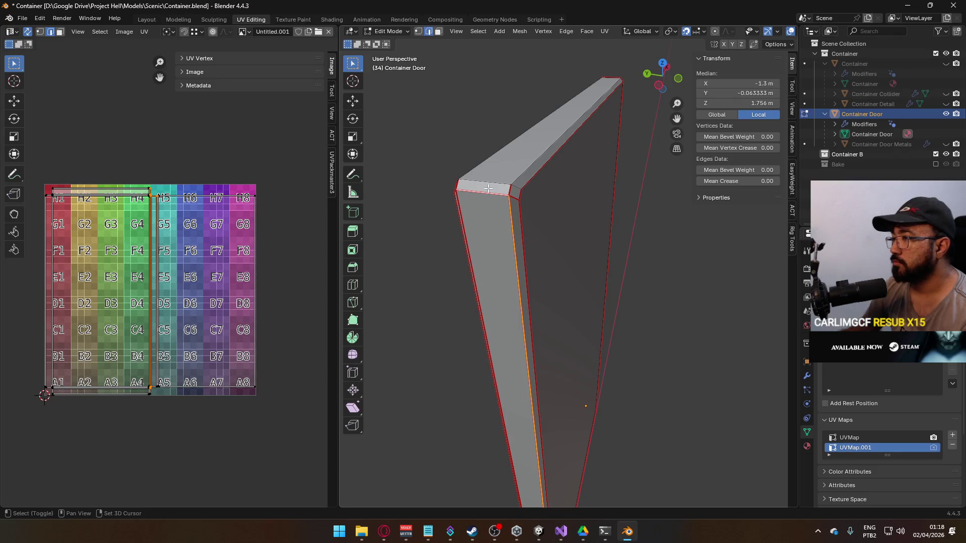
Clear the seam on the door's left vertical edge.
left_click_drag(477, 207, 518, 177)
left_click(518, 177, "shift")
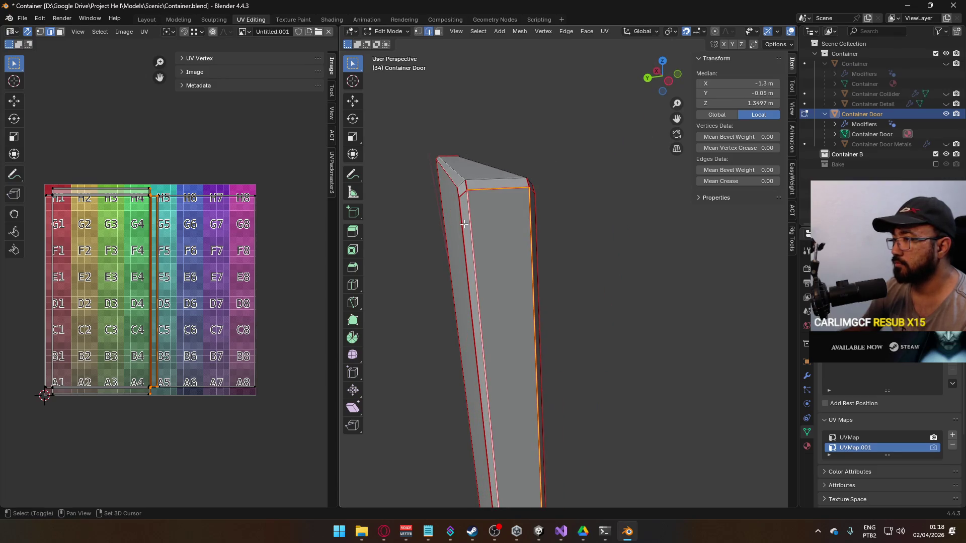
scroll(514, 230, "up", 4)
left_click(522, 230, "shift")
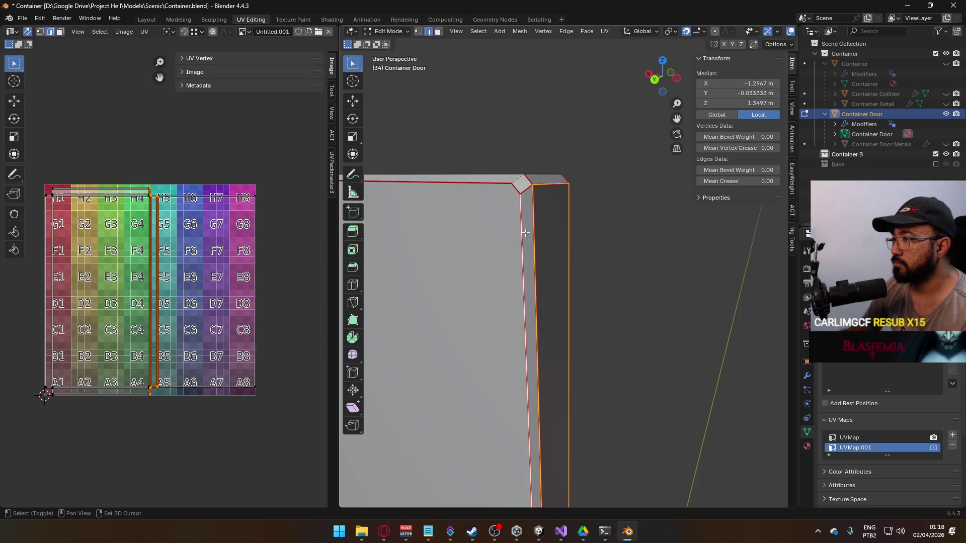
right_click(523, 242)
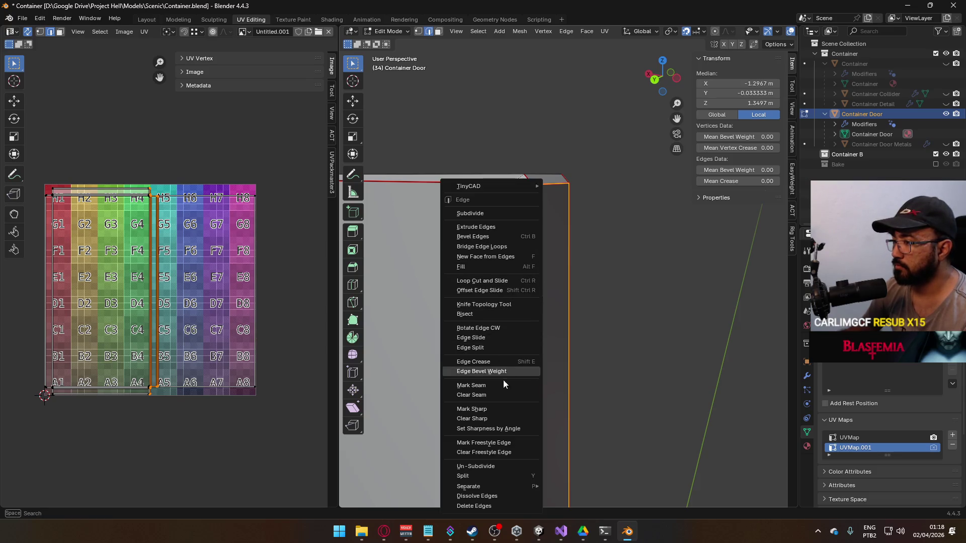
left_click(502, 395)
Clear the seam on an edge at the door's corner.
scroll(595, 347, "down", 4)
mouse_move(595, 347)
left_mouse_down()
mouse_move(577, 390)
mouse_move(545, 146)
mouse_move(555, 284)
mouse_move(460, 339)
left_mouse_up()
scroll(559, 301, "up", 3)
left_click(569, 285)
left_click(439, 344)
key("ctrl+e")
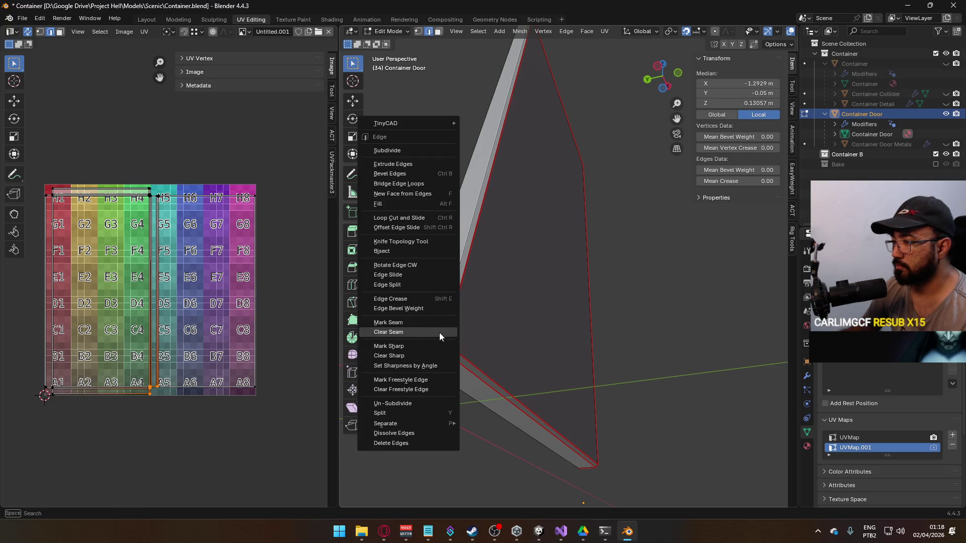
left_click(427, 333)
Mark the currently selected corner edge as a seam.
mouse_move(425, 347)
left_mouse_down()
mouse_move(525, 342)
mouse_move(559, 310)
left_mouse_up()
key("ctrl+e")
left_click(578, 277)
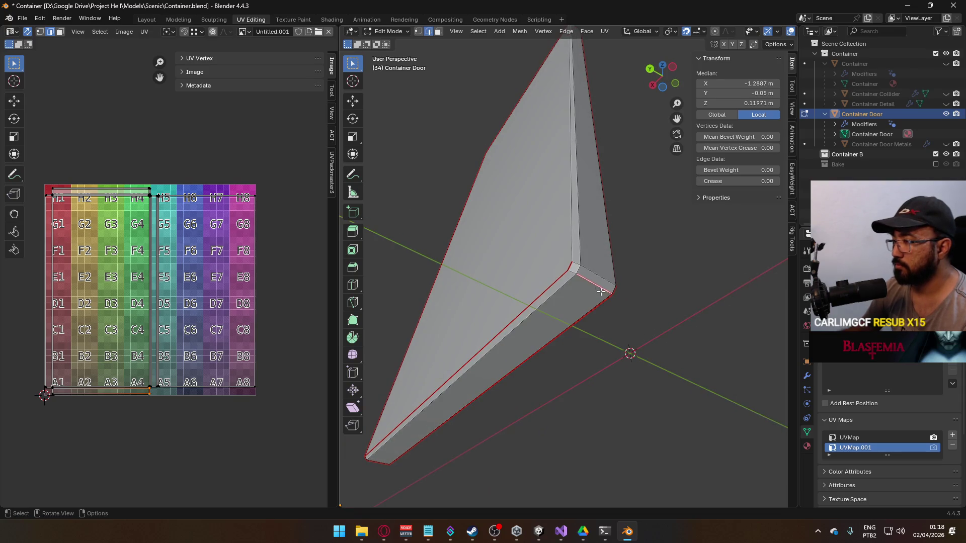
Clear the seams on the door's right-side edges.
mouse_move(572, 272)
left_mouse_down()
mouse_move(578, 297)
mouse_move(482, 336)
left_mouse_up()
left_click(482, 336, "shift")
left_click(495, 343, "shift")
mouse_move(452, 328)
left_mouse_down()
mouse_move(493, 324)
mouse_move(473, 316)
mouse_move(539, 332)
mouse_move(651, 323)
mouse_move(556, 303)
mouse_move(483, 309)
mouse_move(558, 315)
mouse_move(492, 315)
mouse_move(507, 300)
mouse_move(519, 312)
left_mouse_up()
right_click(472, 316)
left_click(472, 315)
left_click(554, 408, "shift")
right_click(573, 292)
left_click(543, 307)
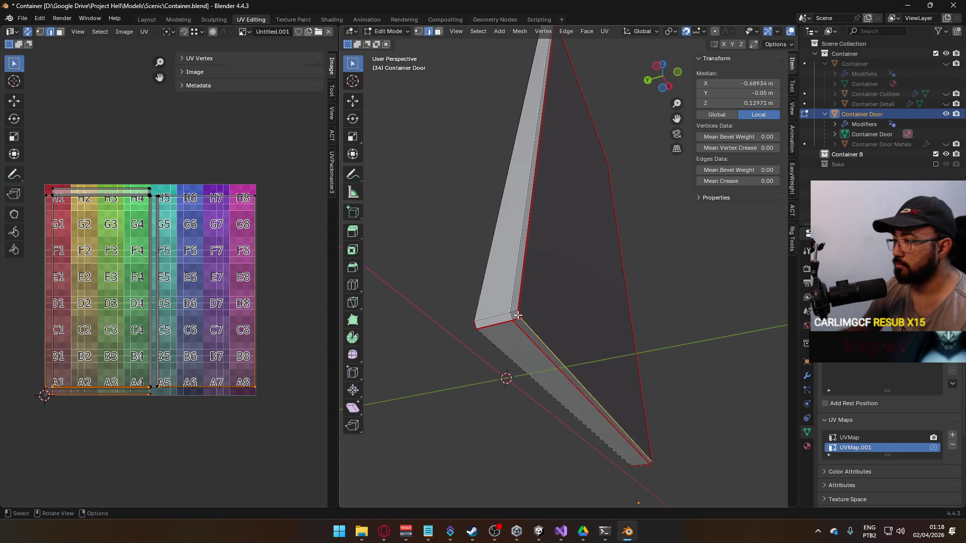
Mark a corner edge and the long door edge as seams.
left_click(518, 319)
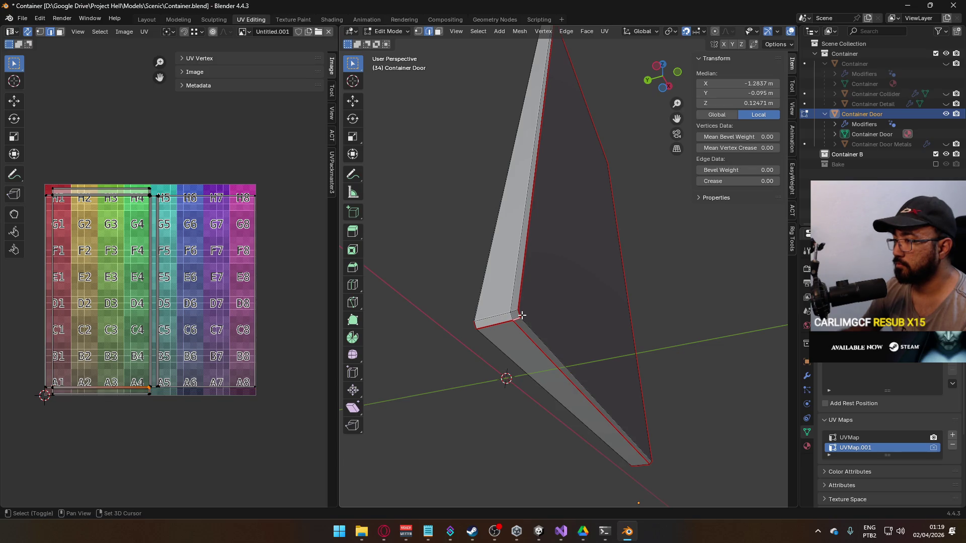
left_click(523, 299, "shift")
mouse_move(533, 272)
left_mouse_down()
mouse_move(548, 228)
mouse_move(499, 159)
mouse_move(448, 205)
mouse_move(511, 198)
left_mouse_up()
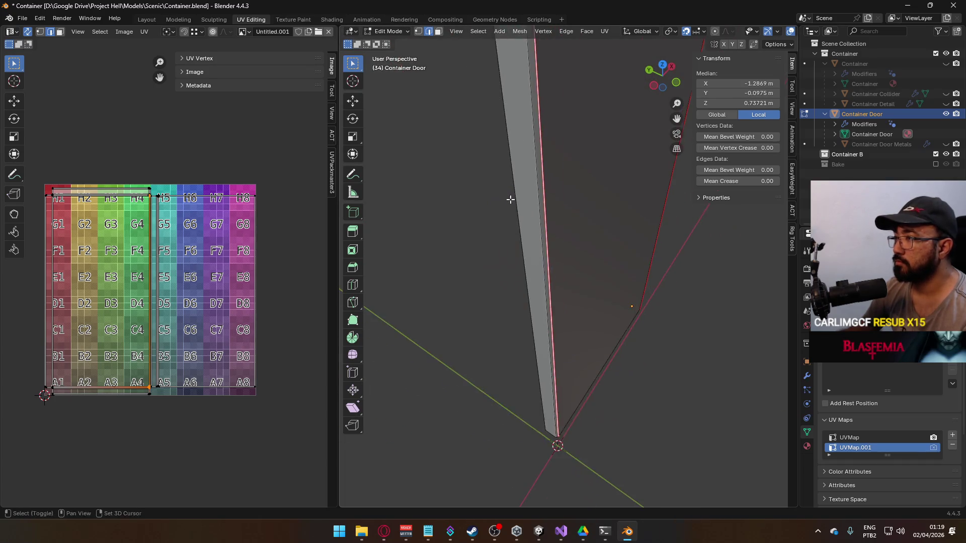
scroll(543, 370, "up", 4)
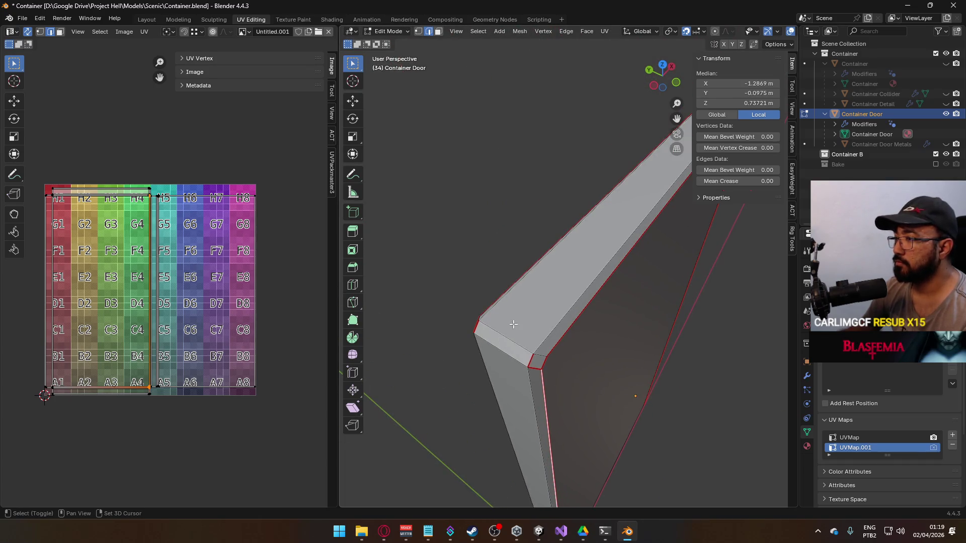
right_click(546, 364)
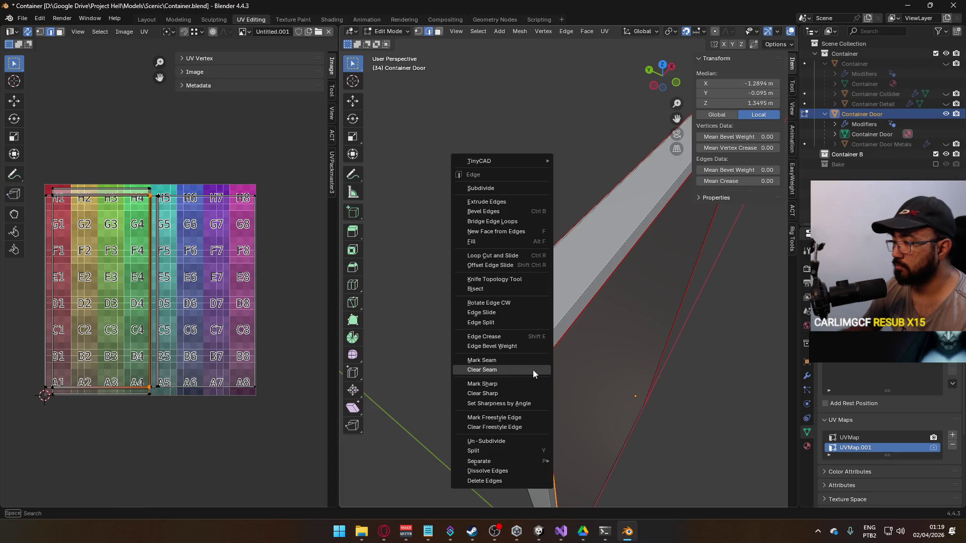
left_click(508, 361)
Mark the edge at the door's top corner as a seam.
scroll(561, 361, "down", 3)
left_click_drag(560, 361, 595, 339)
mouse_move(666, 272)
left_mouse_down()
mouse_move(639, 304)
mouse_move(569, 319)
left_mouse_up()
left_click(616, 350)
right_click(611, 350)
left_click(610, 350)
Select the whole door and unwrap it (Conformal, margin 0.001).
key("a")
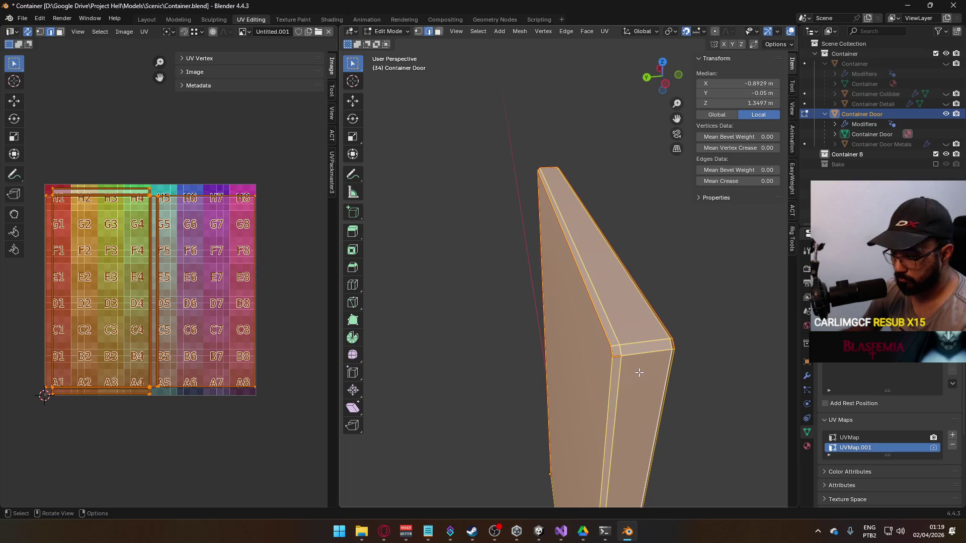
key("u")
left_click(631, 360)
scroll(178, 259, "up", 1)
Select a UV edge near the A3 tile of the checker grid.
scroll(178, 259, "up", 1)
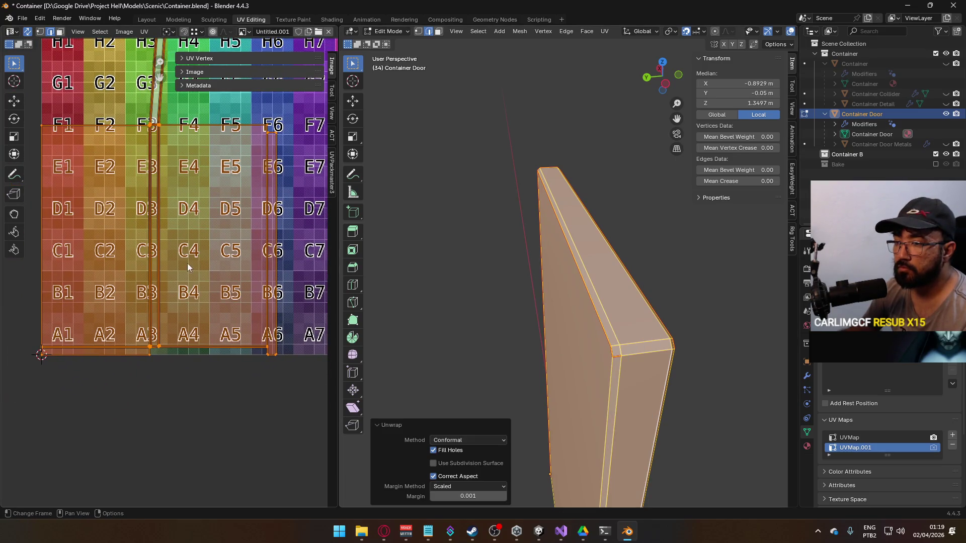
scroll(191, 255, "up", 7)
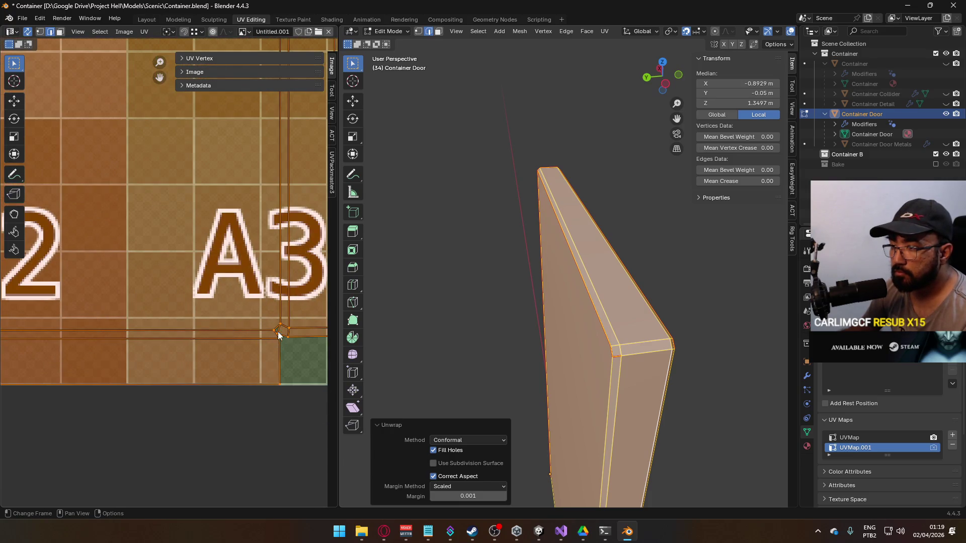
scroll(278, 332, "down", 3)
scroll(275, 313, "up", 2)
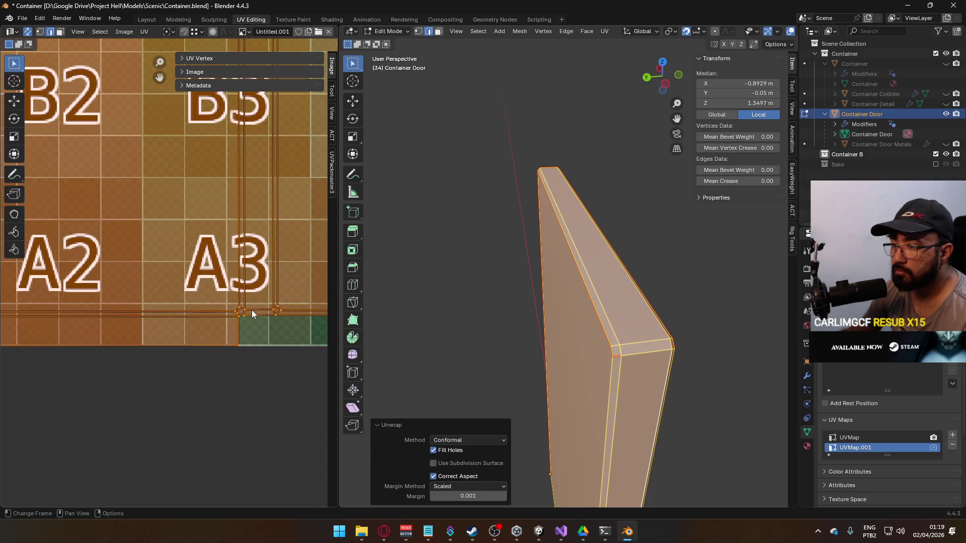
left_click(278, 314)
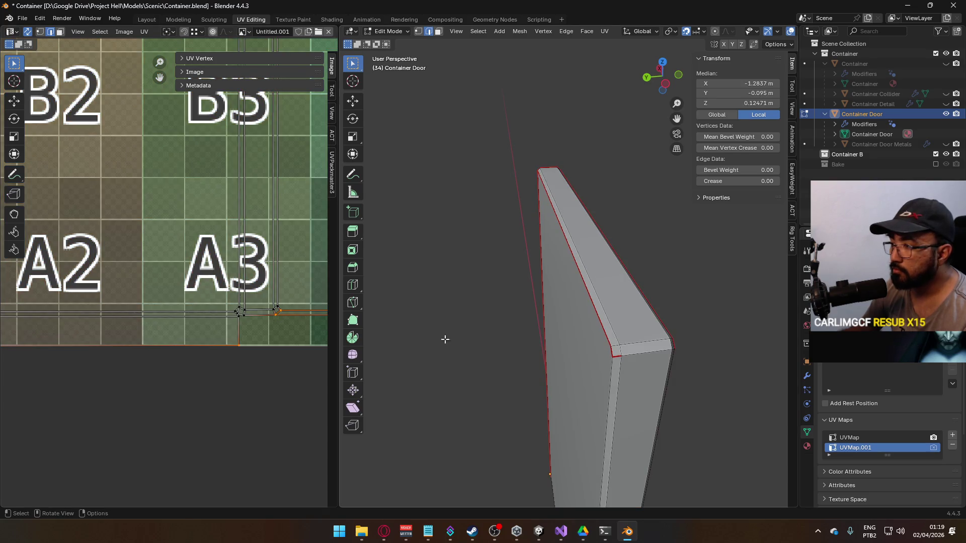
Mark the door's corner edge as a UV seam.
left_click_drag(571, 397, 529, 333)
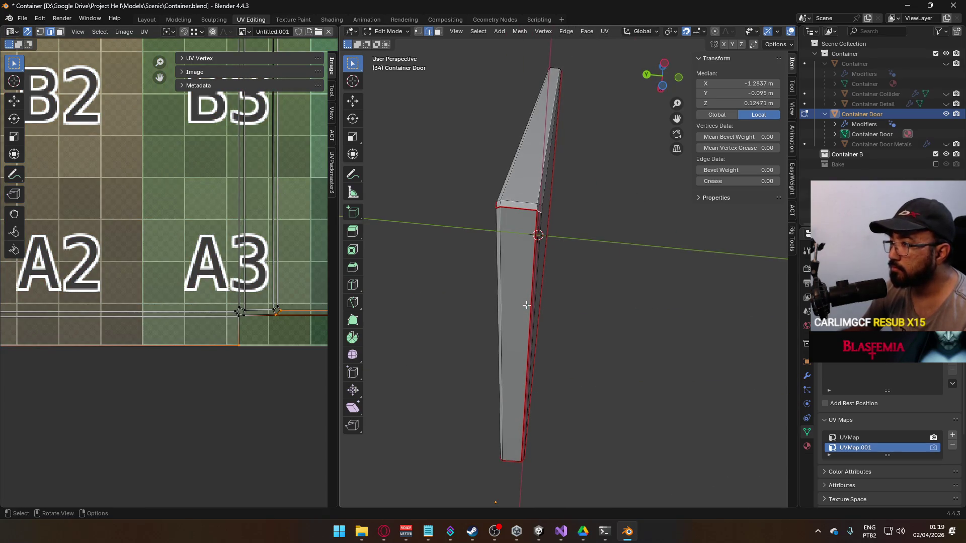
scroll(538, 237, "up", 3)
scroll(492, 317, "up", 3)
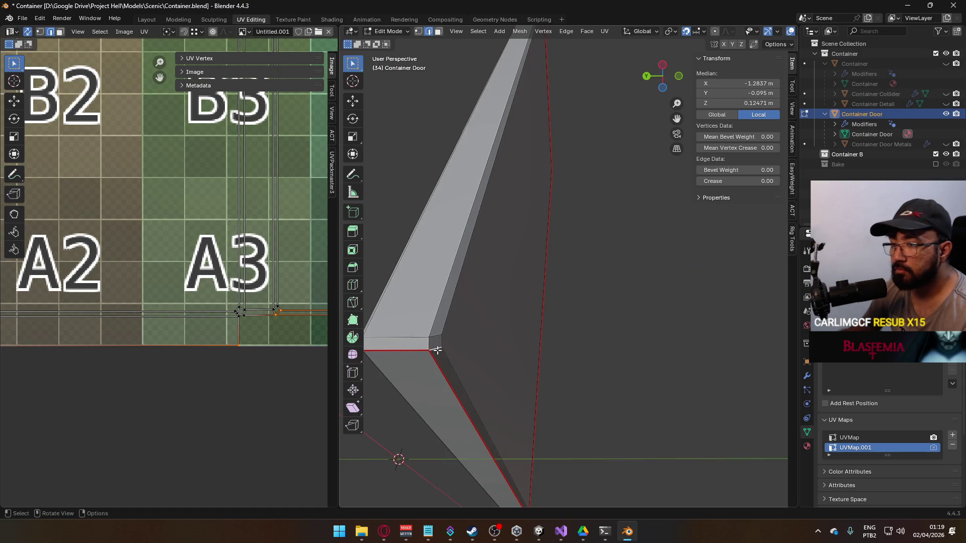
right_click(436, 350)
left_click(432, 340)
mouse_move(432, 340)
left_mouse_down()
mouse_move(441, 350)
mouse_move(550, 348)
left_mouse_up()
right_click(550, 337)
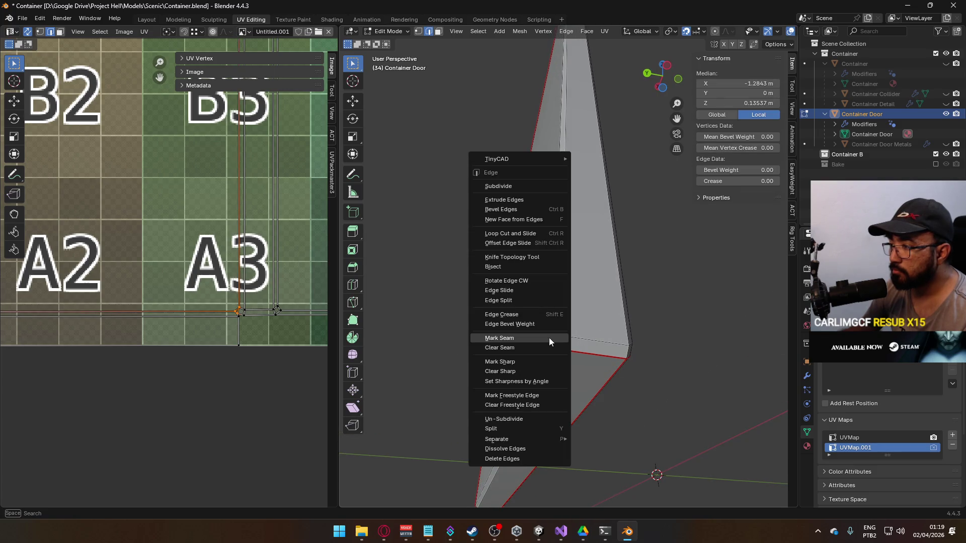
left_click(538, 346)
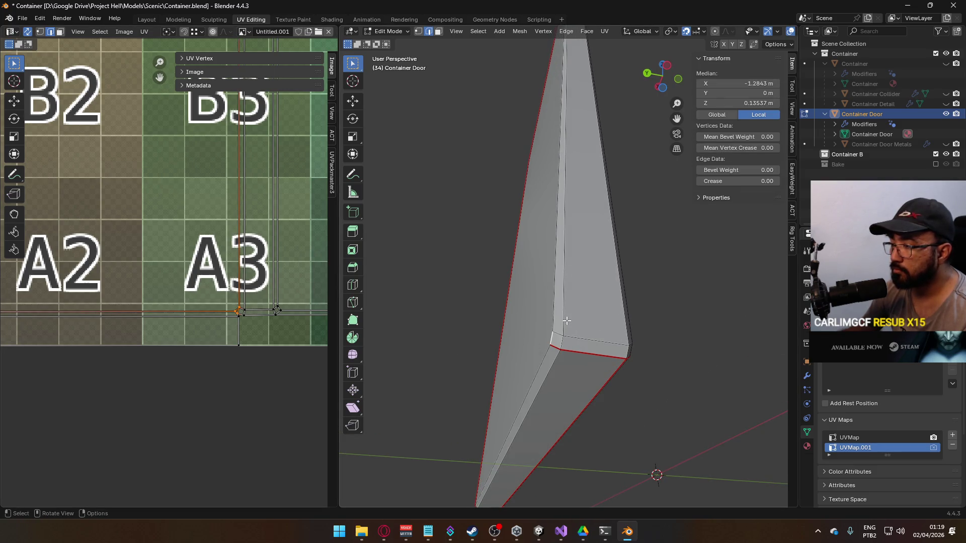
Unwrap the whole door with the Conformal method.
key("a")
key("u")
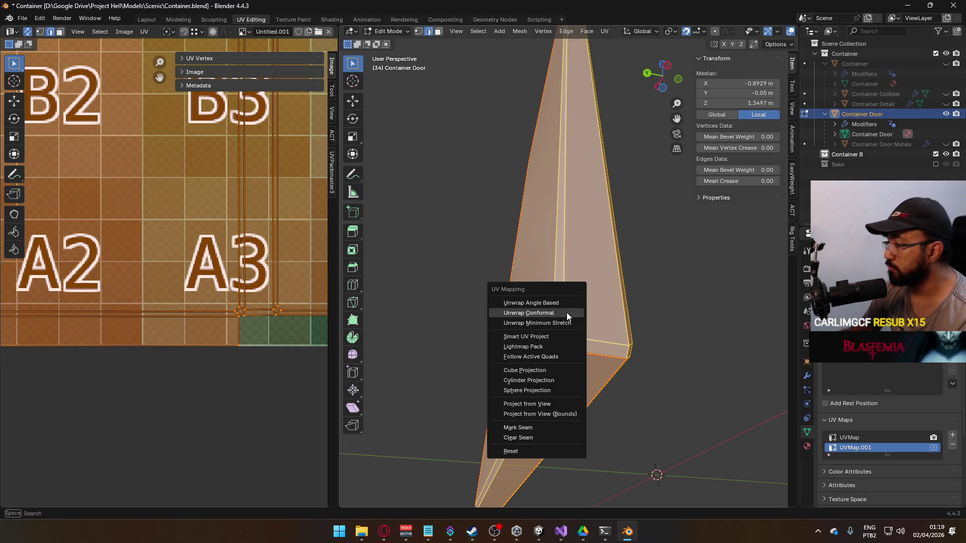
left_click(566, 313)
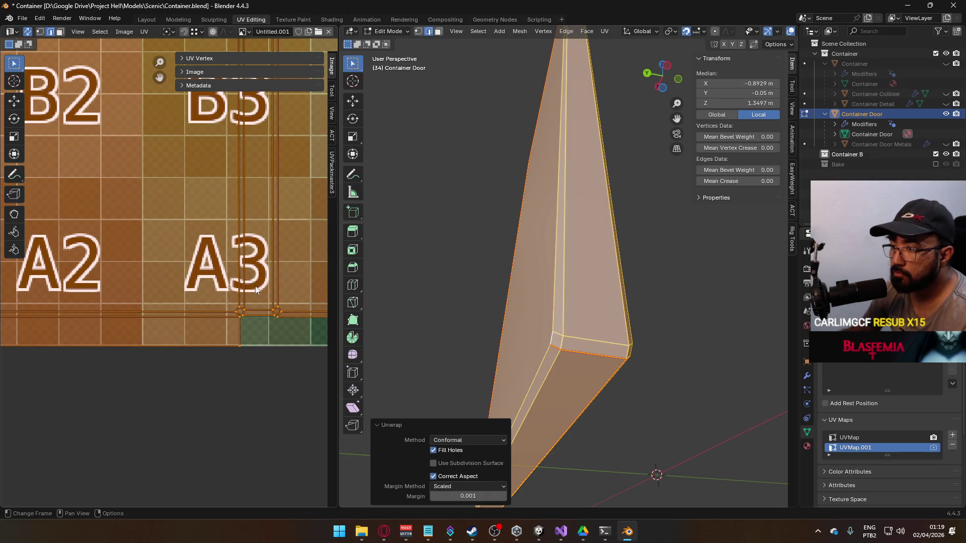
scroll(255, 289, "up", 2)
scroll(257, 295, "down", 3)
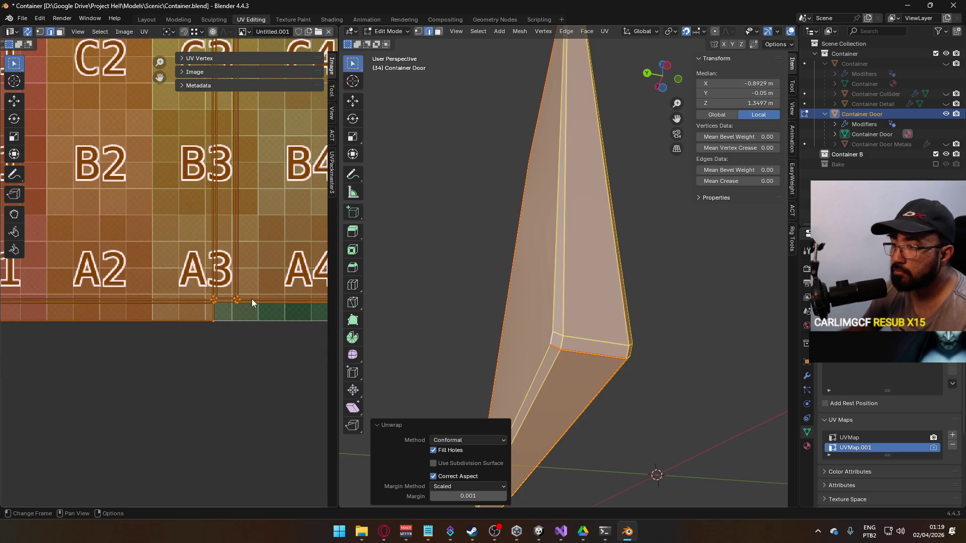
scroll(251, 299, "down", 3)
scroll(238, 318, "up", 3)
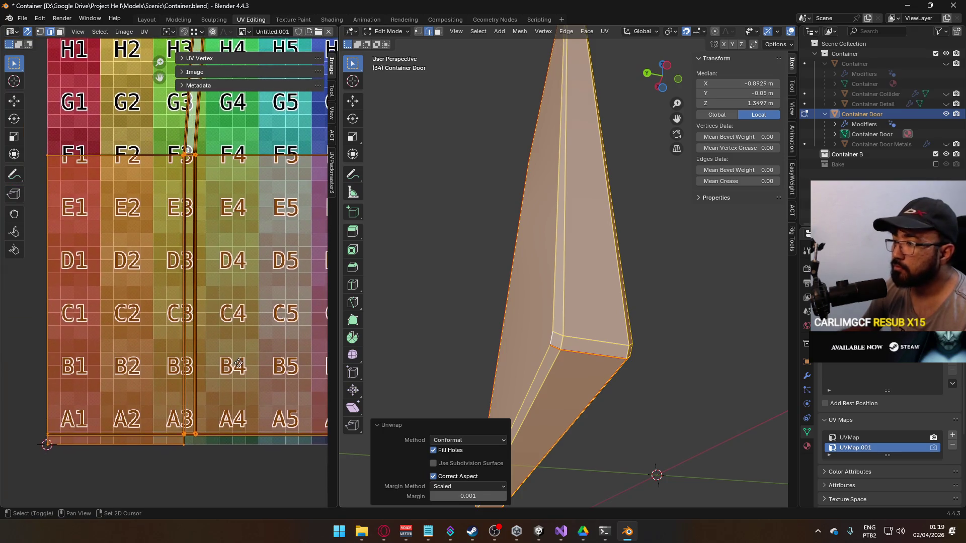
scroll(548, 375, "up", 3)
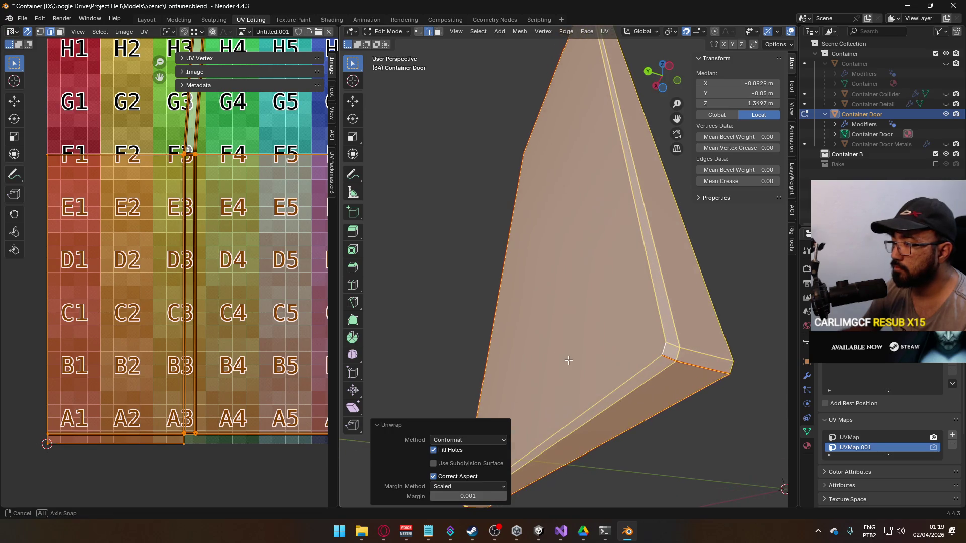
scroll(541, 369, "down", 5)
scroll(539, 368, "up", 2)
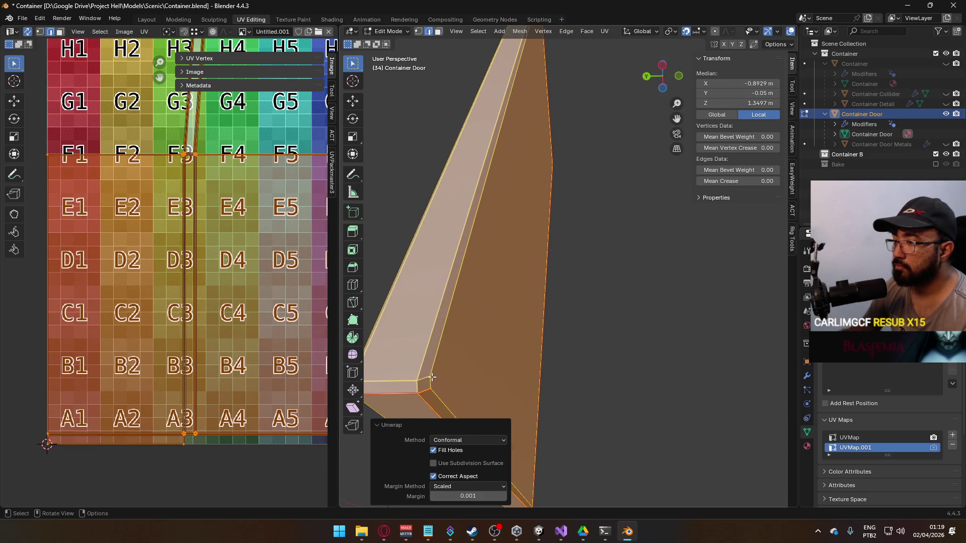
Mark two short edges at the door's corner as seams.
left_click(487, 338)
left_click(485, 301, "shift")
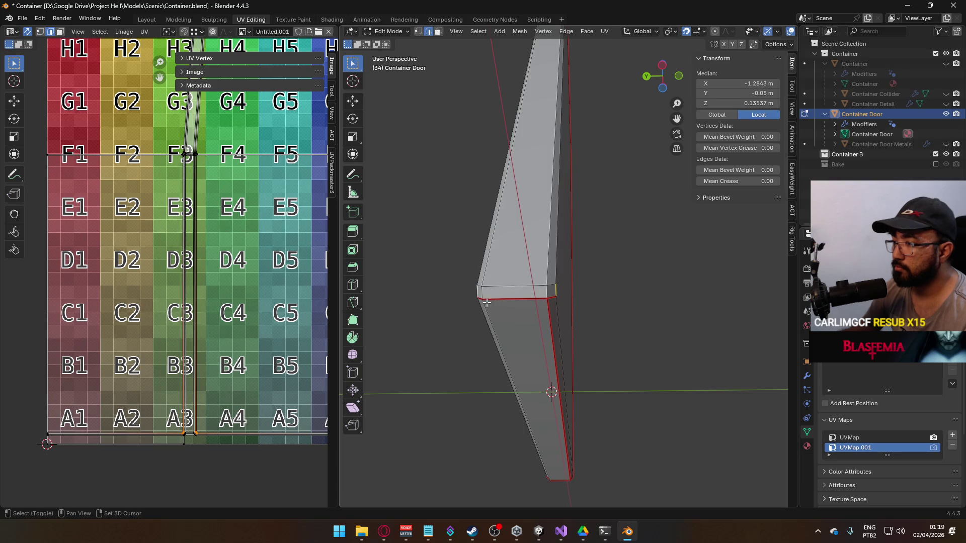
key("ctrl+e")
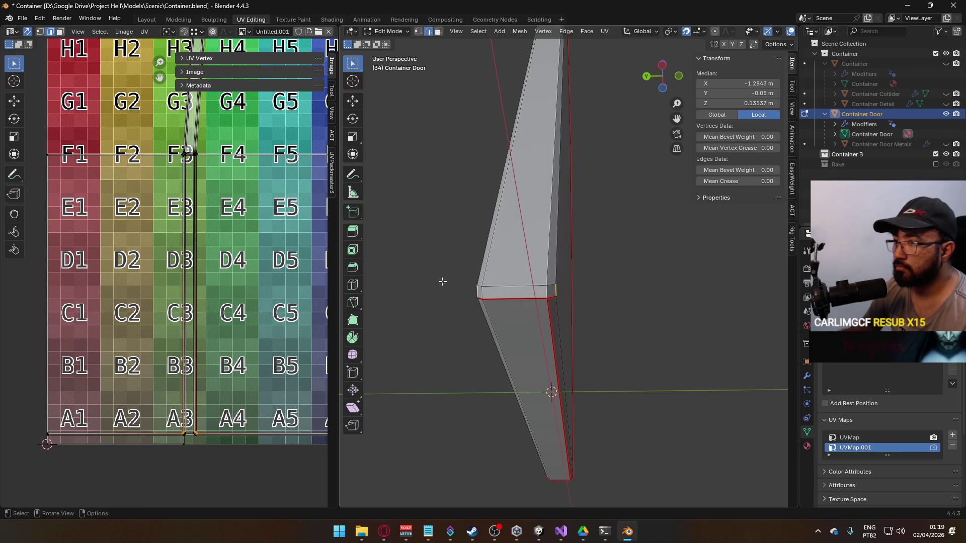
key("ctrl+e")
left_click(541, 285)
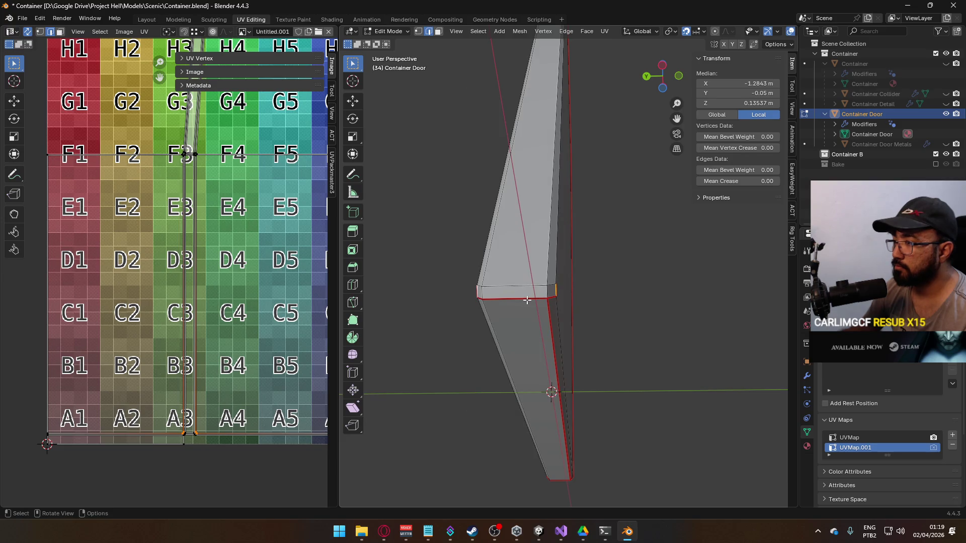
Select the UV edge near the F3 tile and mark those door edges as seams.
scroll(227, 246, "up", 6)
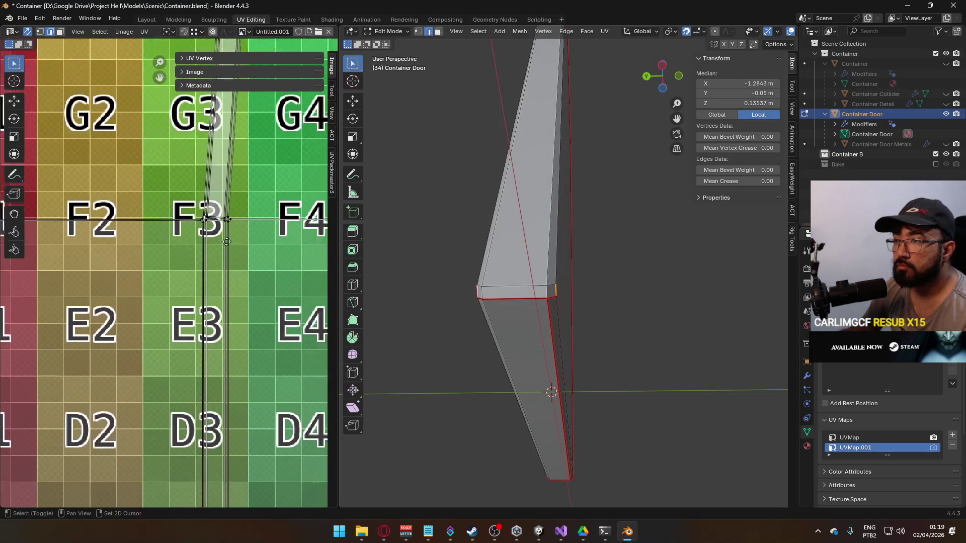
left_click(252, 205)
scroll(547, 390, "down", 5)
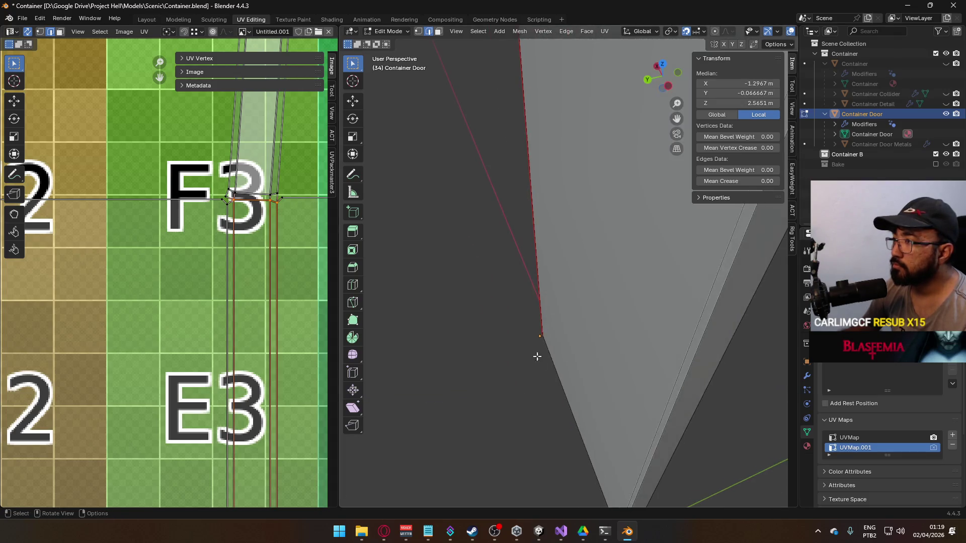
scroll(605, 305, "up", 3)
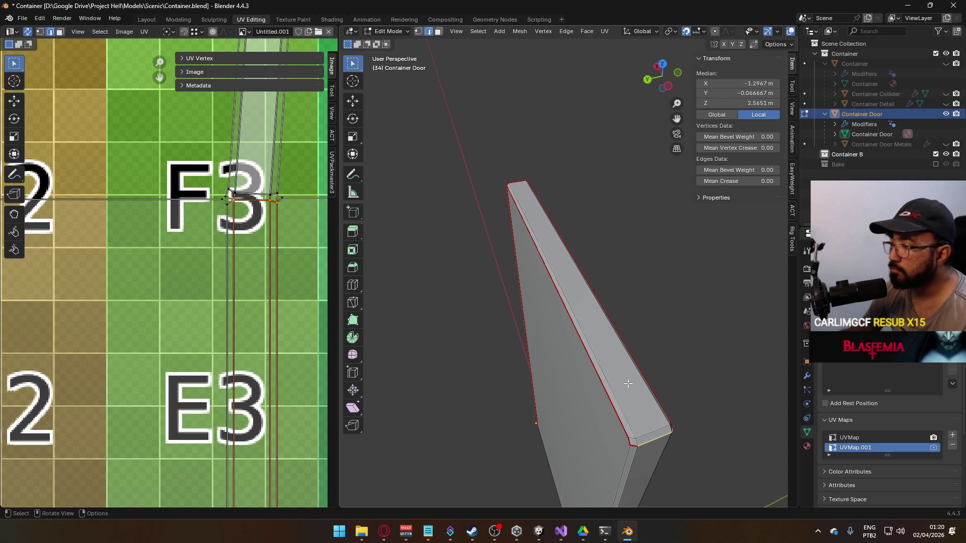
right_click(649, 413)
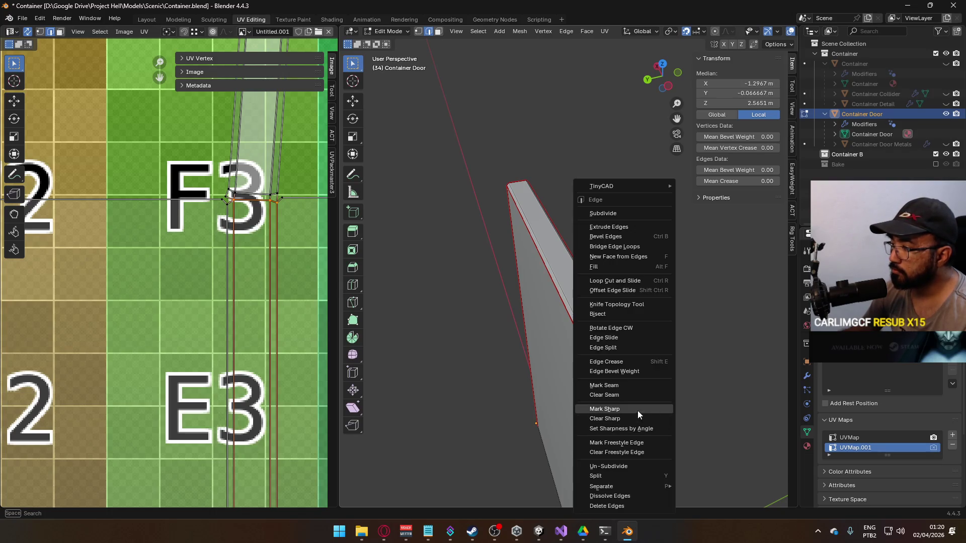
left_click(631, 388)
scroll(634, 395, "down", 2)
scroll(215, 264, "down", 1)
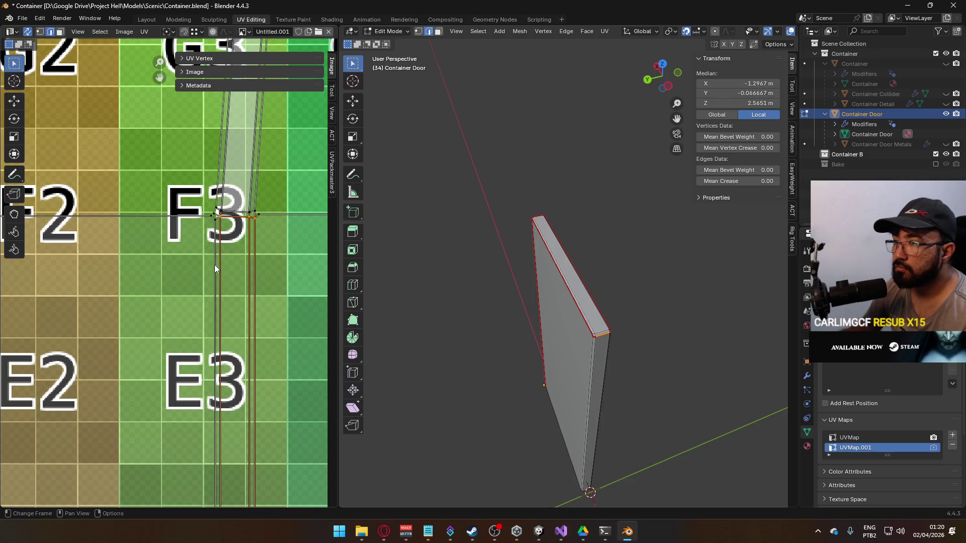
Re-unwrap the whole door conformally with the new seams.
key("a")
key("u")
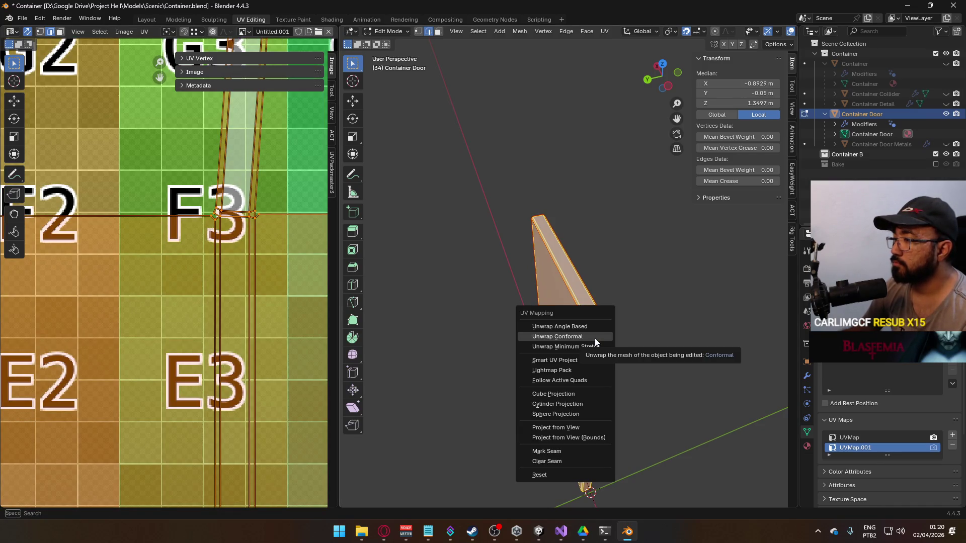
left_click(594, 338)
scroll(216, 266, "down", 4)
scroll(275, 219, "up", 6)
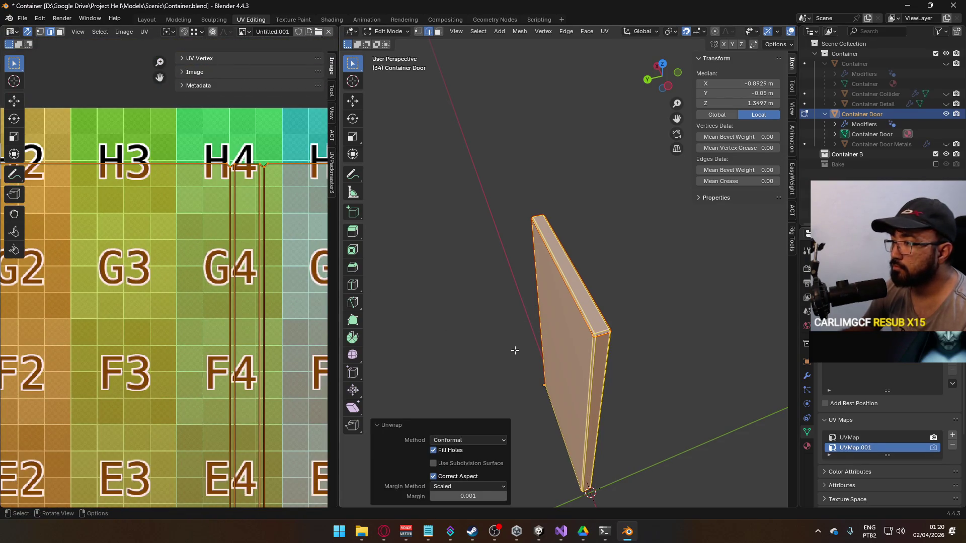
mouse_move(506, 342)
left_mouse_down()
mouse_move(651, 360)
mouse_move(617, 361)
mouse_move(649, 364)
mouse_move(614, 342)
mouse_move(527, 248)
mouse_move(511, 352)
mouse_move(497, 352)
mouse_move(524, 226)
mouse_move(606, 314)
mouse_move(569, 332)
mouse_move(500, 293)
mouse_move(523, 301)
mouse_move(470, 321)
mouse_move(494, 336)
left_mouse_up()
scroll(523, 227, "up", 6)
scroll(518, 216, "down", 5)
Clear the seam from the door's inner side edge and short corner edge.
key("ctrl+z")
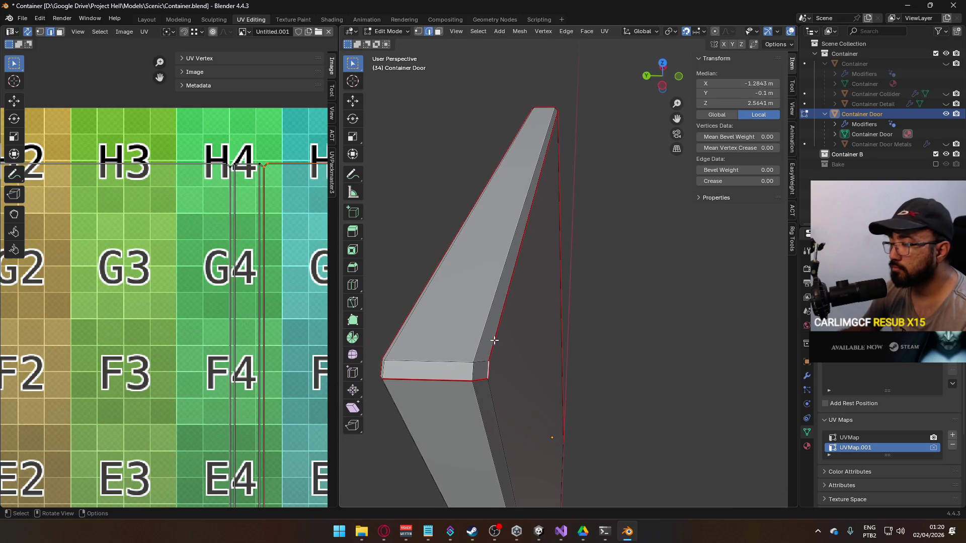
left_click(491, 355, "shift")
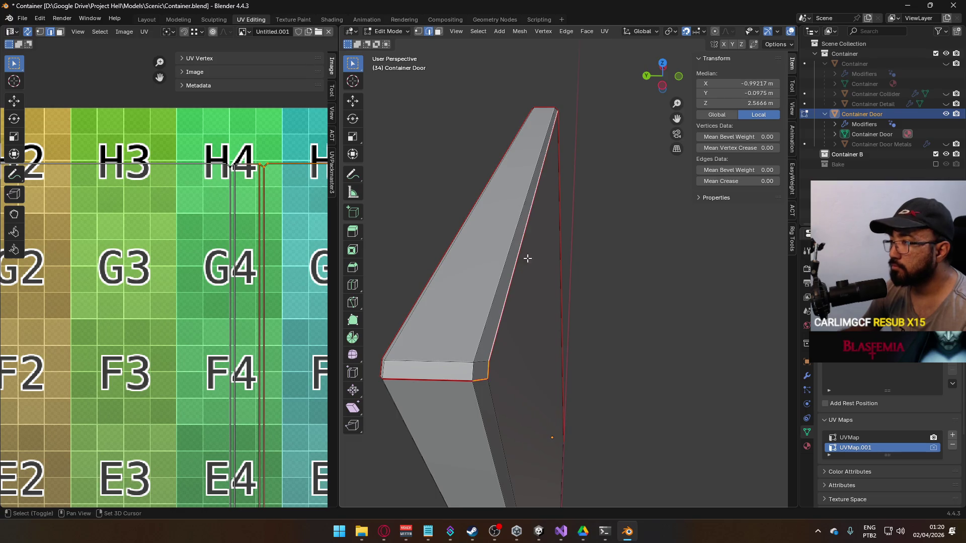
left_click_drag(448, 346, 512, 343)
left_click(667, 315, "shift")
key("q")
left_click(652, 295)
right_click(633, 289)
left_click(607, 272)
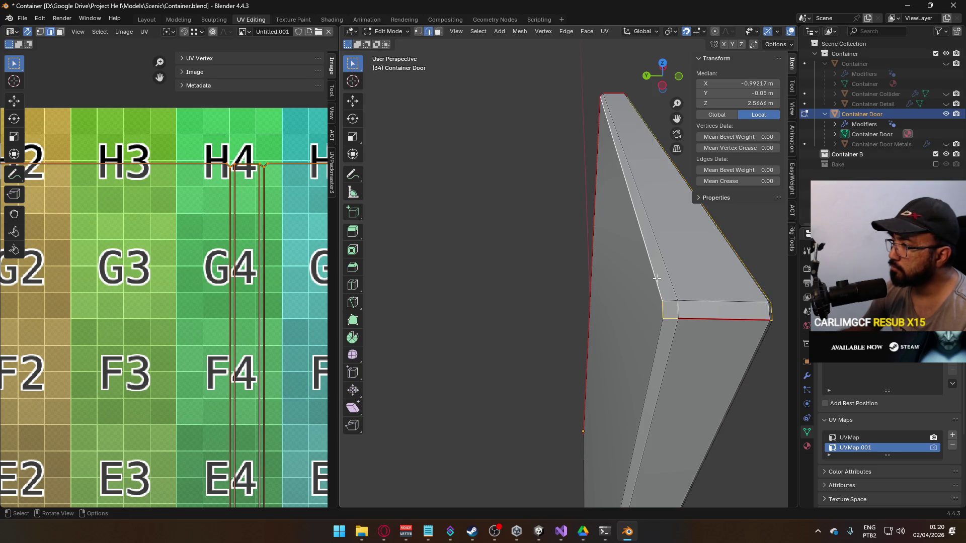
Mark a different door edge as a seam.
left_click(652, 278, "shift")
mouse_move(652, 278)
left_mouse_down()
mouse_move(668, 308)
mouse_move(459, 260)
mouse_move(502, 276)
left_mouse_up()
right_click(512, 327)
left_click(518, 301)
Select the whole door and unwrap it conformally again.
scroll(582, 321, "down", 5)
key("a")
key("u")
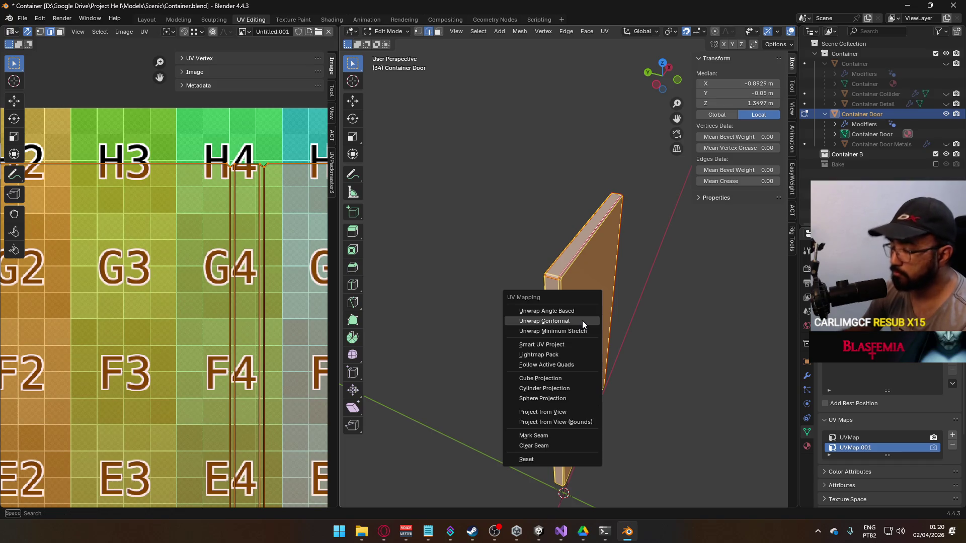
left_click(582, 320)
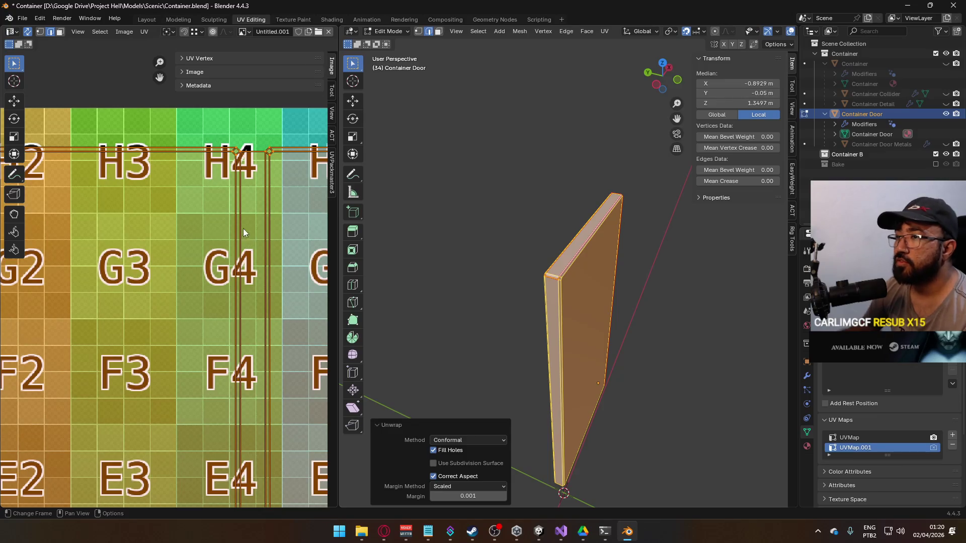
Unwrap the door with the Angle Based method instead.
scroll(244, 236, "up", 2)
scroll(573, 317, "up", 5)
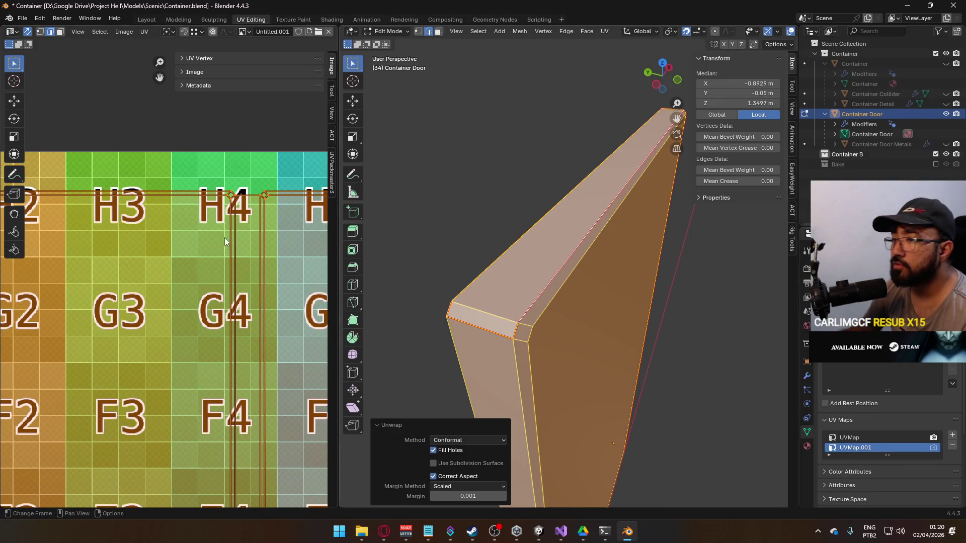
scroll(231, 246, "up", 5)
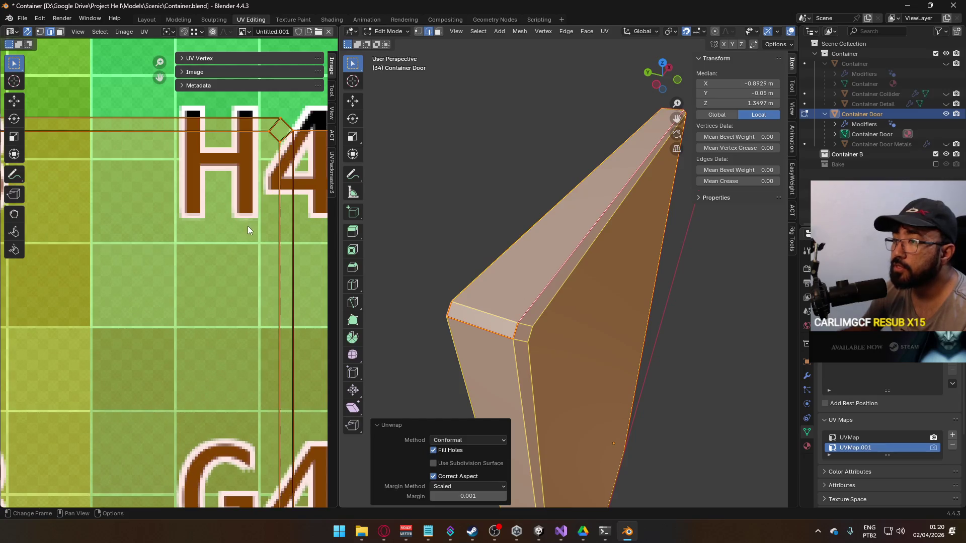
key("u")
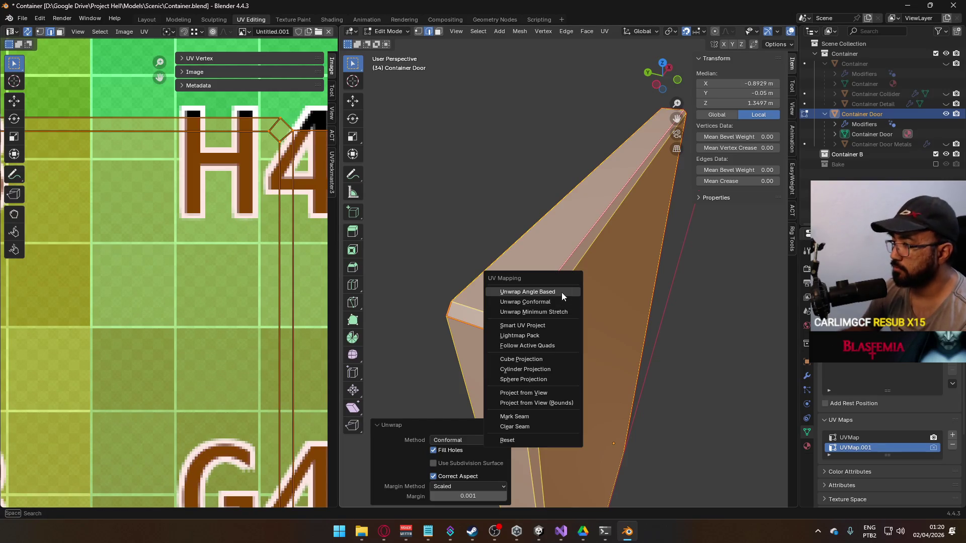
left_click(495, 287)
Remove seams from the bottom corner edges and mark the door's bottom edge as a seam.
key("ctrl+e")
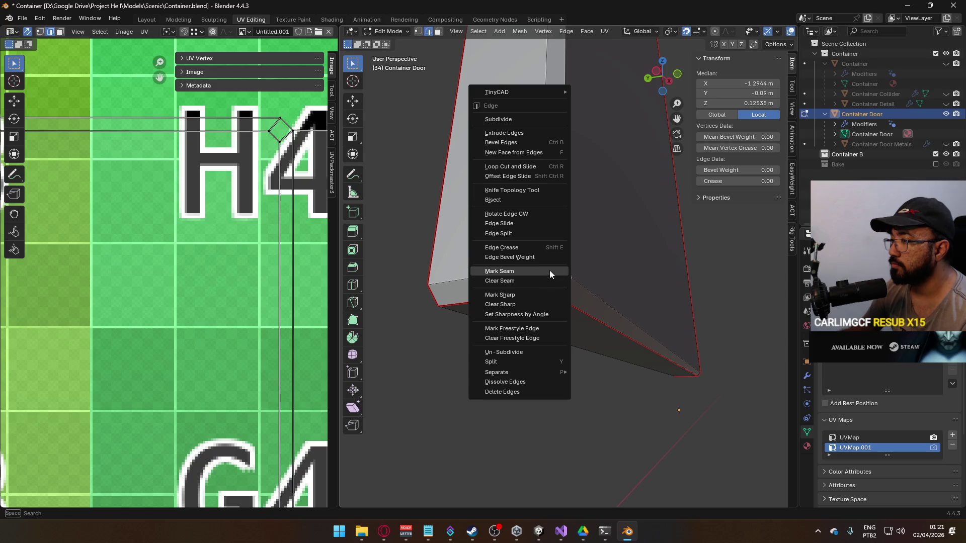
left_click(551, 270)
mouse_move(605, 281)
left_mouse_down()
mouse_move(582, 233)
mouse_move(601, 247)
left_mouse_up()
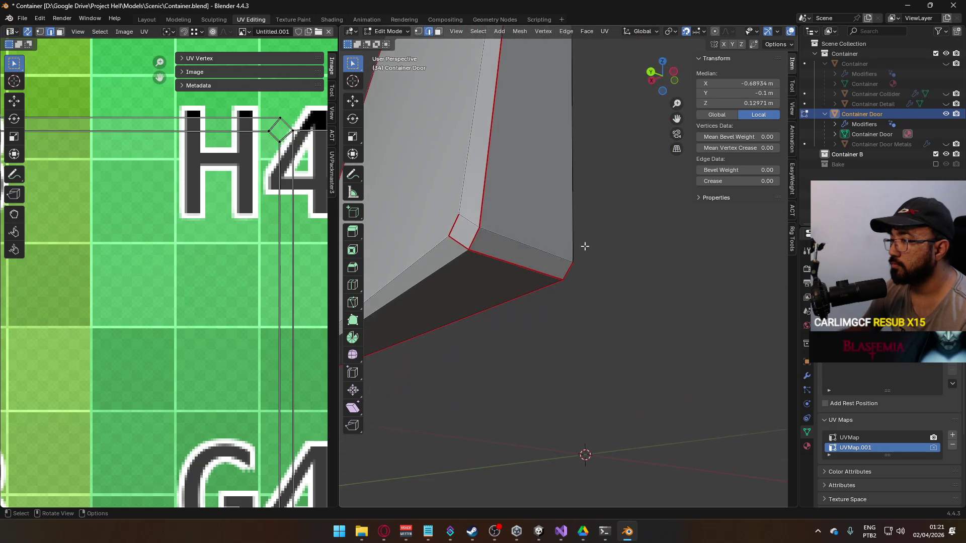
left_click(458, 223, "shift")
key("ctrl+e")
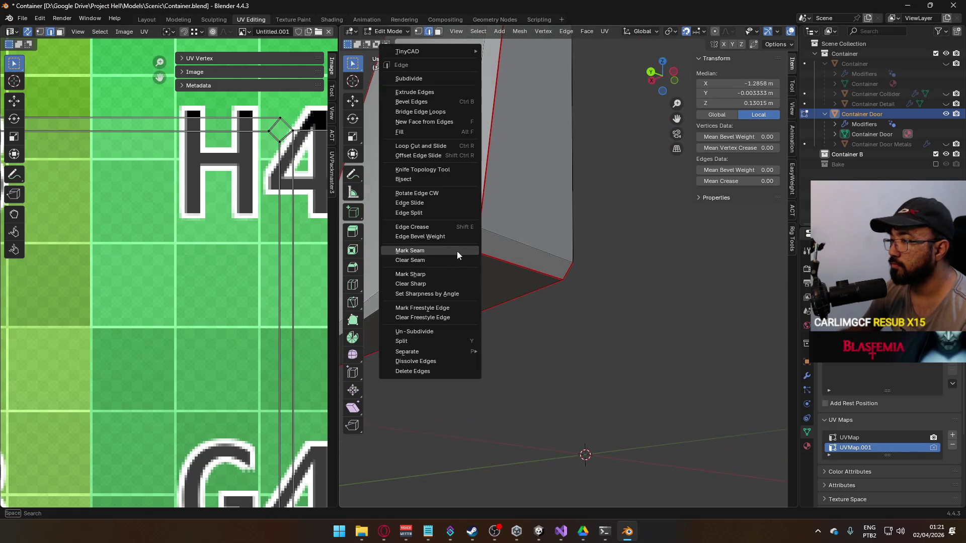
left_click(450, 261)
key("ctrl+e")
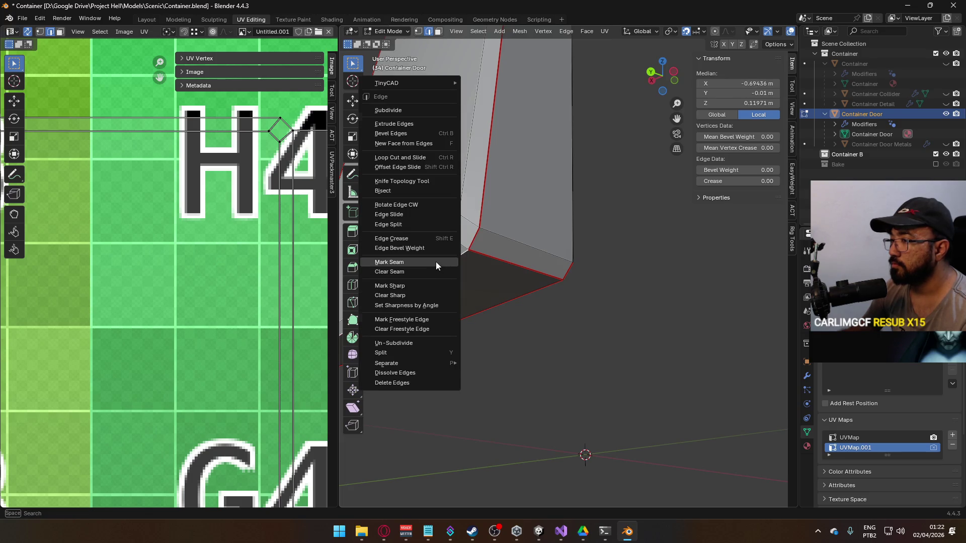
left_click(435, 262)
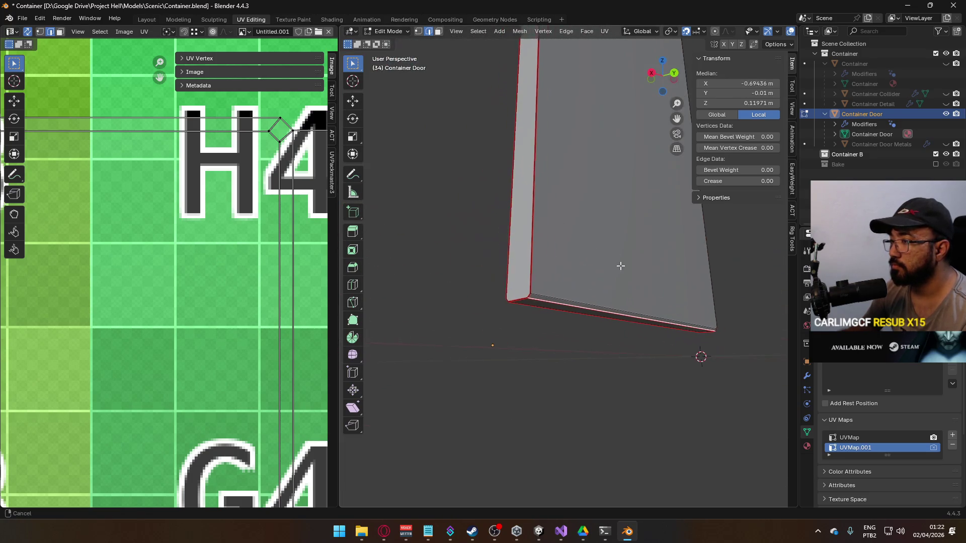
Select the whole Container Door and unwrap it with the Conformal method.
key("a")
key("u")
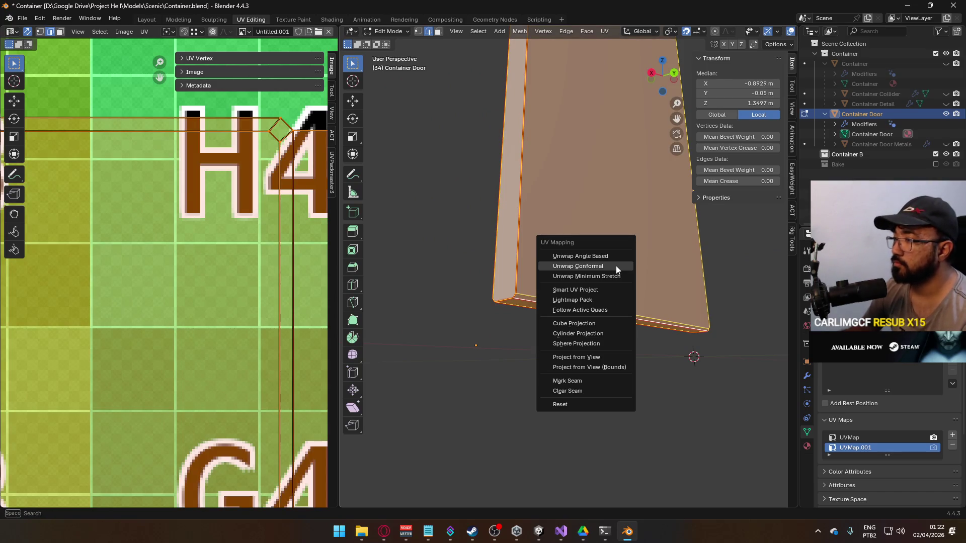
left_click(615, 265)
scroll(213, 259, "down", 4)
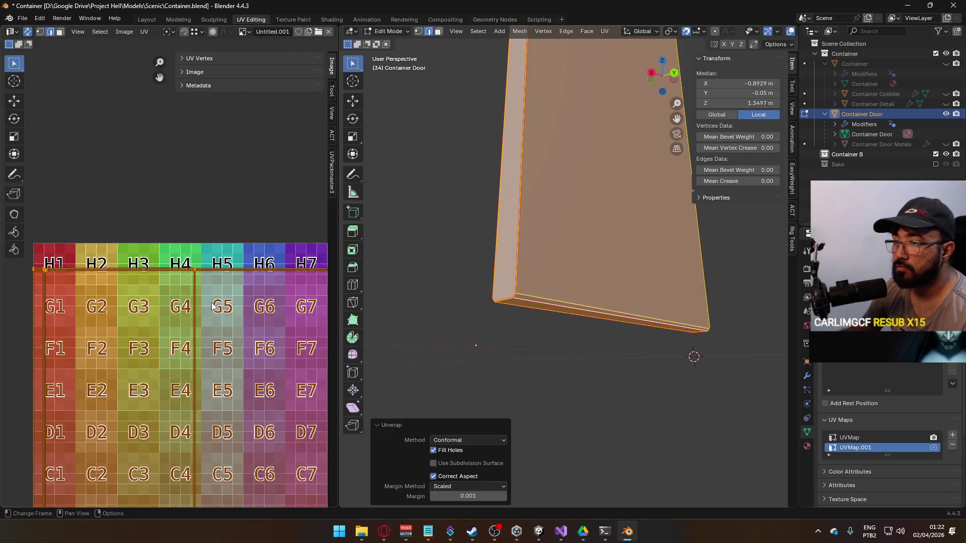
scroll(260, 254, "up", 2)
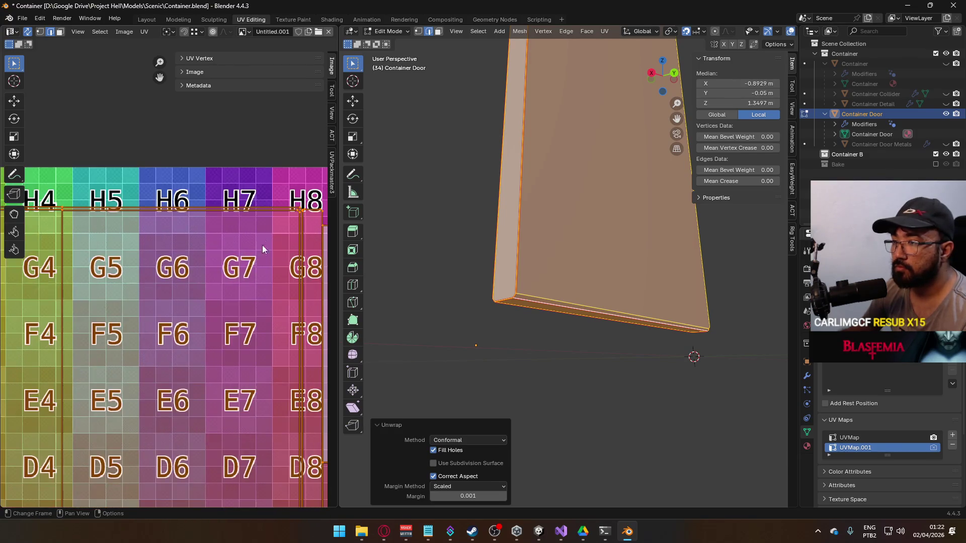
scroll(260, 255, "up", 5)
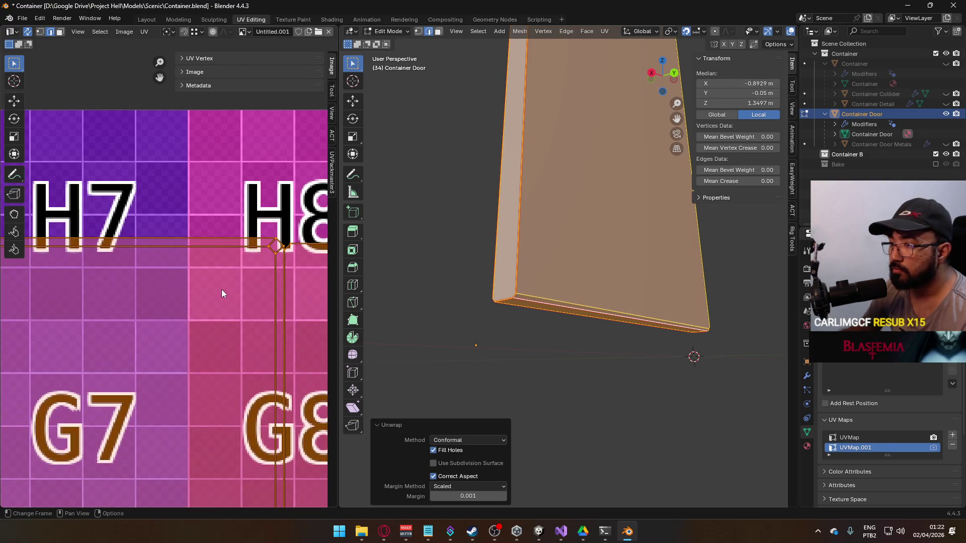
scroll(221, 288, "down", 3)
scroll(218, 213, "left", 3)
scroll(219, 214, "up", 1)
scroll(218, 214, "left", 2)
scroll(152, 228, "up", 5)
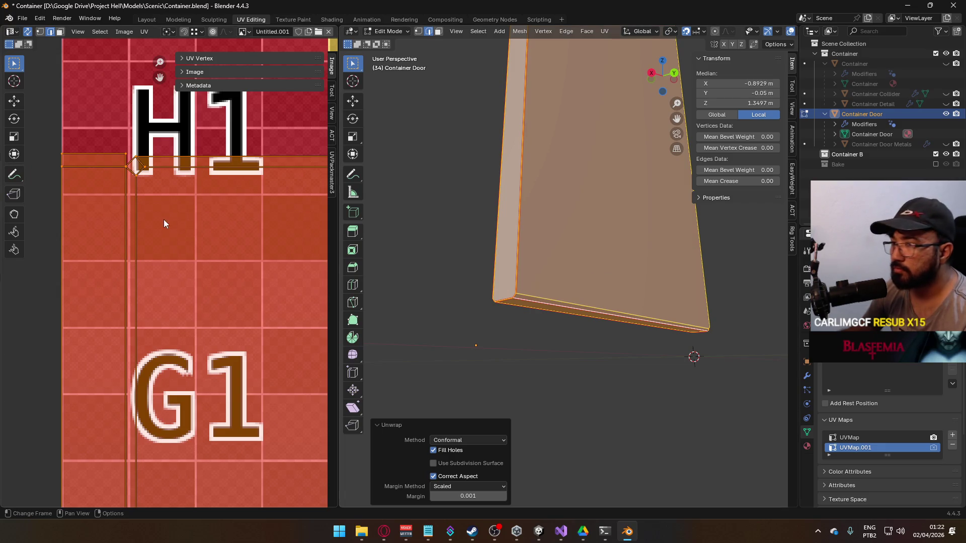
Mark the long vertical UV edge of the door as a seam.
key("3")
key("alt+a")
left_click(93, 169)
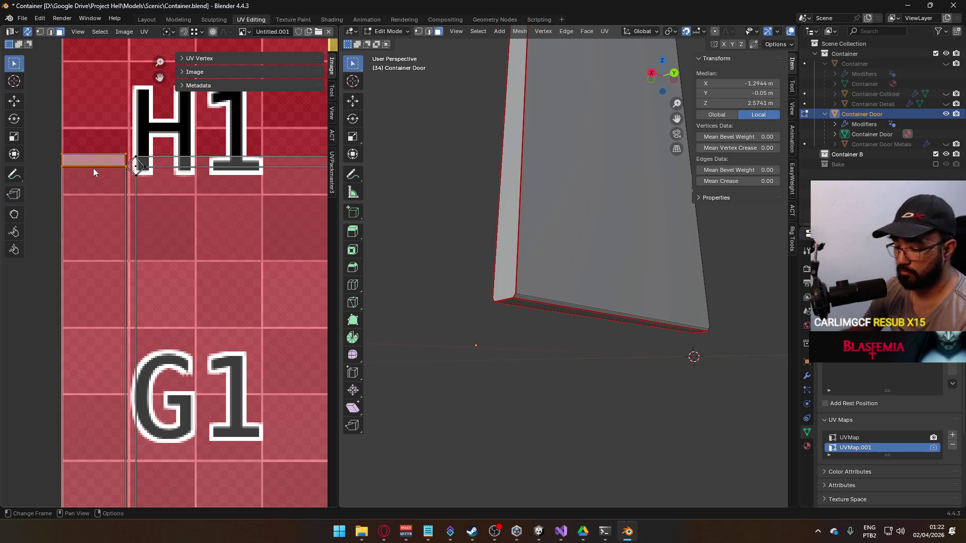
key("l")
key("ctrl+z")
key("2")
left_click(127, 209)
mouse_move(429, 281)
left_mouse_down()
mouse_move(412, 281)
mouse_move(418, 319)
mouse_move(425, 302)
mouse_move(474, 288)
mouse_move(523, 306)
mouse_move(512, 313)
left_mouse_up()
key("ctrl+e")
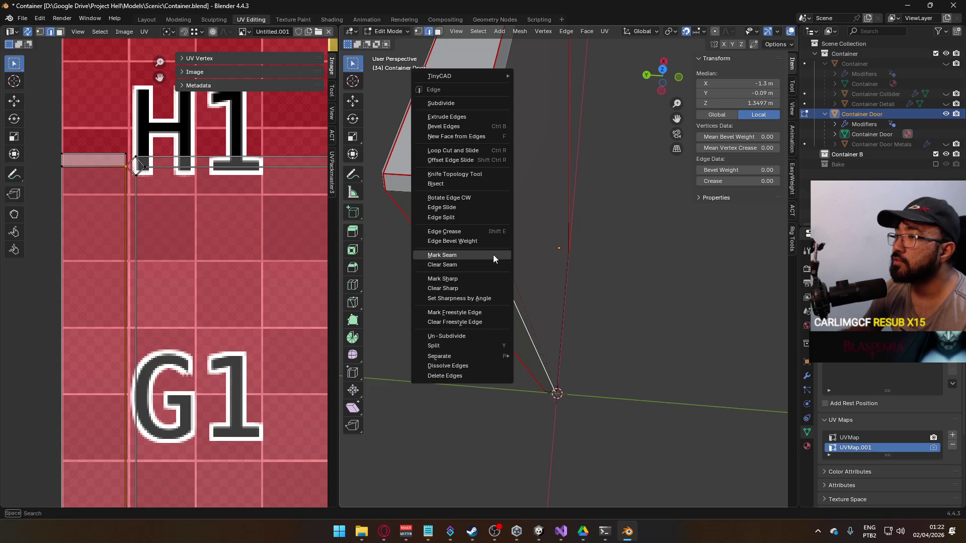
left_click(472, 255)
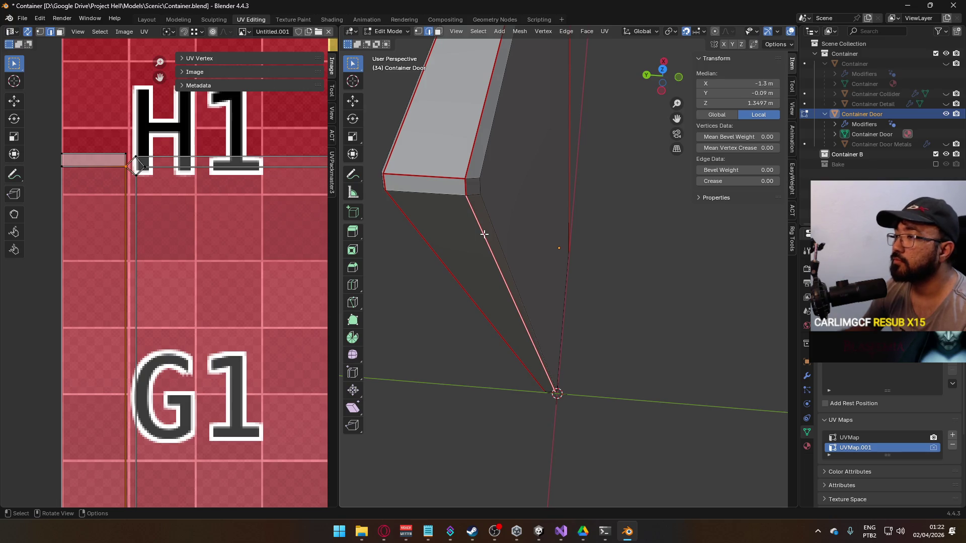
Re-unwrap the whole door conformally with the new seam, then return to Object Mode.
mouse_move(475, 249)
left_mouse_down()
mouse_move(517, 291)
mouse_move(525, 195)
mouse_move(508, 248)
mouse_move(461, 261)
left_mouse_up()
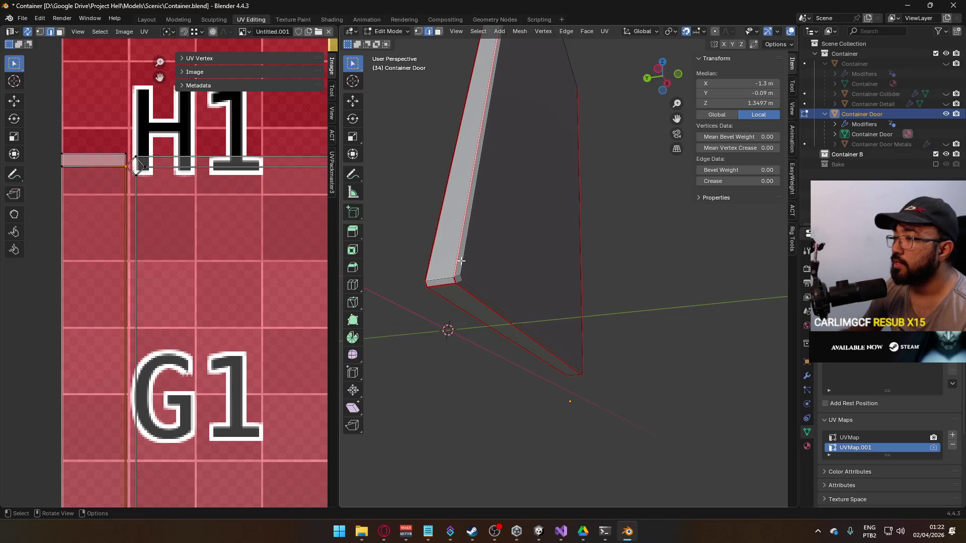
key("a")
key("u")
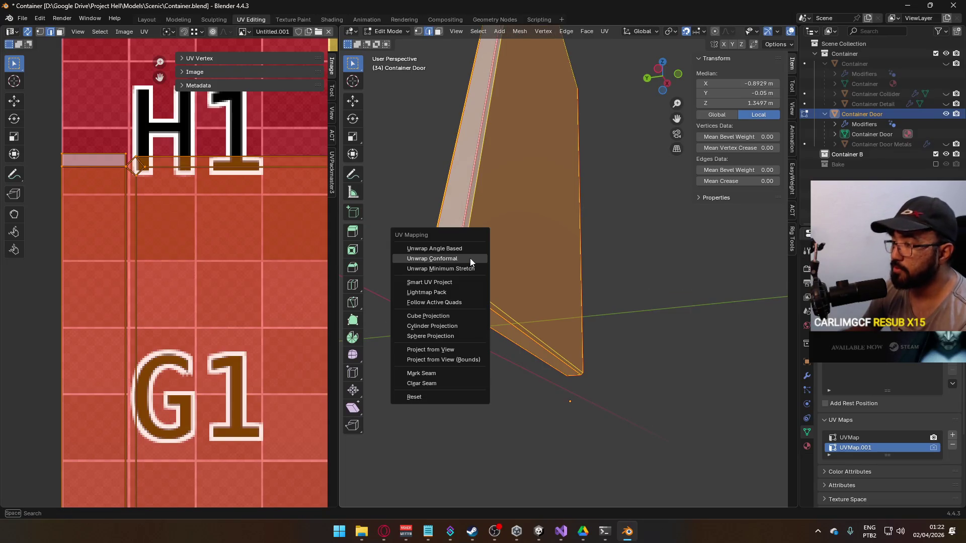
left_click(463, 261)
scroll(214, 243, "down", 5)
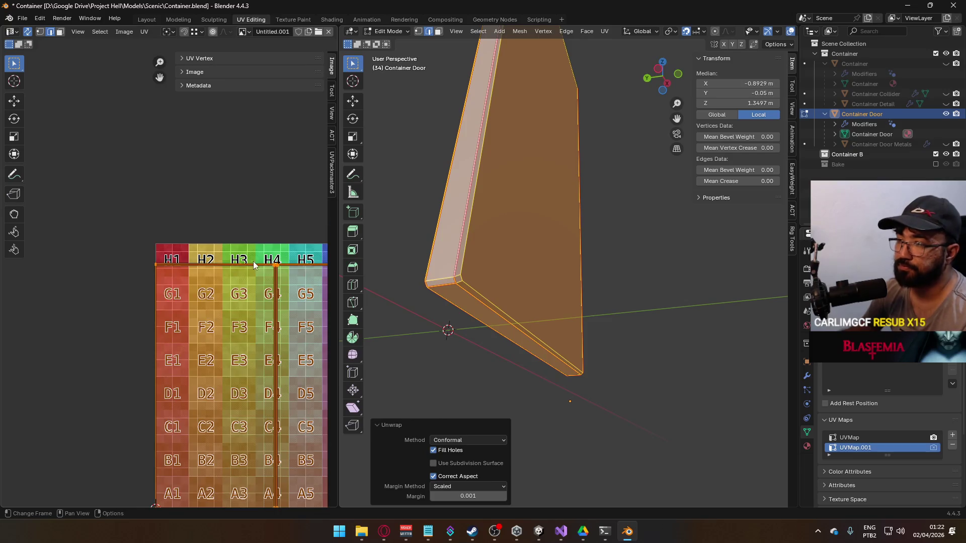
scroll(274, 268, "up", 3)
scroll(275, 268, "up", 3)
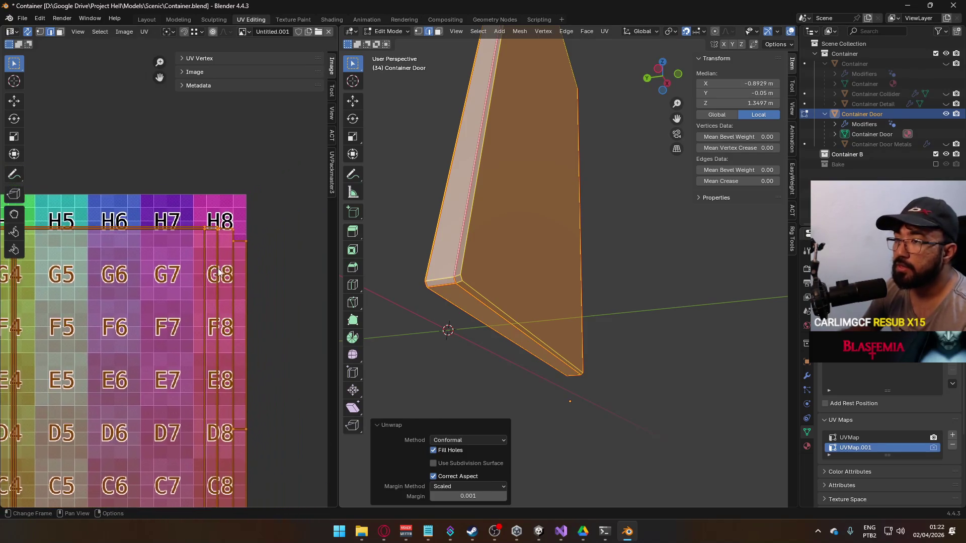
scroll(225, 258, "down", 4)
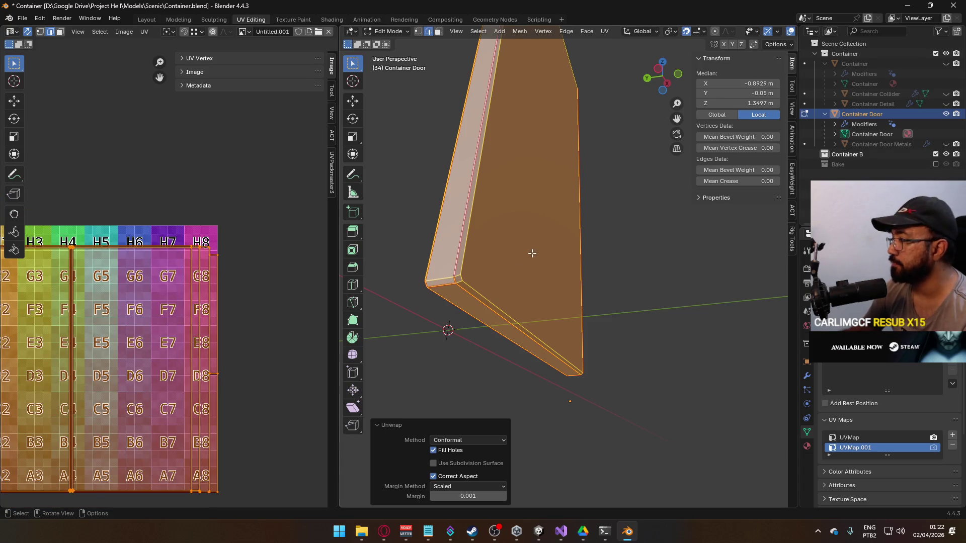
key("Tab")
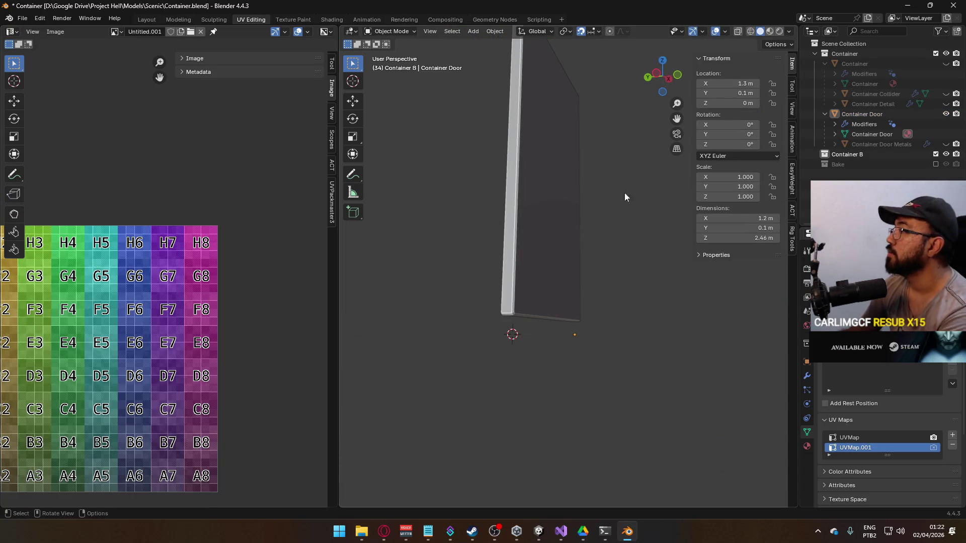
Apply Shade Auto Smooth to the Container Door.
key("KP_1")
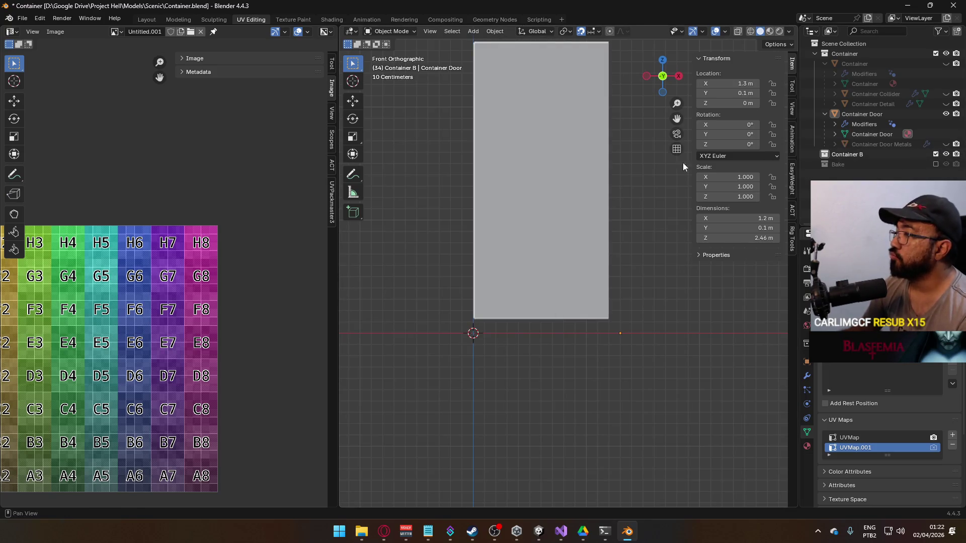
left_click_drag(588, 168, 603, 278)
left_click(553, 164)
mouse_move(553, 164)
left_mouse_down()
mouse_move(552, 265)
mouse_move(580, 280)
mouse_move(505, 236)
left_mouse_up()
right_click(505, 236)
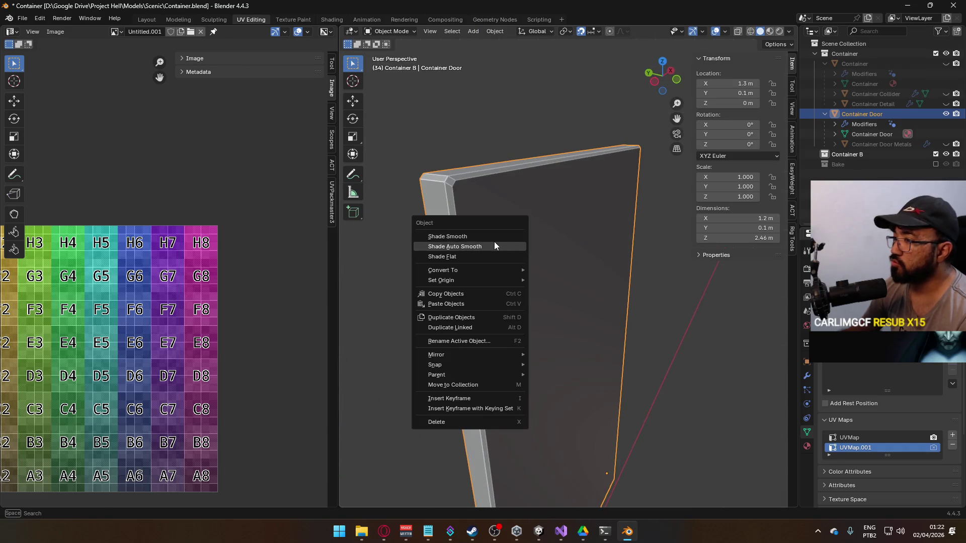
left_click(494, 247)
Delete the auto-smooth (Smooth by Angle) modifier from the door's modifier stack.
left_click(807, 446)
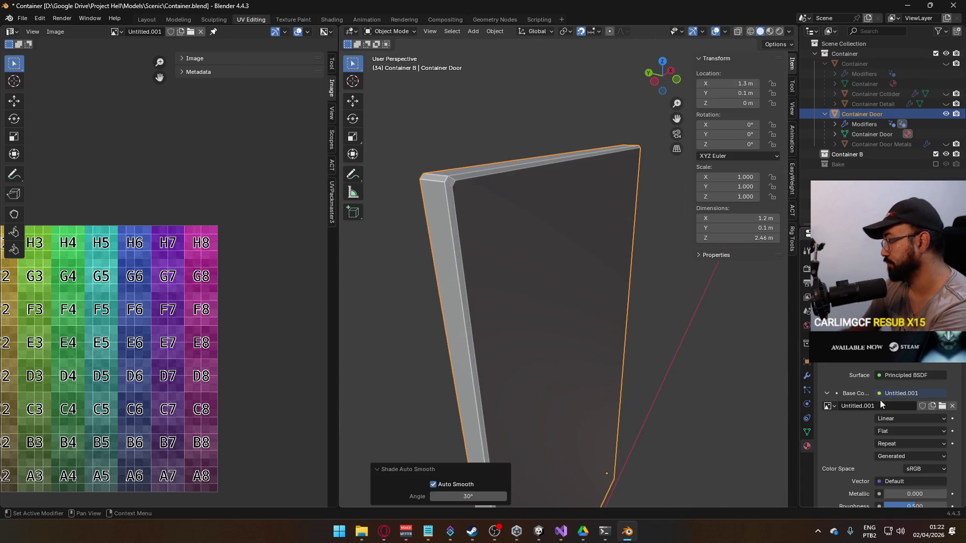
left_click(806, 432)
scroll(894, 420, "down", 5)
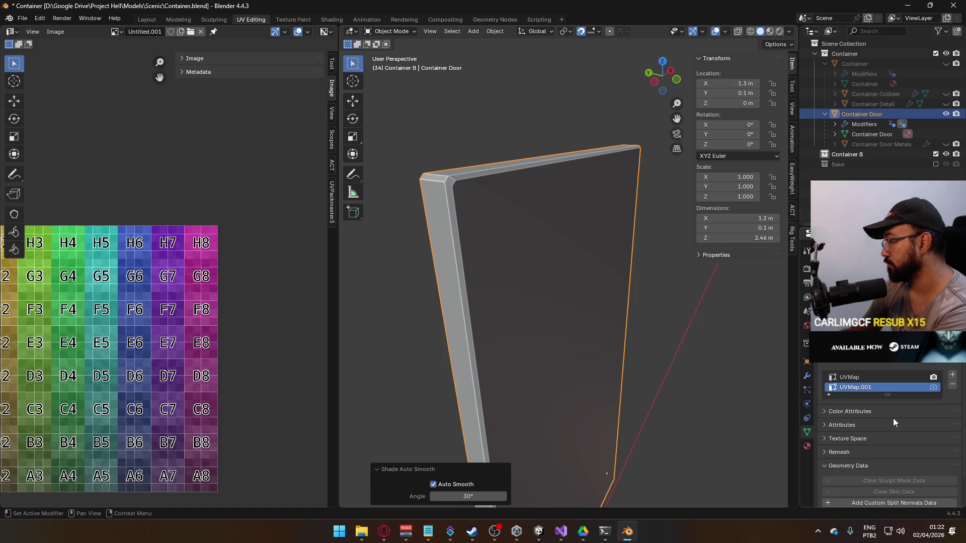
scroll(875, 422, "down", 5)
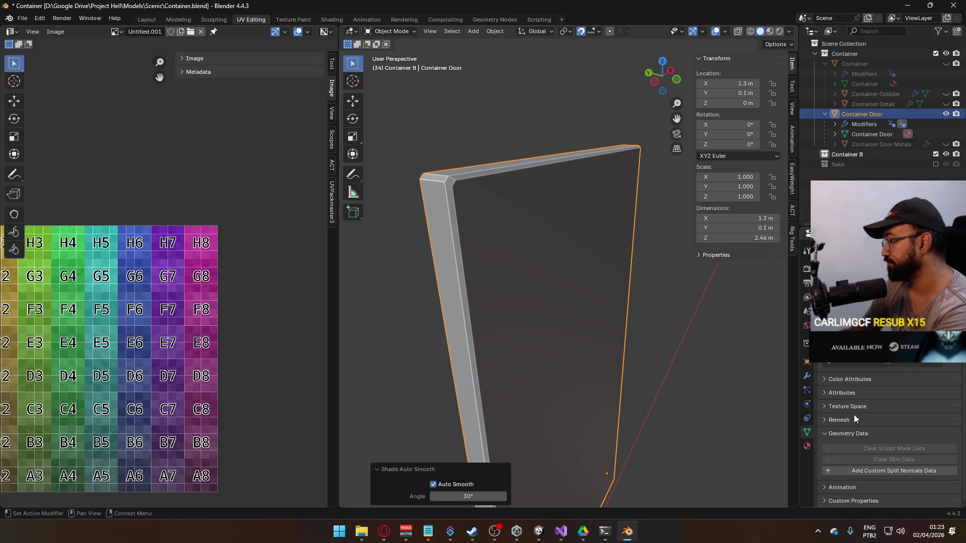
left_click(807, 376)
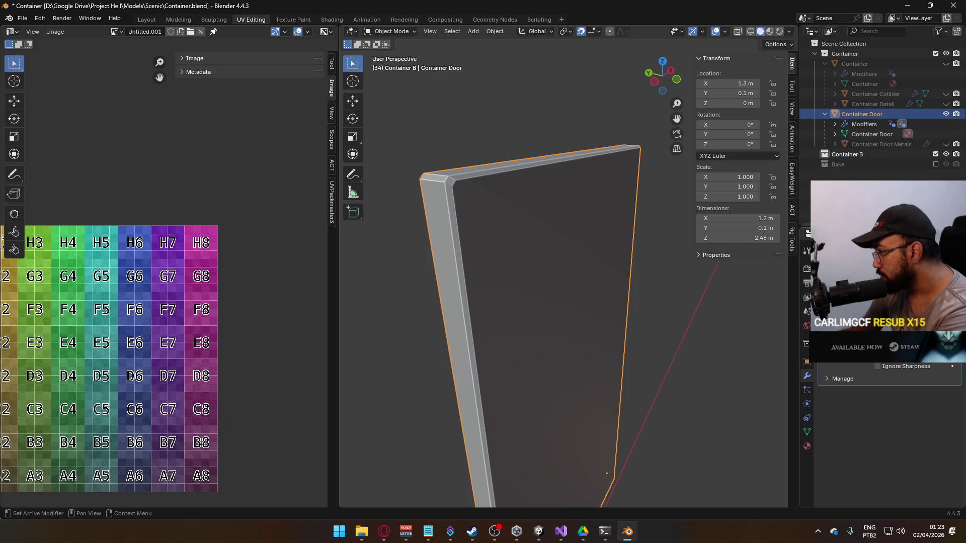
key("ctrl+x")
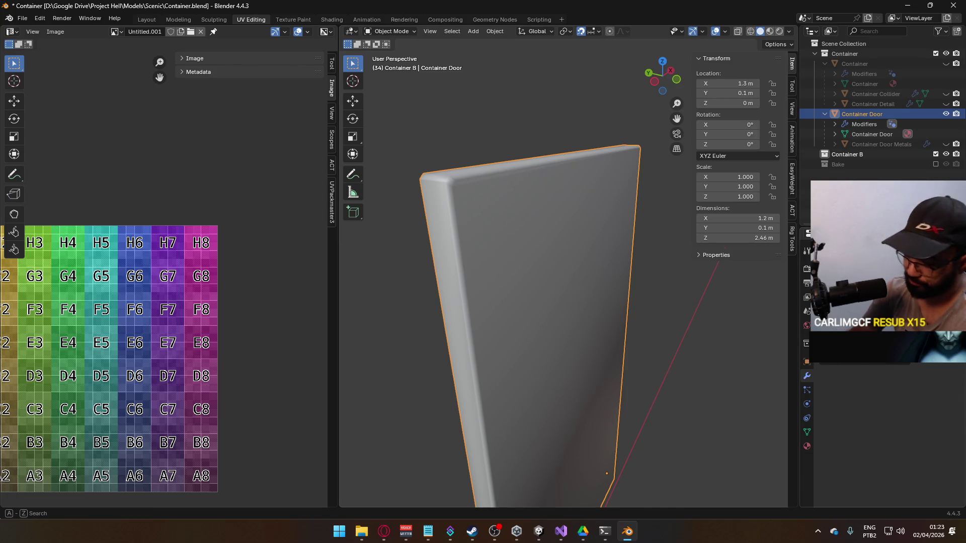
Add a Weighted Normal modifier to the door with Keep Sharp enabled.
type("norm")
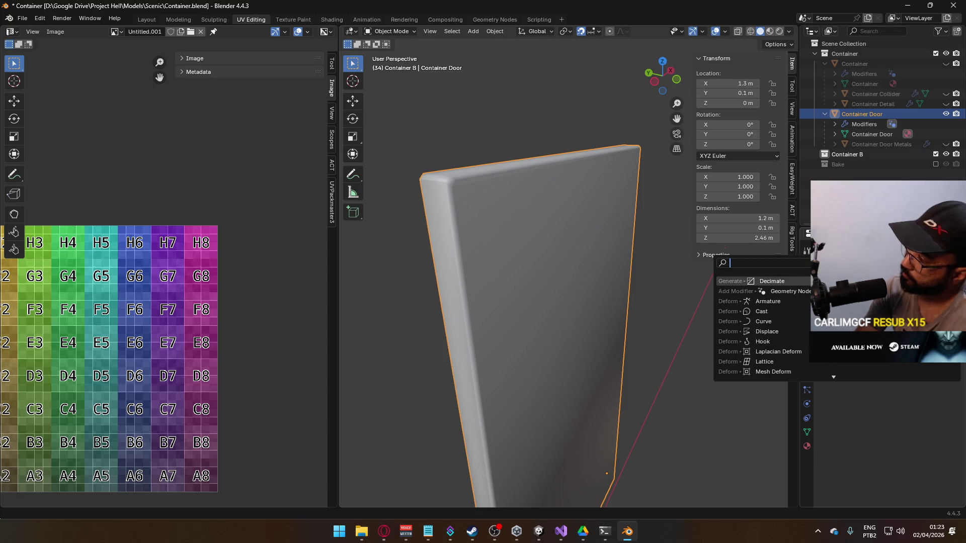
key("Down")
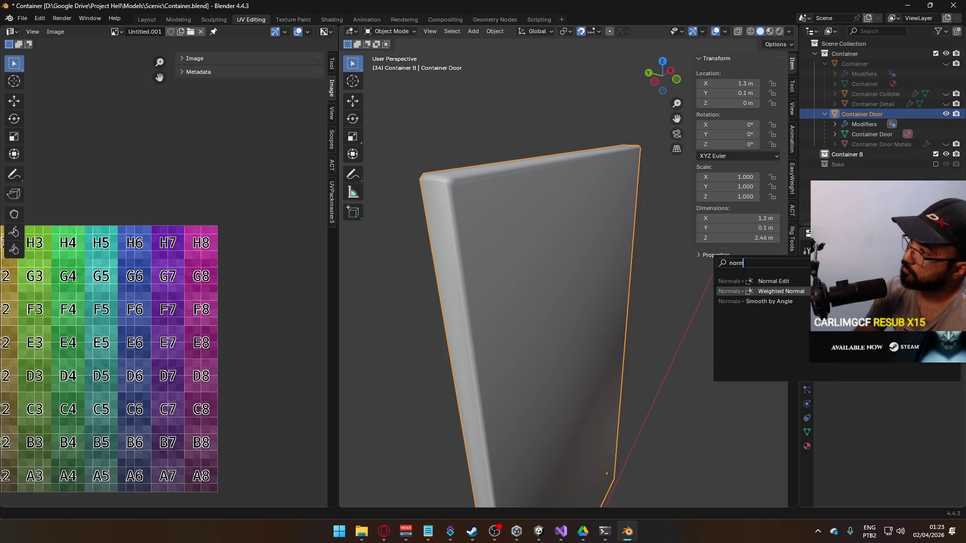
key("Return")
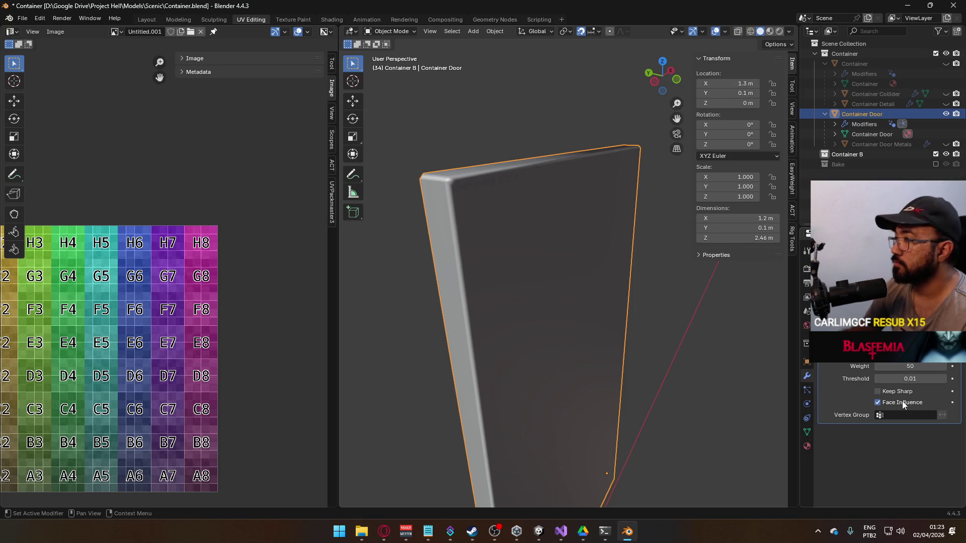
left_click(902, 394)
mouse_move(590, 212)
left_mouse_down()
mouse_move(565, 262)
mouse_move(635, 229)
mouse_move(581, 252)
left_mouse_up()
Mark an edge loop on the door as sharp and return to Object Mode.
key("Tab")
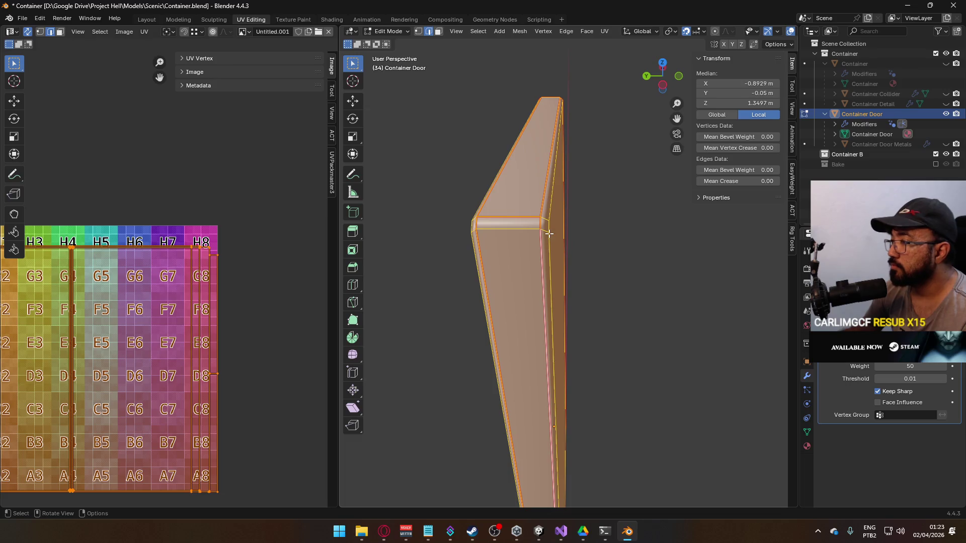
key("alt+a")
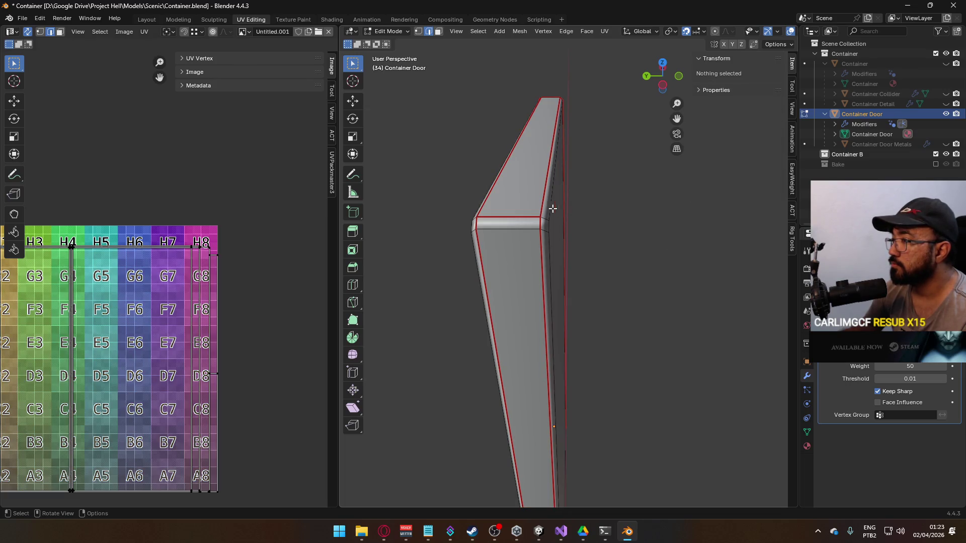
left_click(539, 200, "alt")
key("ctrl+e")
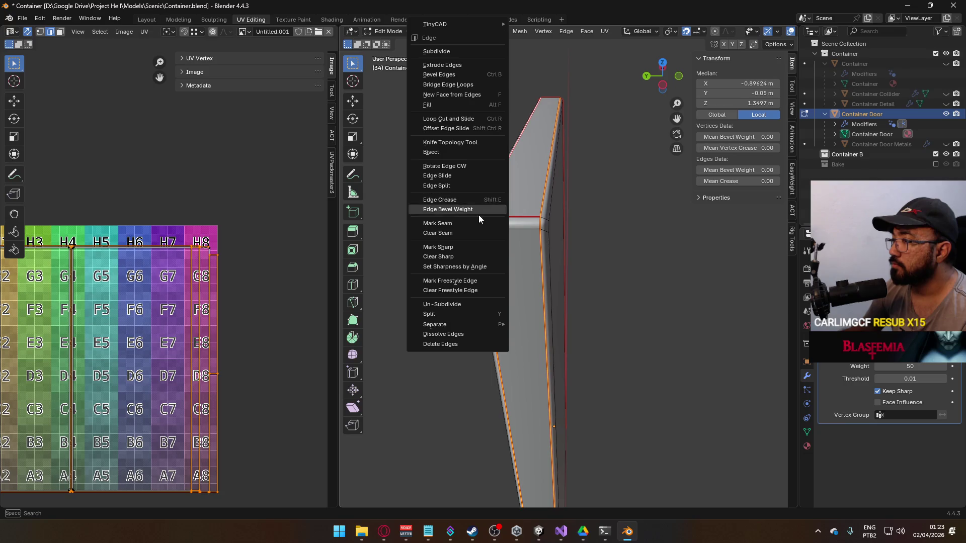
left_click(463, 246)
key("Tab")
mouse_move(590, 247)
left_mouse_down()
mouse_move(596, 264)
mouse_move(557, 274)
mouse_move(481, 224)
mouse_move(556, 281)
mouse_move(521, 260)
mouse_move(509, 277)
mouse_move(476, 279)
mouse_move(440, 243)
mouse_move(565, 227)
mouse_move(553, 271)
mouse_move(591, 288)
mouse_move(535, 272)
left_mouse_up()
Revert the Container file to its saved version.
left_click(24, 19)
left_click(46, 62)
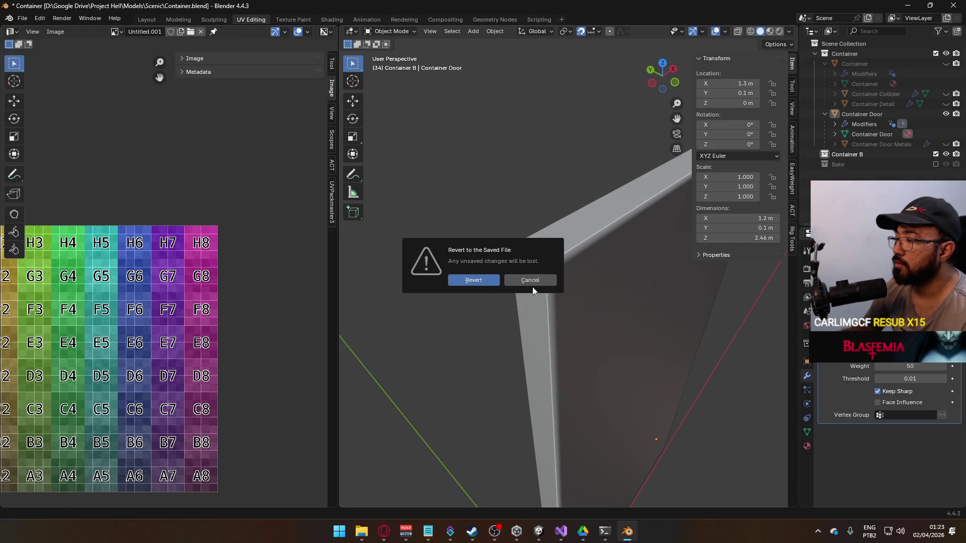
left_click(494, 280)
Inspect the container from outside in Front view, then undo to restore Container B and save Container.blend.
mouse_move(456, 229)
left_mouse_down()
mouse_move(526, 255)
mouse_move(483, 252)
mouse_move(515, 266)
mouse_move(661, 229)
left_mouse_up()
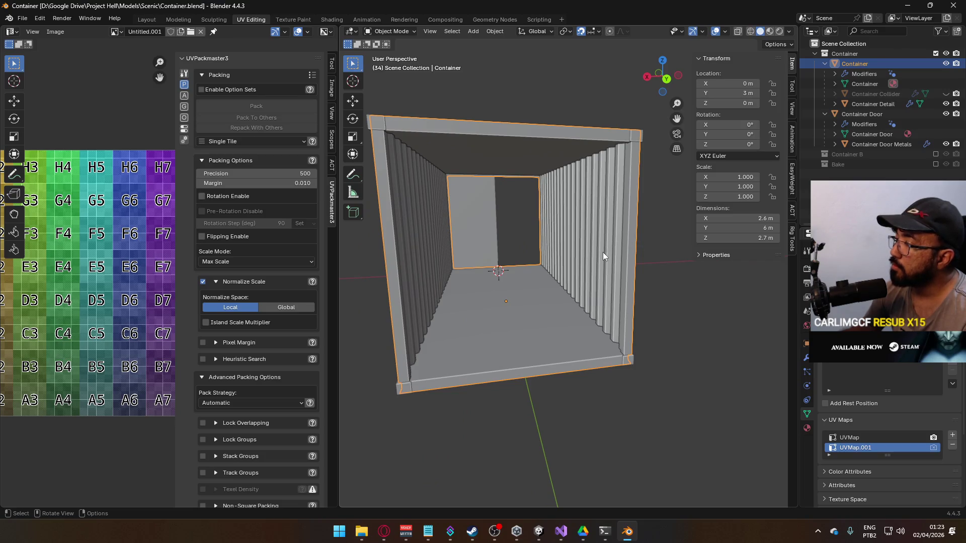
scroll(603, 252, "down", 5)
mouse_move(610, 264)
left_mouse_down()
mouse_move(647, 245)
mouse_move(526, 291)
mouse_move(570, 297)
mouse_move(546, 273)
left_mouse_up()
scroll(533, 270, "up", 6)
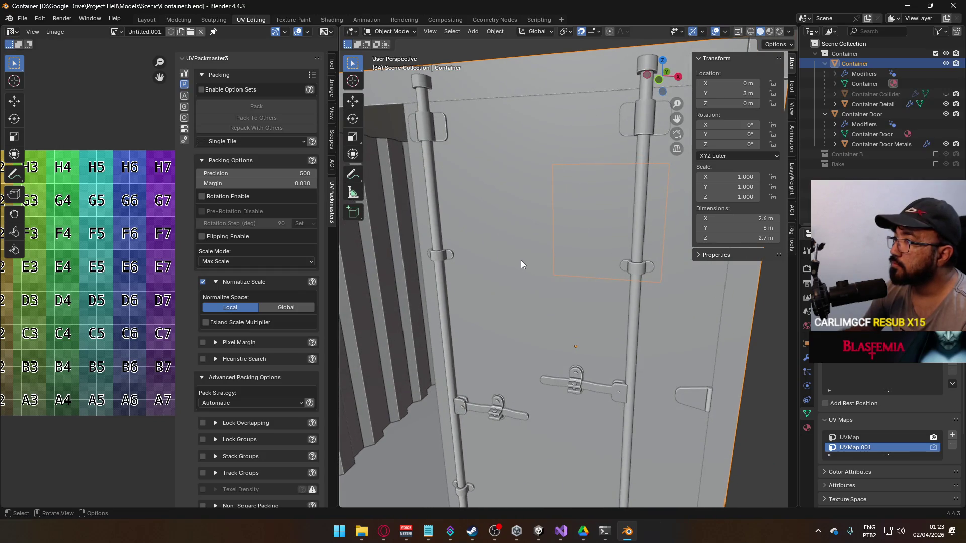
scroll(533, 269, "down", 4)
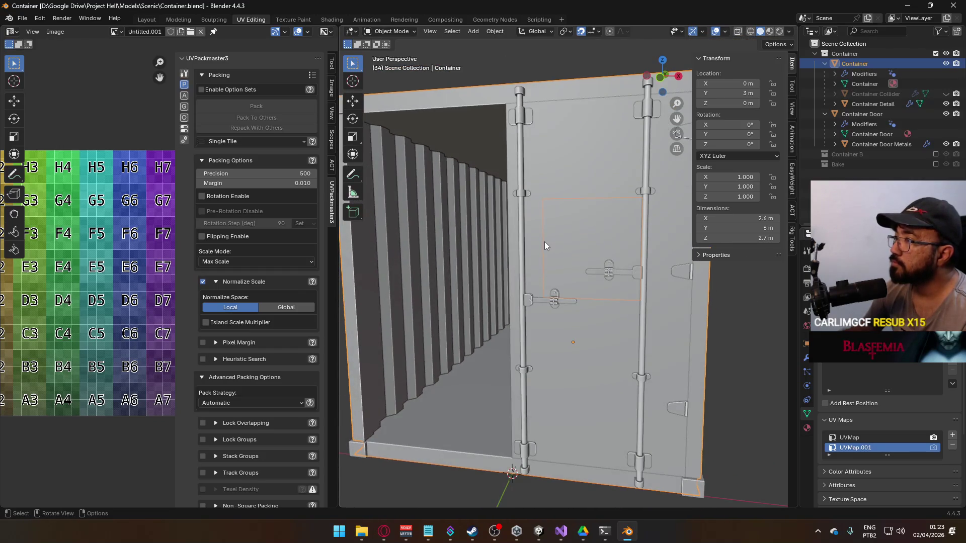
mouse_move(540, 304)
left_mouse_down()
mouse_move(625, 306)
mouse_move(546, 300)
mouse_move(572, 285)
mouse_move(478, 314)
mouse_move(425, 305)
mouse_move(501, 303)
mouse_move(409, 269)
mouse_move(464, 288)
mouse_move(569, 282)
mouse_move(526, 316)
mouse_move(563, 297)
mouse_move(548, 310)
mouse_move(487, 313)
mouse_move(550, 316)
left_mouse_up()
key("KP_1")
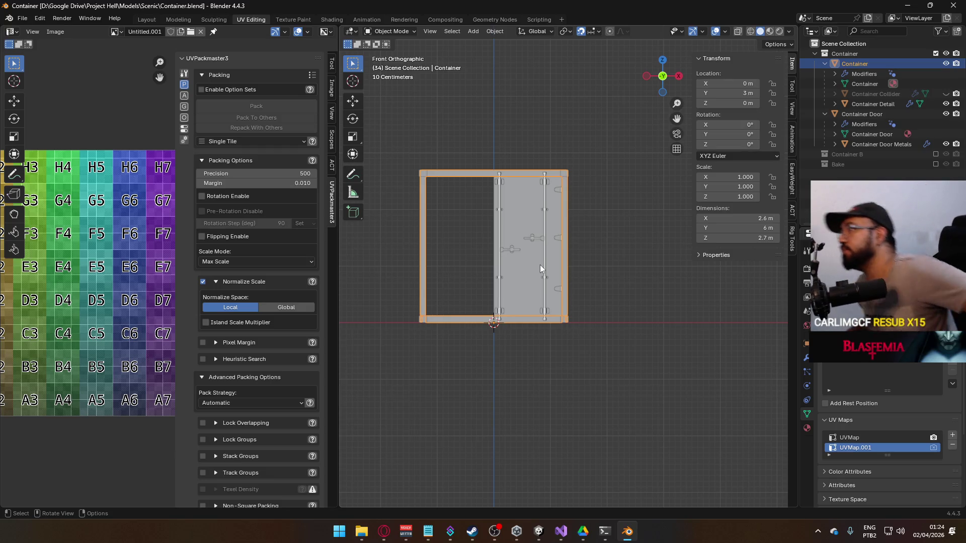
key("ctrl+s")
key("ctrl+z")
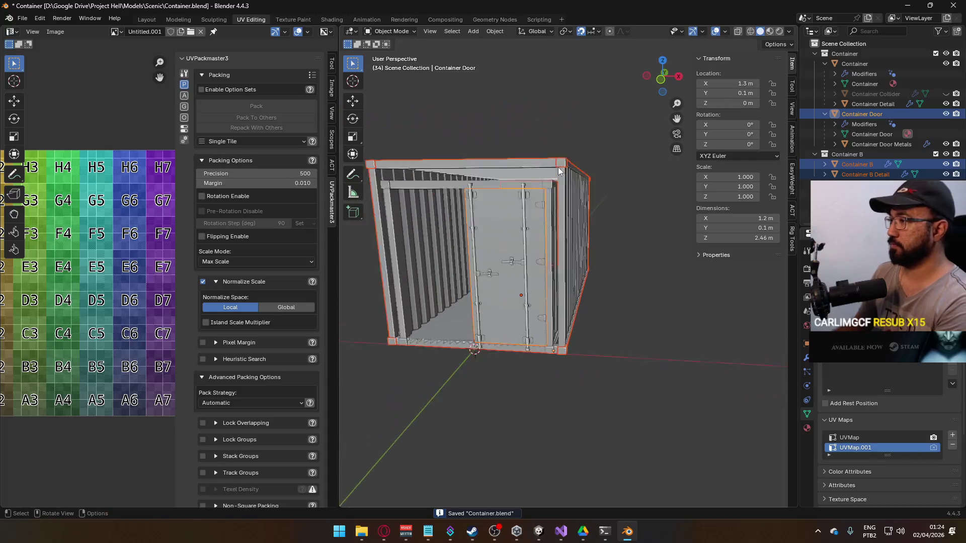
Hide the Container collection, then compare Container B's UVMap and UVMap.001 layouts, leaving UVMap.001 active.
left_click(545, 183)
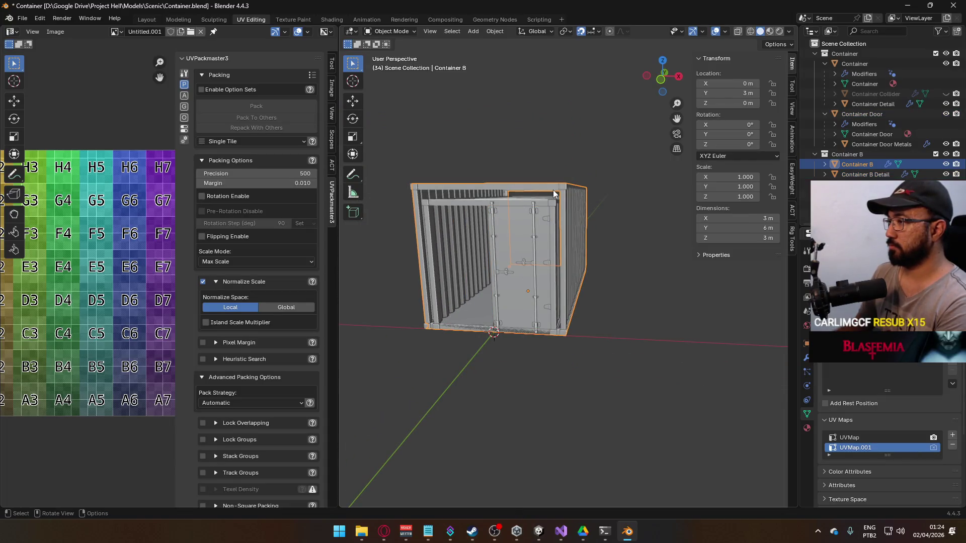
left_click(935, 53)
key("Tab")
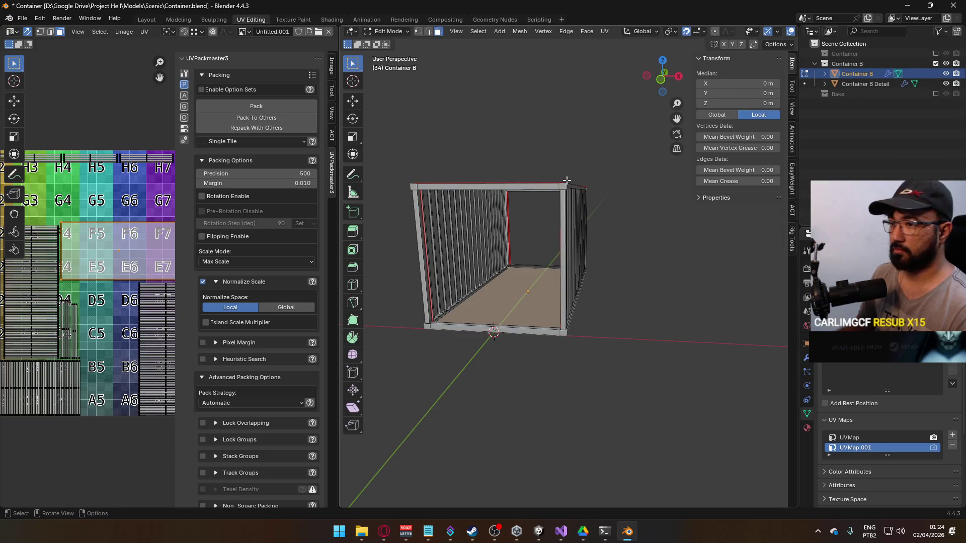
key("a")
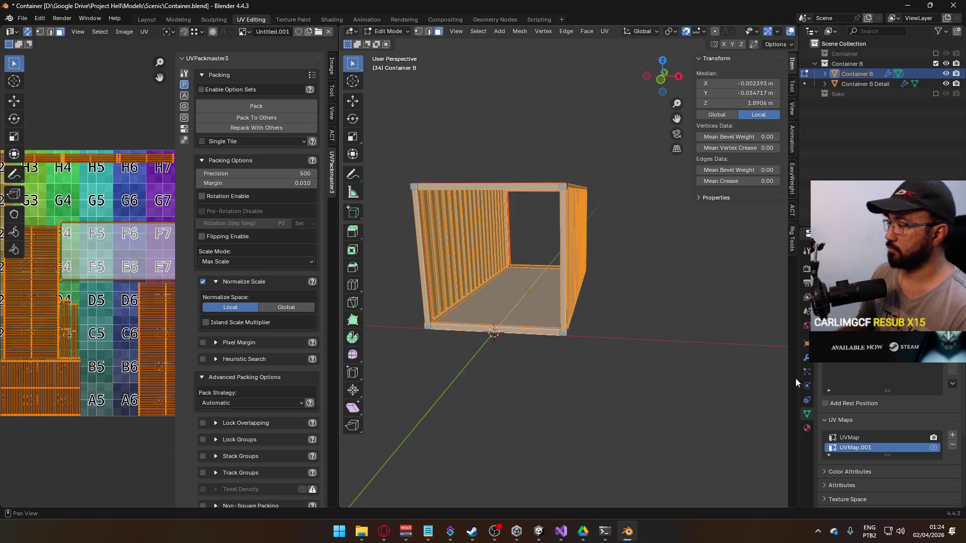
left_click(889, 437)
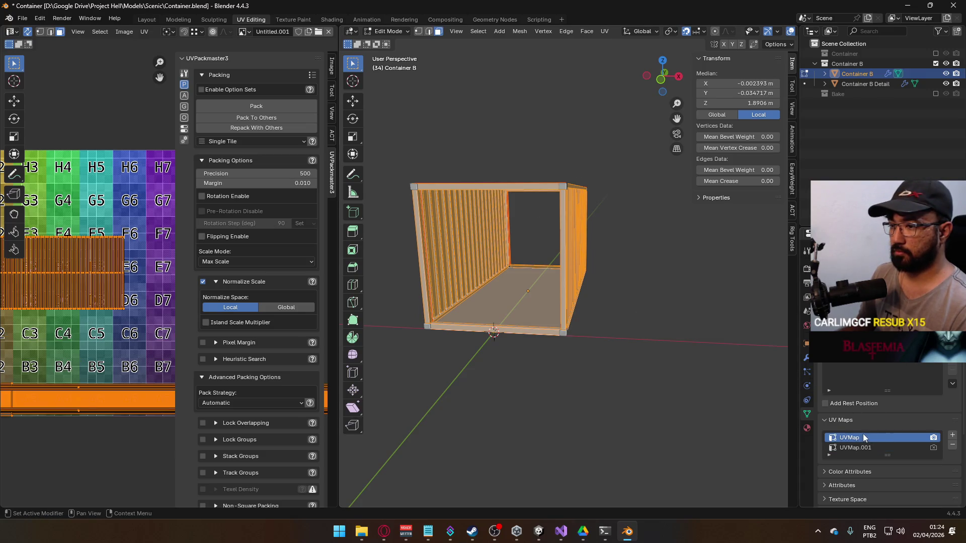
left_click(887, 443)
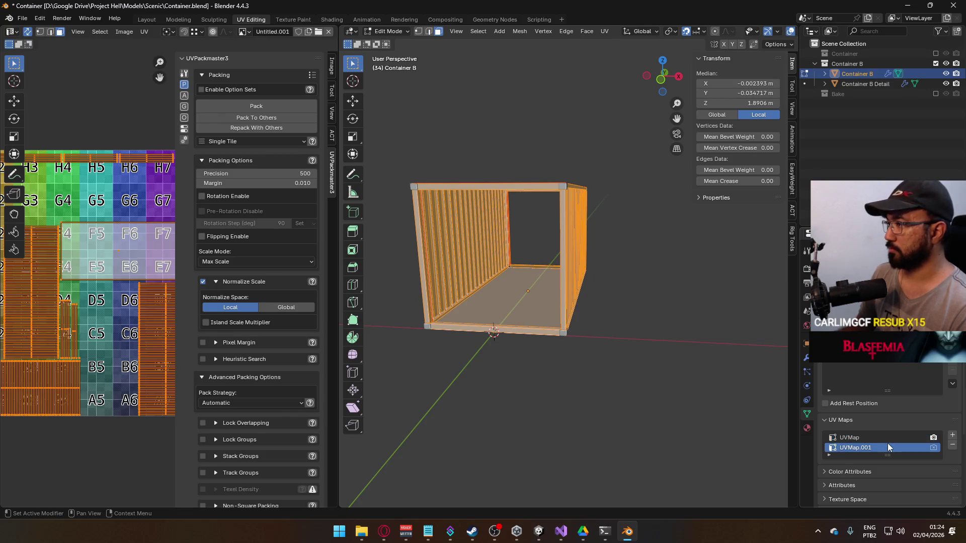
key("Tab")
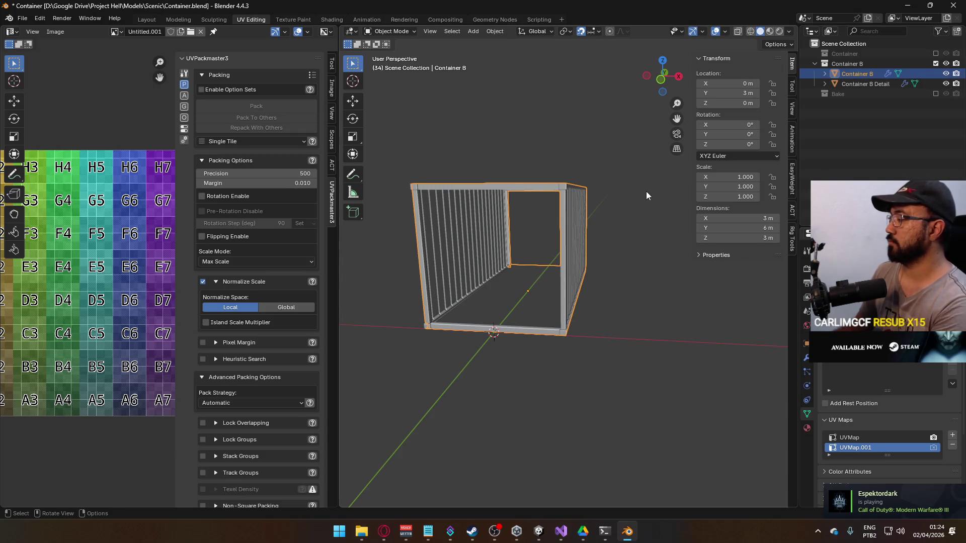
In Front view, enter Edit Mode on both Container B objects together.
key("KP_1")
key("Tab")
key("alt+a")
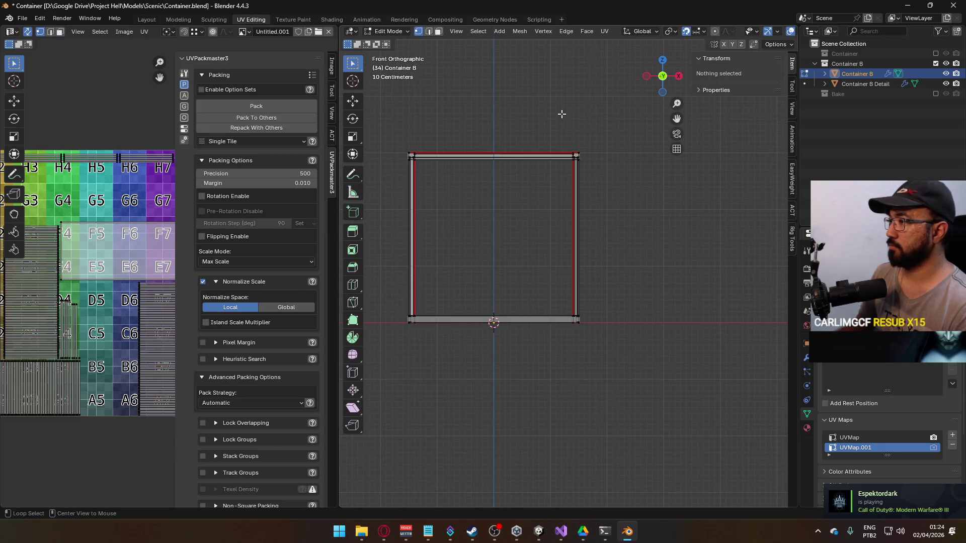
key("Tab")
key("alt+a")
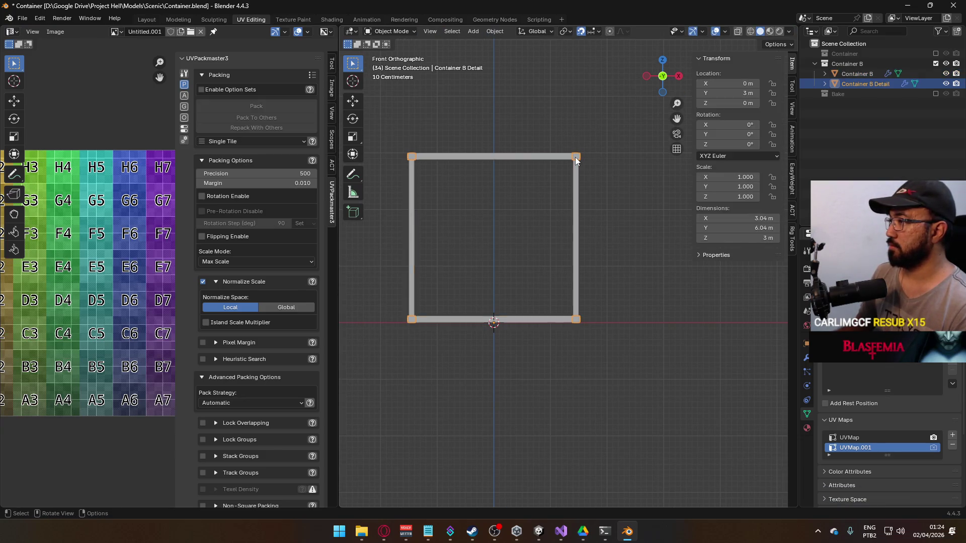
key("a")
key("Tab")
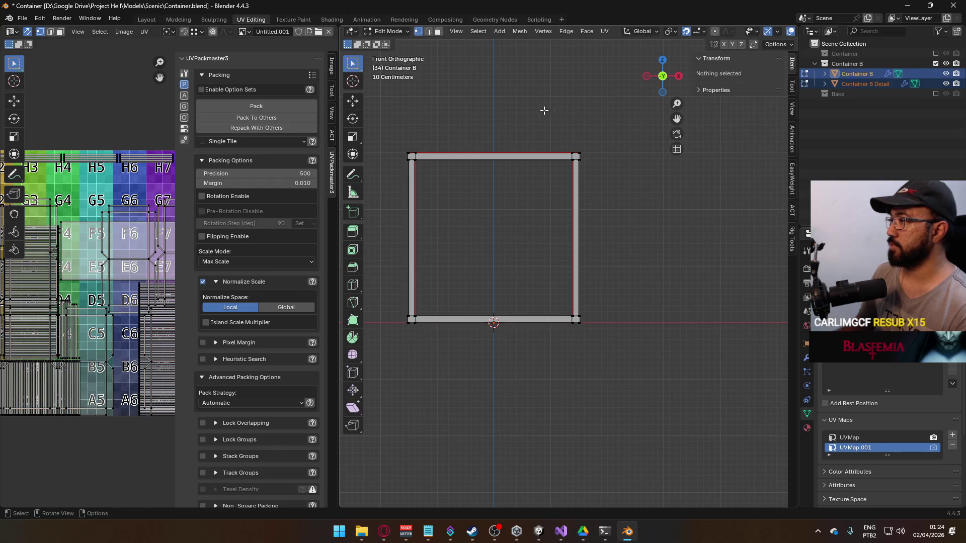
Move the frame's right and left edges 0.2 m inward and lower its top 0.3 m.
left_click_drag(554, 103, 594, 337)
type("gx-.2")
key("Return")
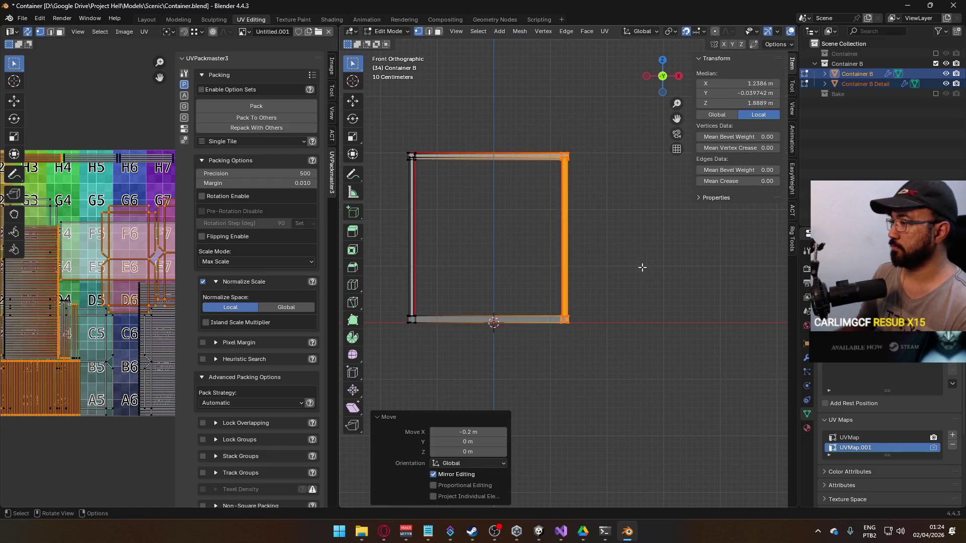
left_click_drag(446, 114, 397, 352)
type("gx.2")
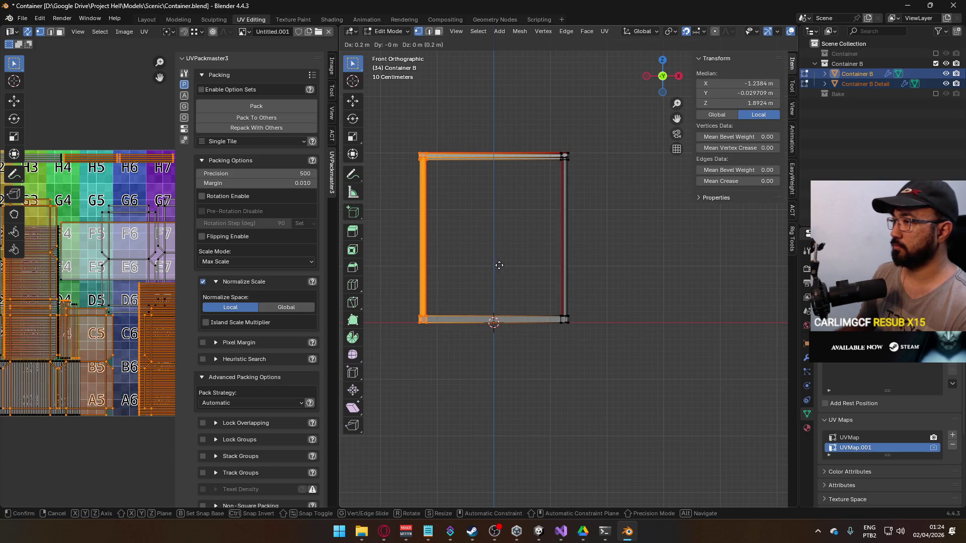
key("Return")
left_click_drag(611, 96, 465, 167)
type("gz-.3")
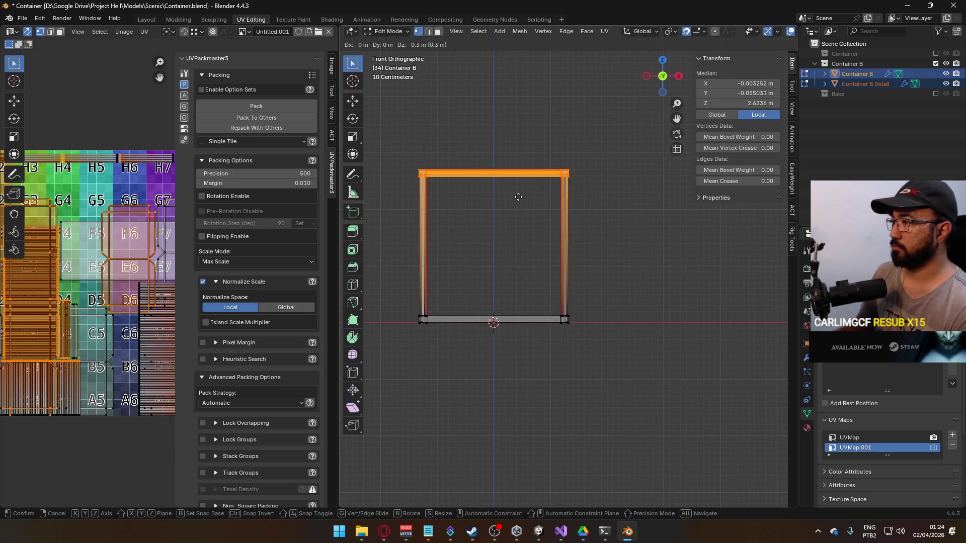
key("Return")
key("Tab")
Raise Container B's top edge by 0.1 m after comparing against the original Container.
left_click(620, 220)
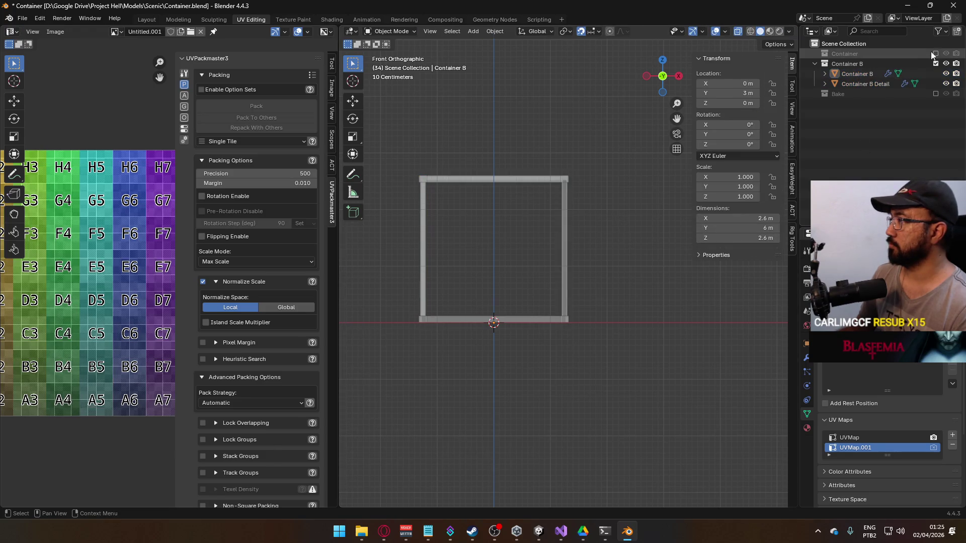
left_click(934, 53)
left_click(934, 54)
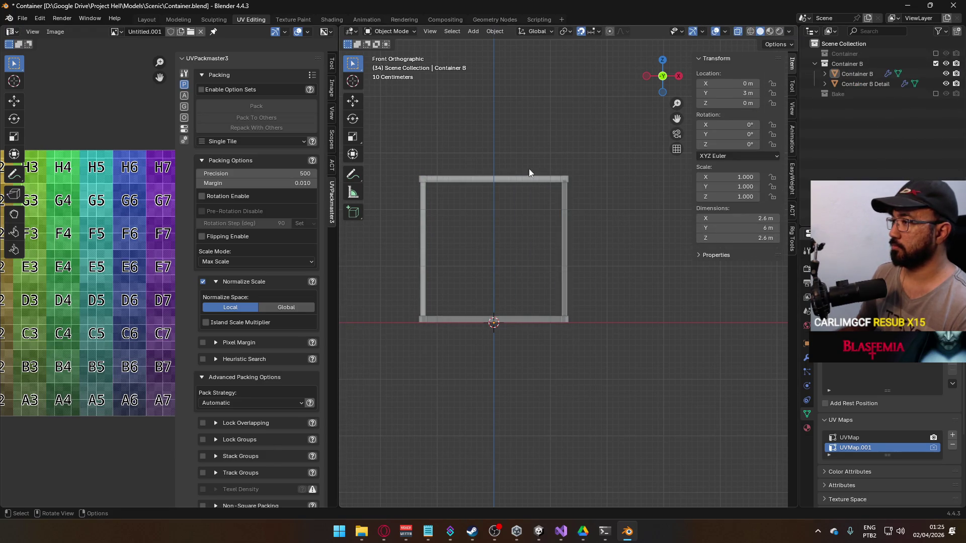
left_click(515, 177)
key("Tab")
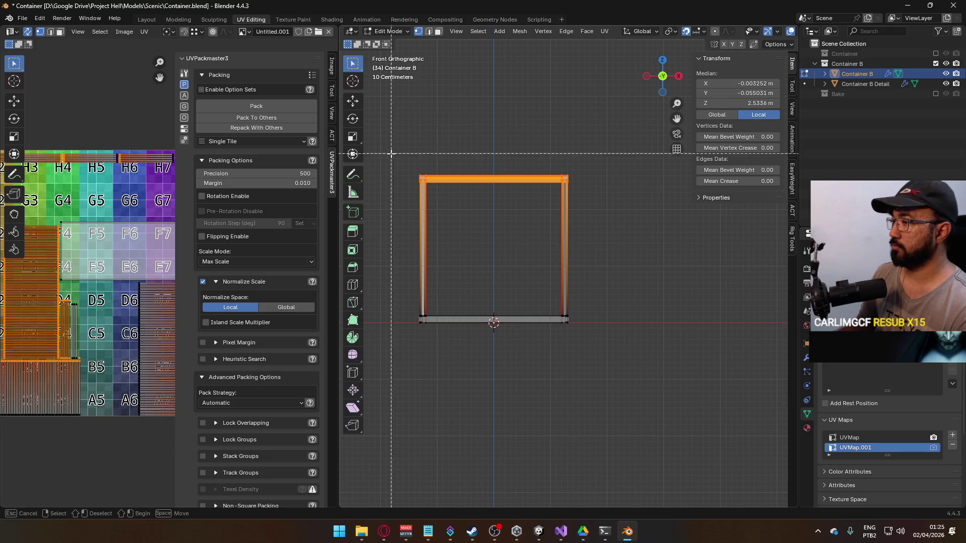
key("g")
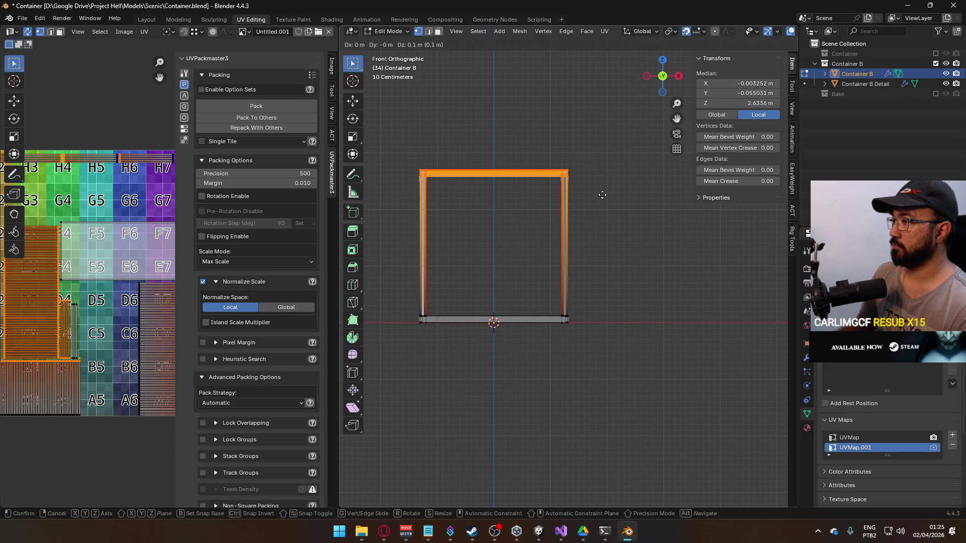
left_click(602, 195)
key("Tab")
Move Container B Detail's top corners to match, then show the original Container collection again.
left_click(931, 53)
left_click(931, 54)
left_click(566, 178)
key("Tab")
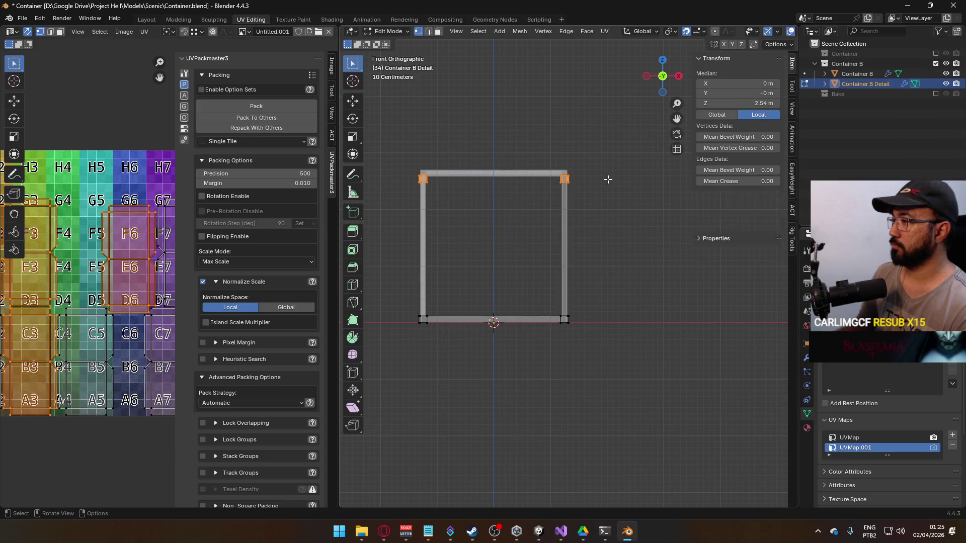
key("g")
left_click(649, 188)
key("Tab")
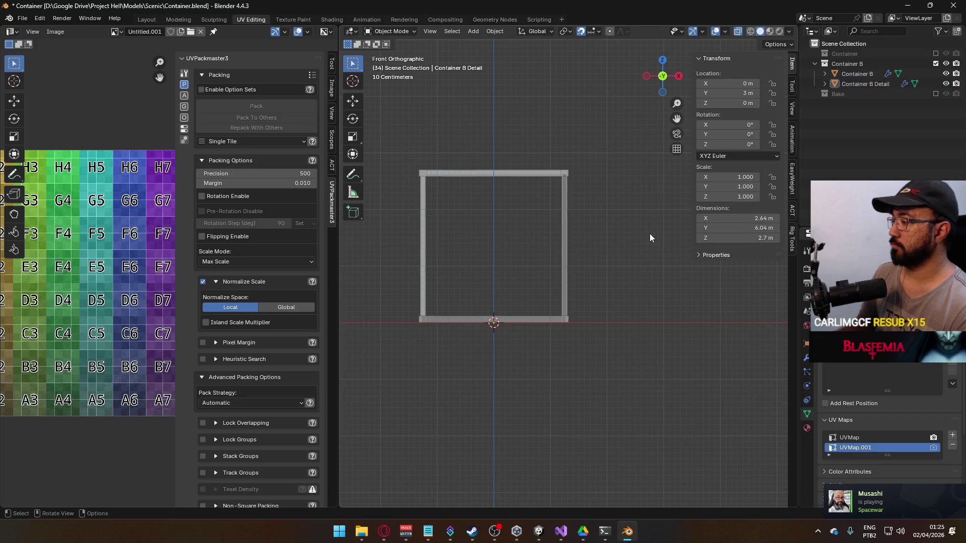
left_click(934, 95)
left_click(934, 95)
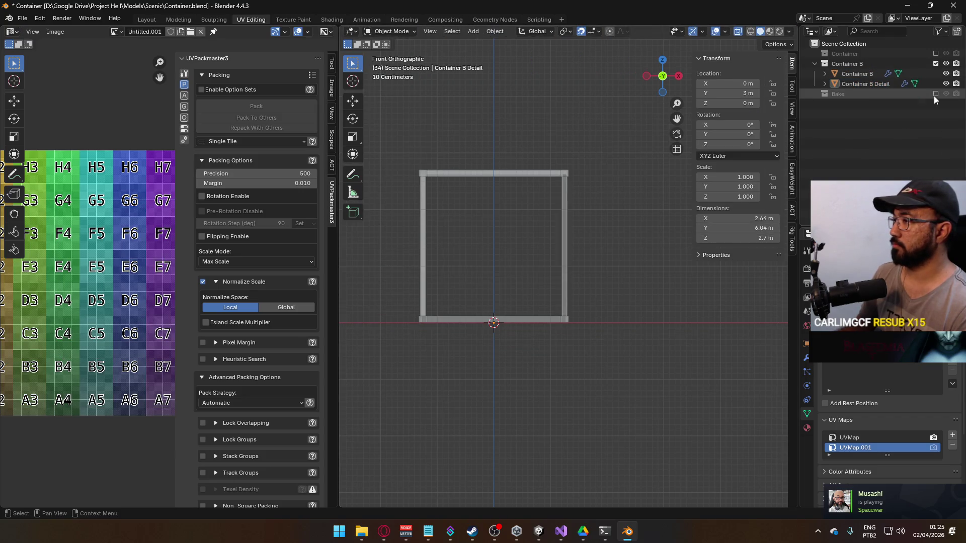
left_click(935, 53)
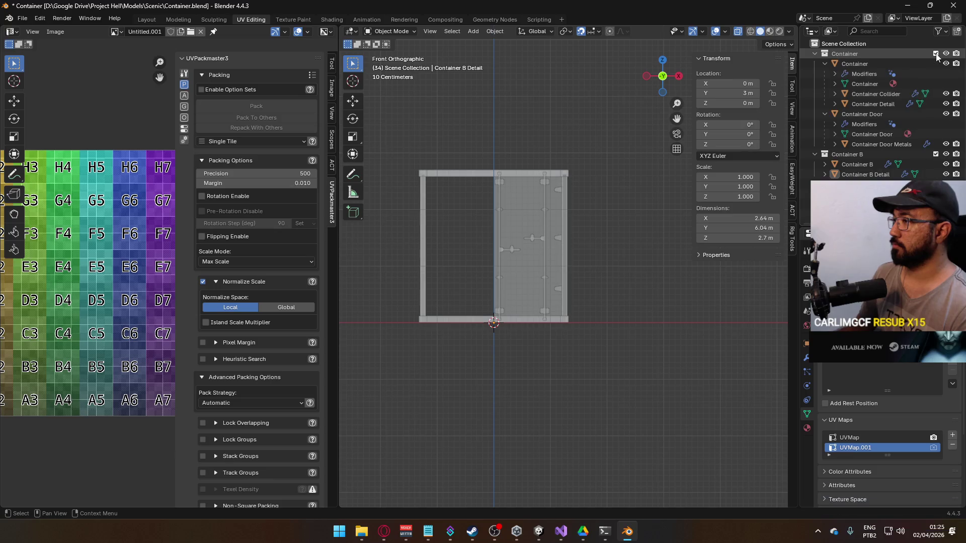
Hide the original Container collection after comparing it with Container B in perspective.
left_click(935, 53)
left_click_drag(633, 229, 610, 234)
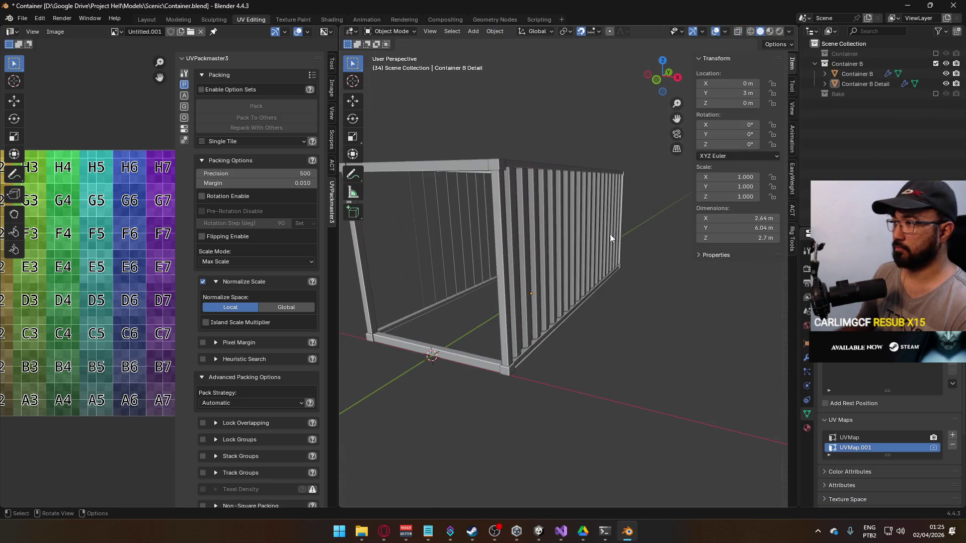
left_click(935, 53)
left_click(935, 54)
left_click(935, 53)
left_click(935, 53)
scroll(494, 243, "down", 3)
mouse_move(493, 243)
left_mouse_down()
mouse_move(583, 222)
mouse_move(581, 258)
mouse_move(512, 262)
mouse_move(503, 229)
mouse_move(539, 236)
left_mouse_up()
Open Container B alone in Edit Mode and pack its UV islands with UVPackmaster3 (0.564 area).
left_click_drag(438, 161, 503, 199)
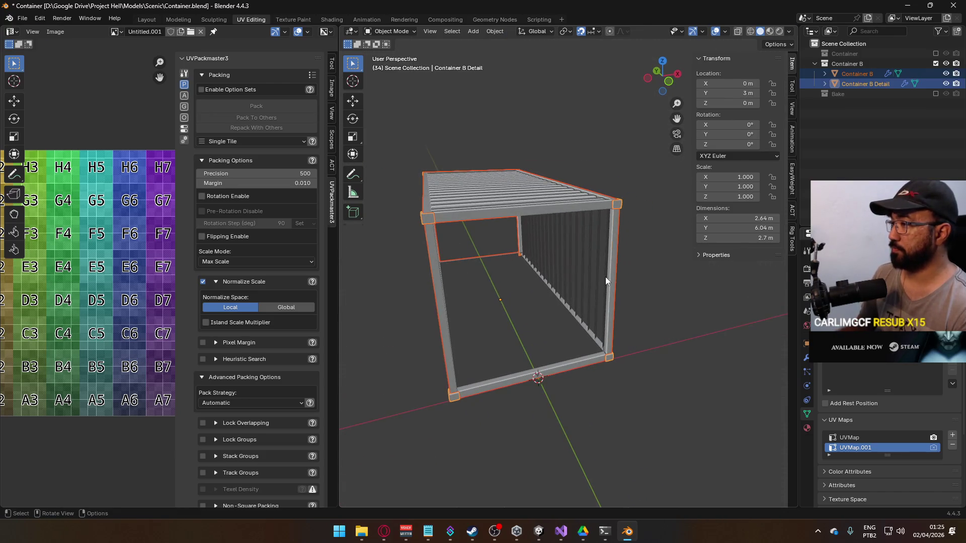
key("Tab")
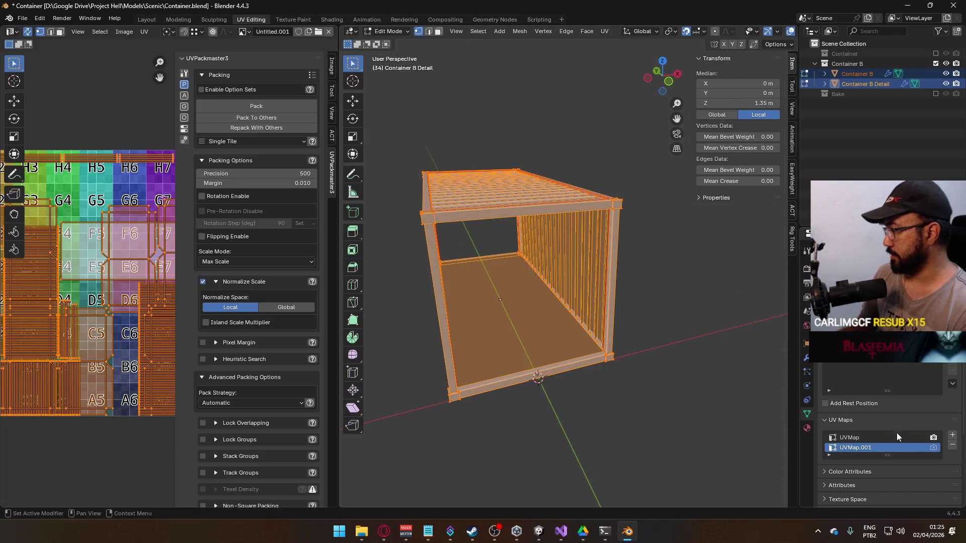
key("Tab")
left_click(590, 197)
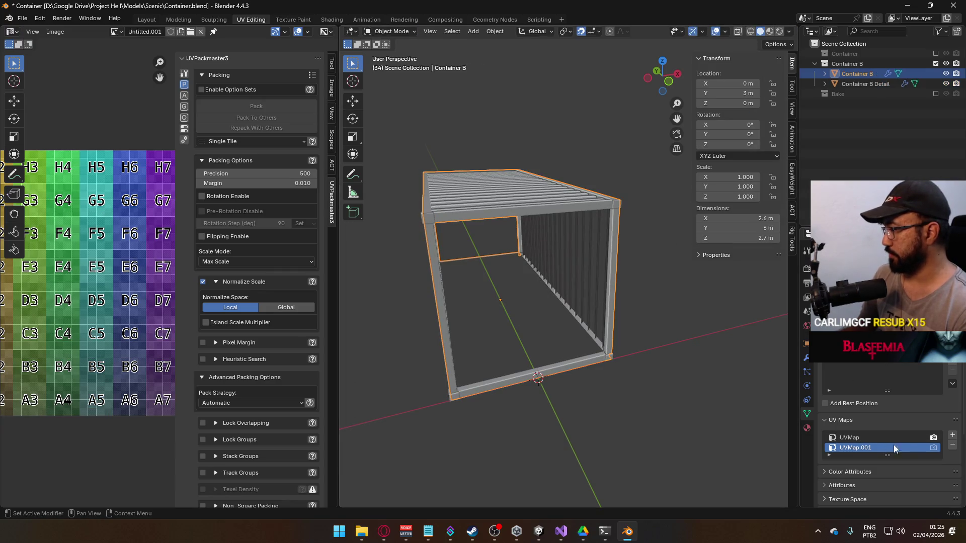
key("Tab")
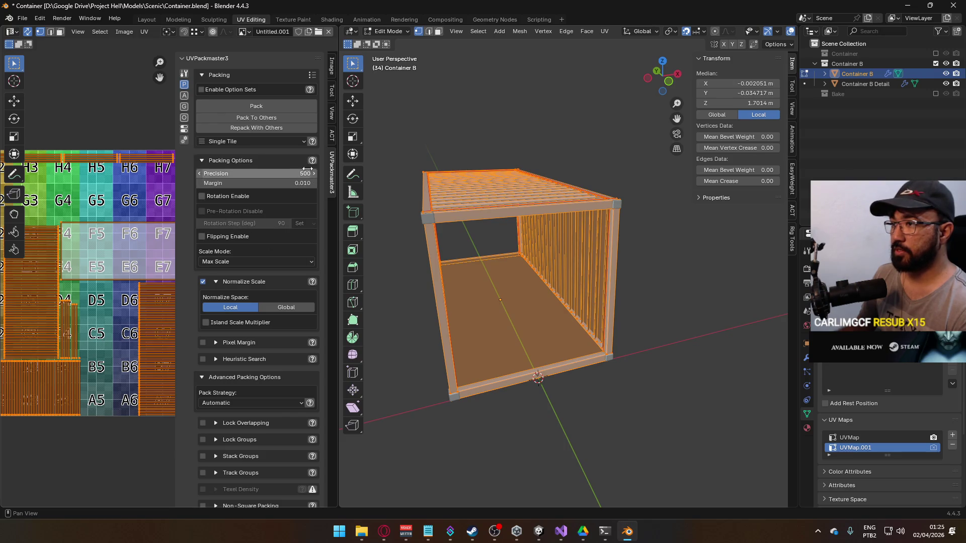
left_click(272, 106)
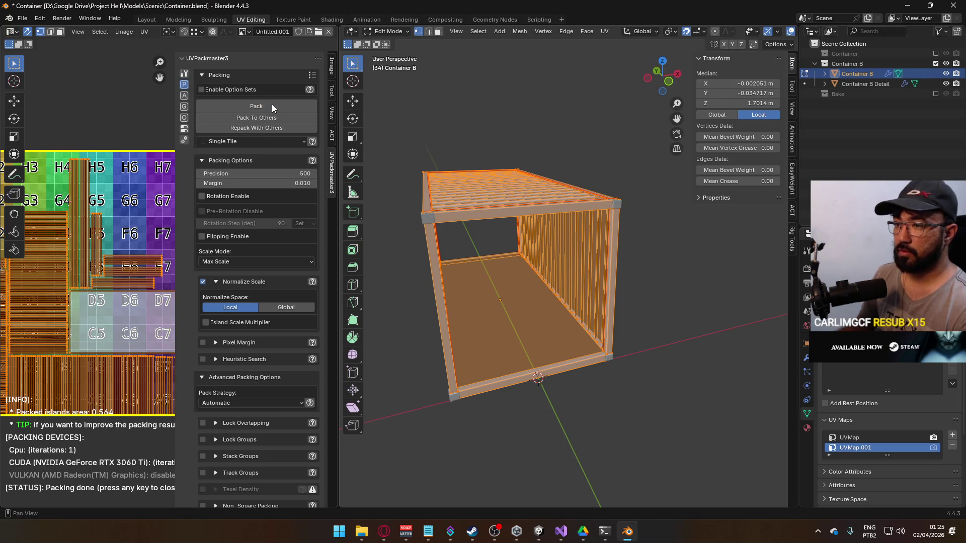
Collapse Normalize Scale and repack Container B's UV islands four times, reaching 0.660 island area.
left_click(238, 282)
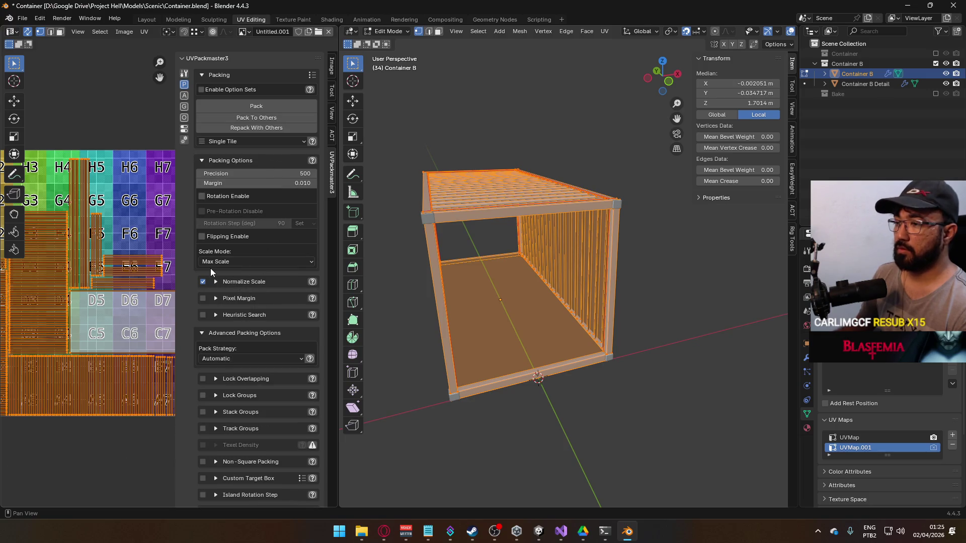
left_click(275, 107)
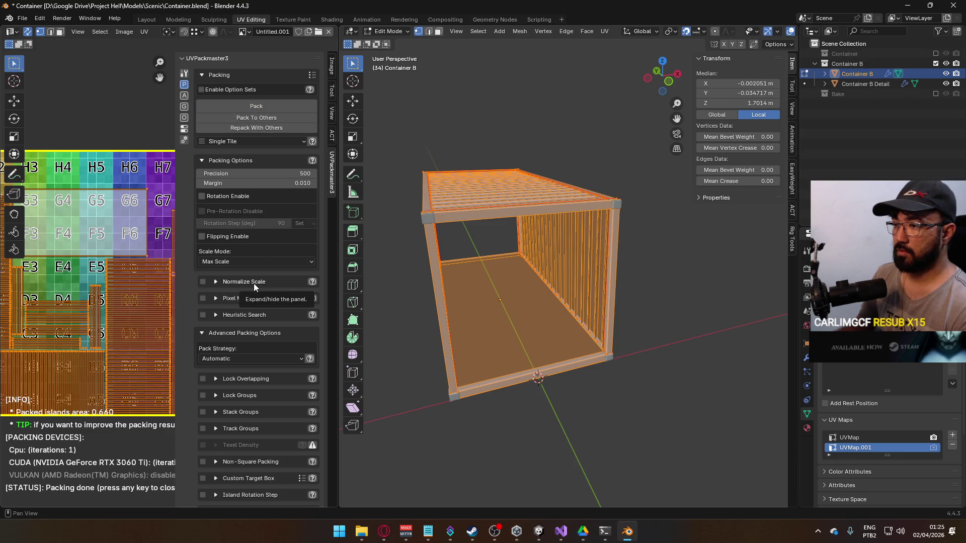
scroll(121, 252, "down", 3)
scroll(169, 277, "up", 1)
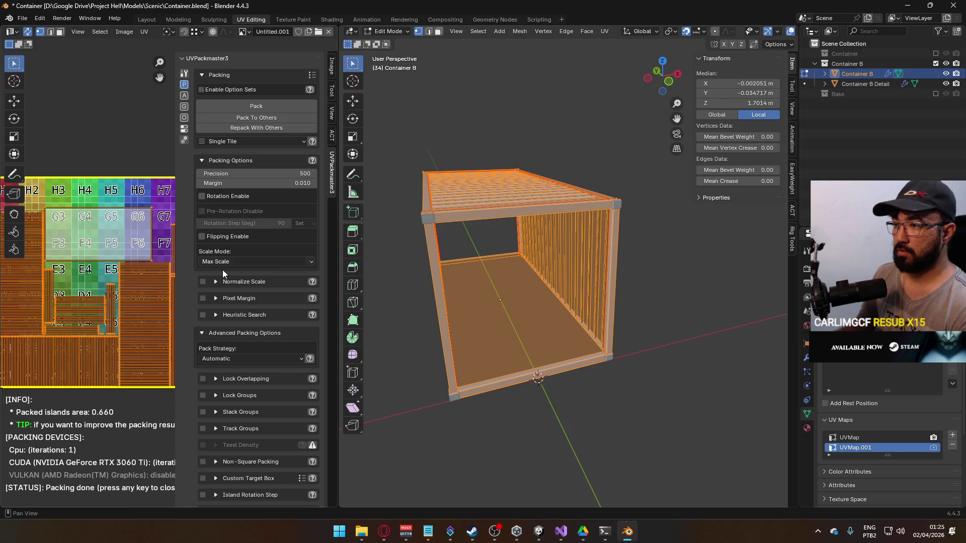
left_click(265, 108)
left_click(265, 108)
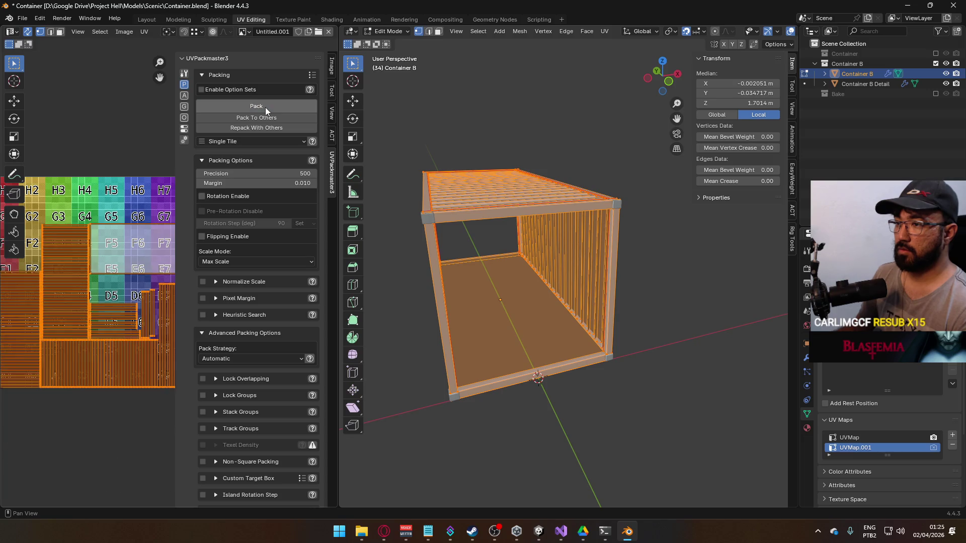
left_click(265, 107)
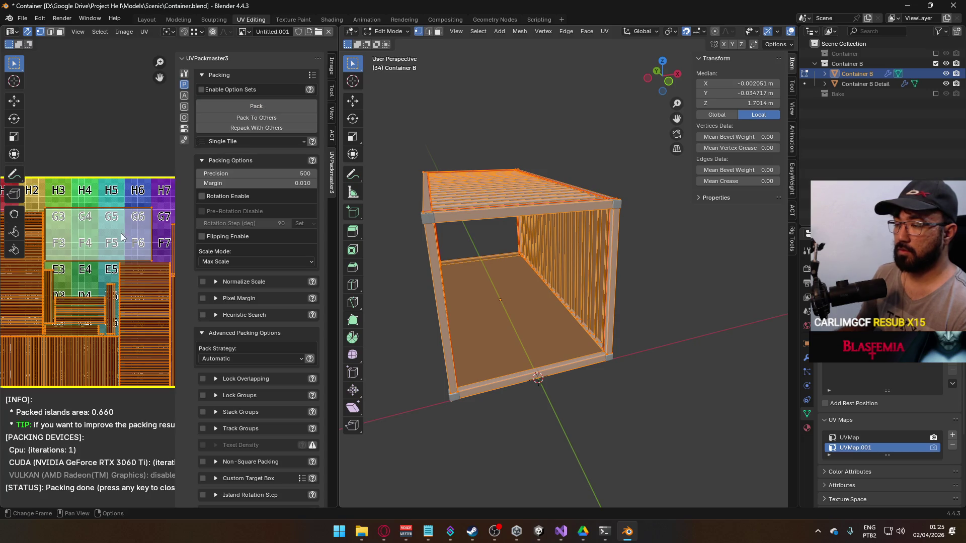
scroll(119, 239, "up", 1)
scroll(126, 245, "down", 2)
scroll(130, 247, "up", 1)
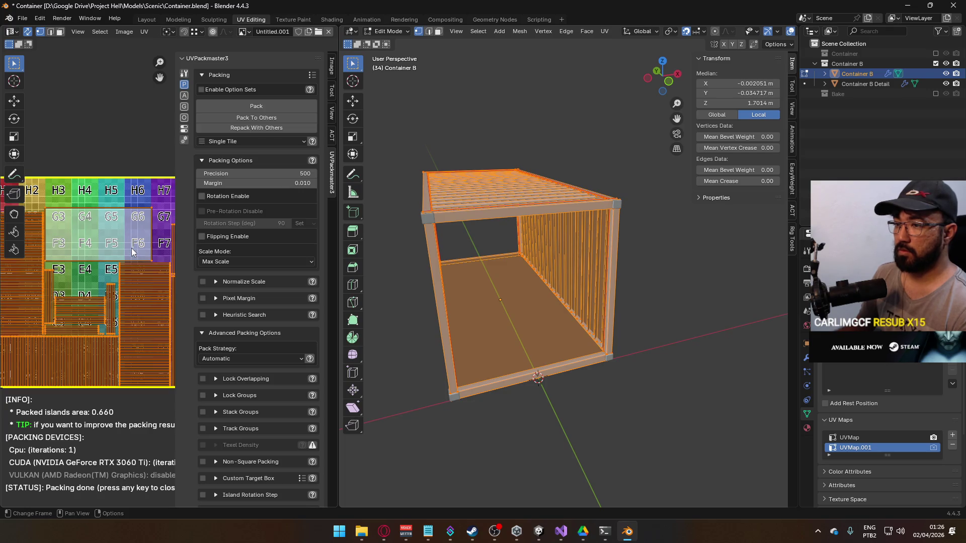
scroll(166, 279, "up", 1)
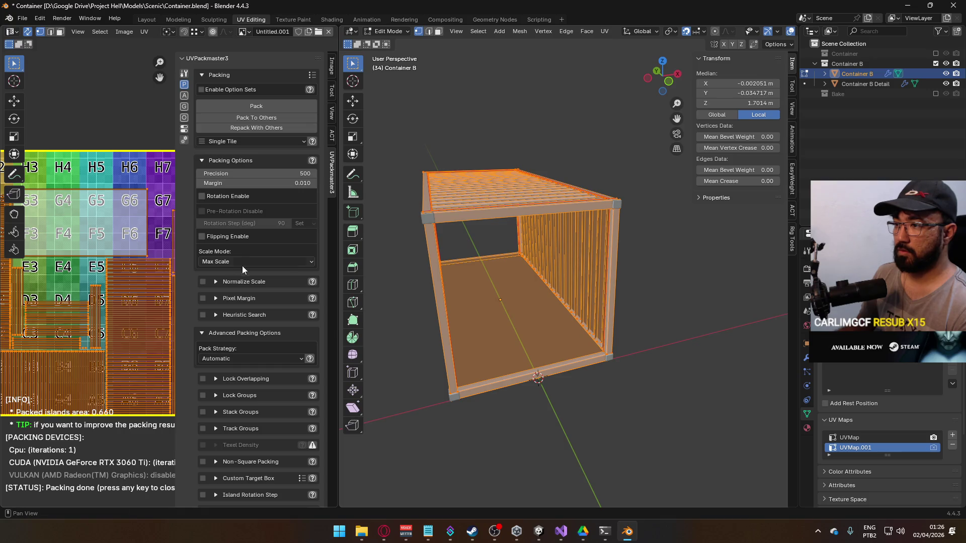
Set UVPackmaster3's Scale Mode to Fixed Scale.
left_click(266, 261)
left_click(259, 282)
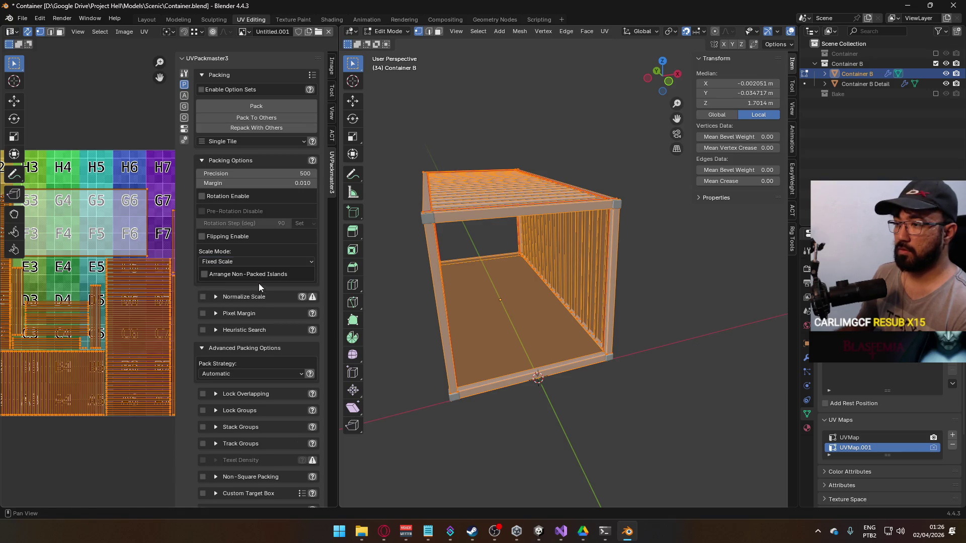
scroll(127, 276, "left", 3)
In face mode, box-select the container frame's UV islands in the UV editor.
key("alt+a")
key("3")
key("b")
left_click_drag(151, 319, 162, 343)
scroll(133, 310, "up", 3)
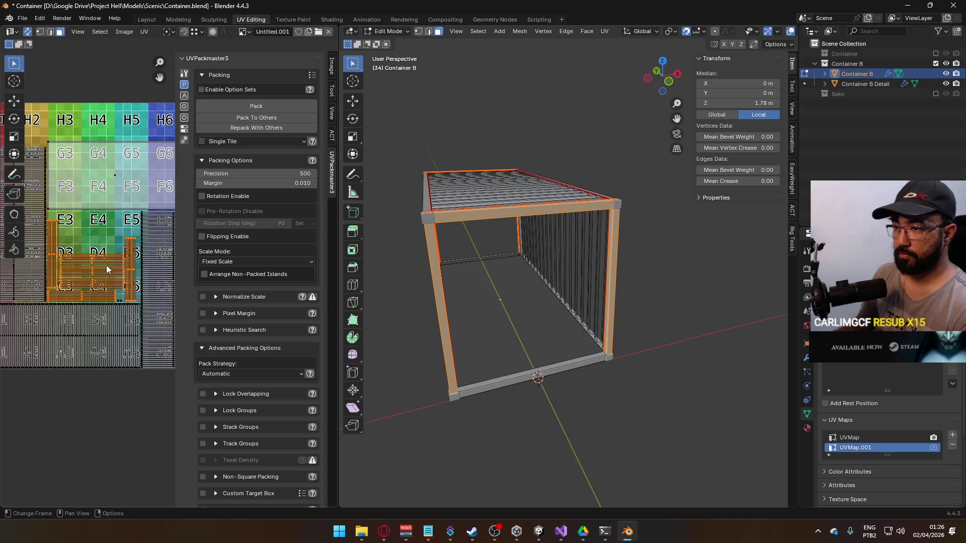
Scale the frame islands up about 1.24 times and move them below the UV tile.
key("s")
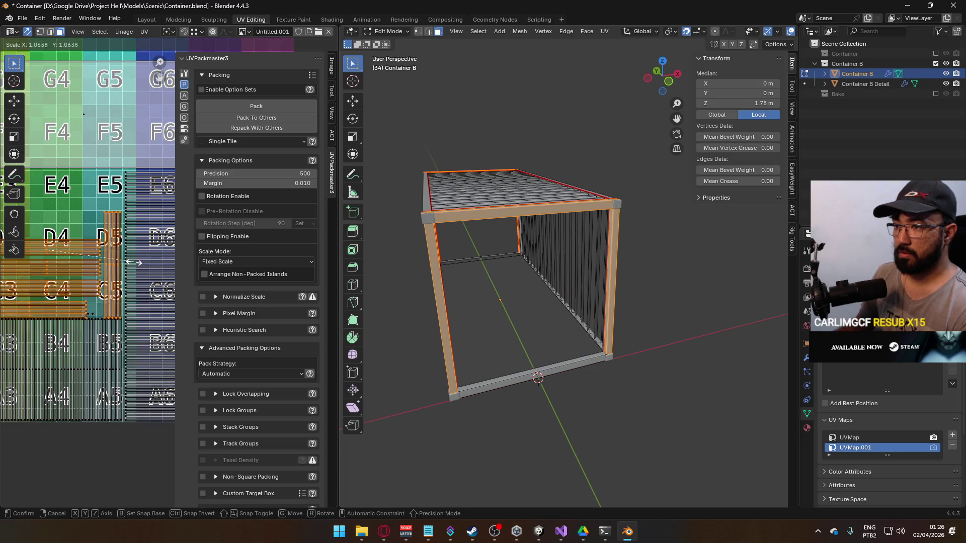
left_click(131, 283)
scroll(132, 283, "down", 2)
scroll(132, 283, "down", 2)
key("s")
left_click(144, 306)
key("g")
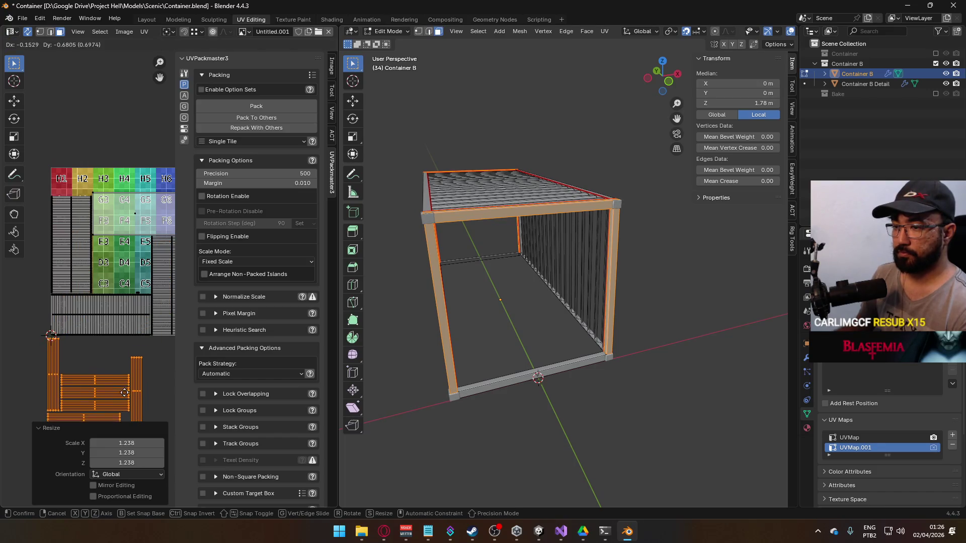
left_click(130, 385)
Deselect all UVs and box-select another group of UV islands.
key("alt+a")
scroll(123, 284, "up", 1)
key("b")
left_click_drag(123, 287, 145, 310)
scroll(538, 280, "up", 2)
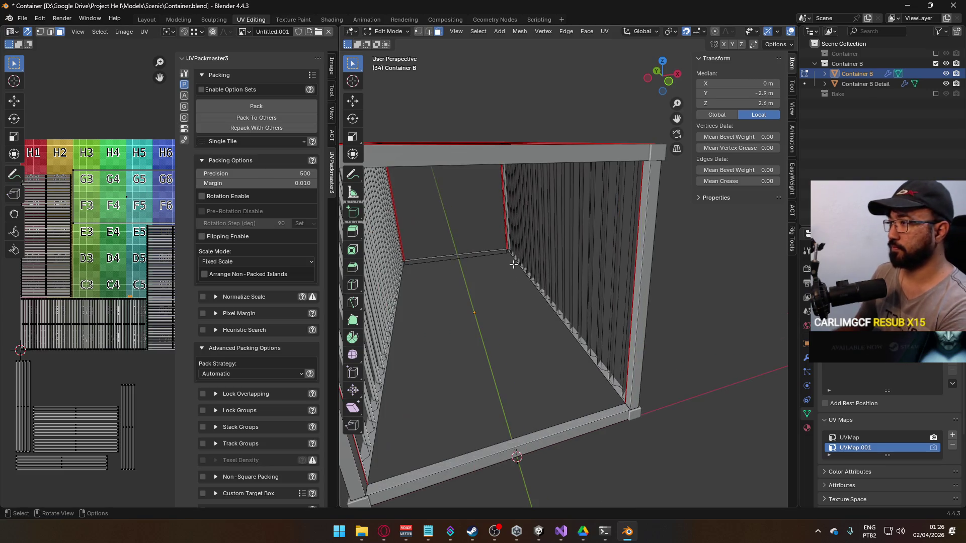
scroll(511, 263, "down", 3)
Delete the chosen faces and shrink the floor's UV island to about a third.
key("x")
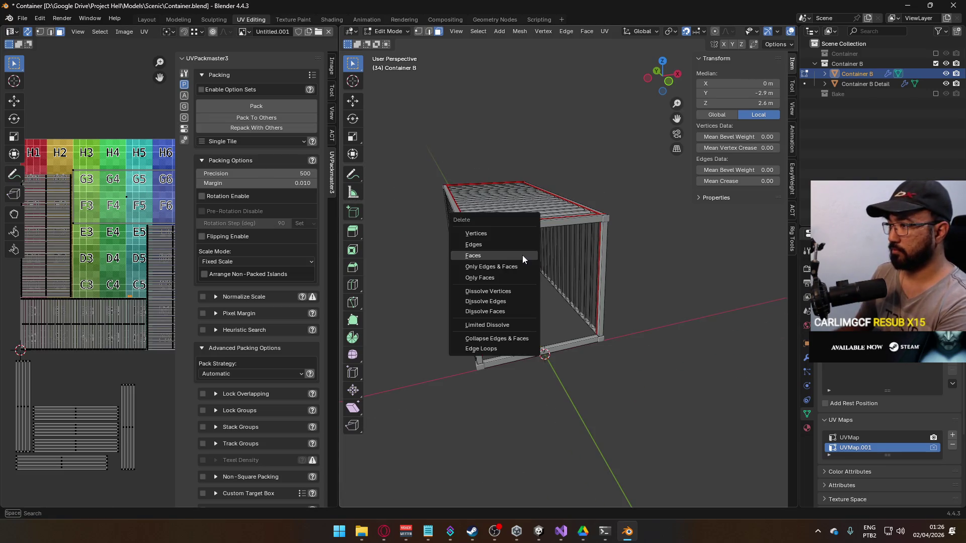
left_click(522, 255)
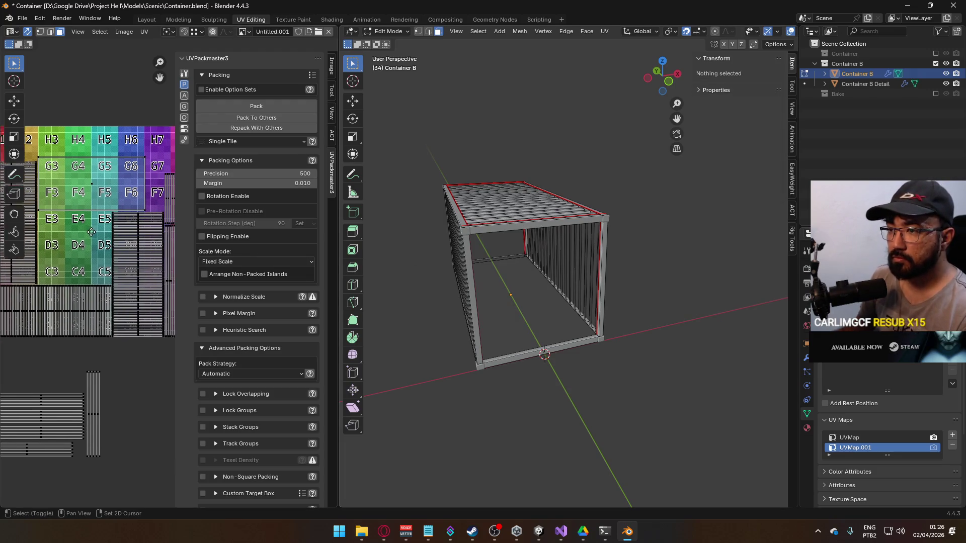
left_click(96, 212)
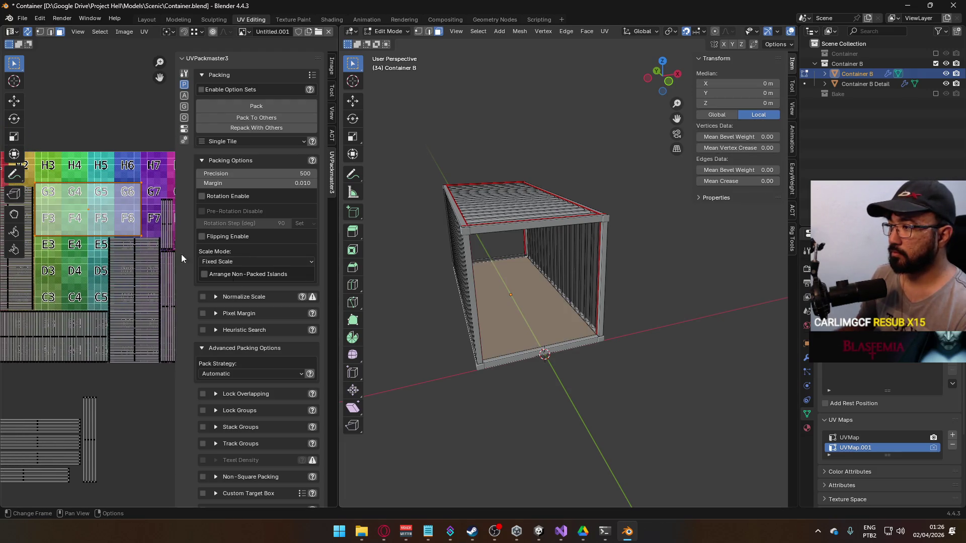
left_click_drag(662, 75, 629, 89)
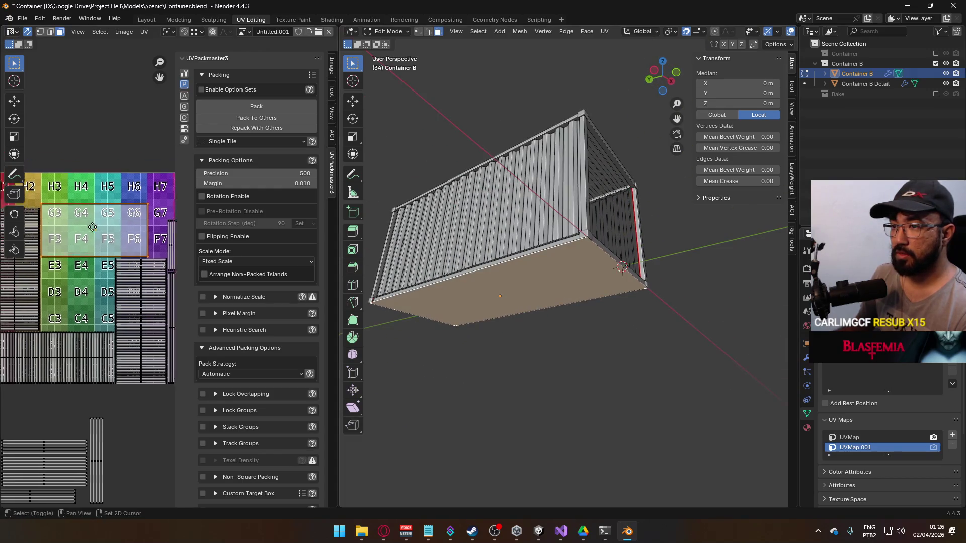
key("s")
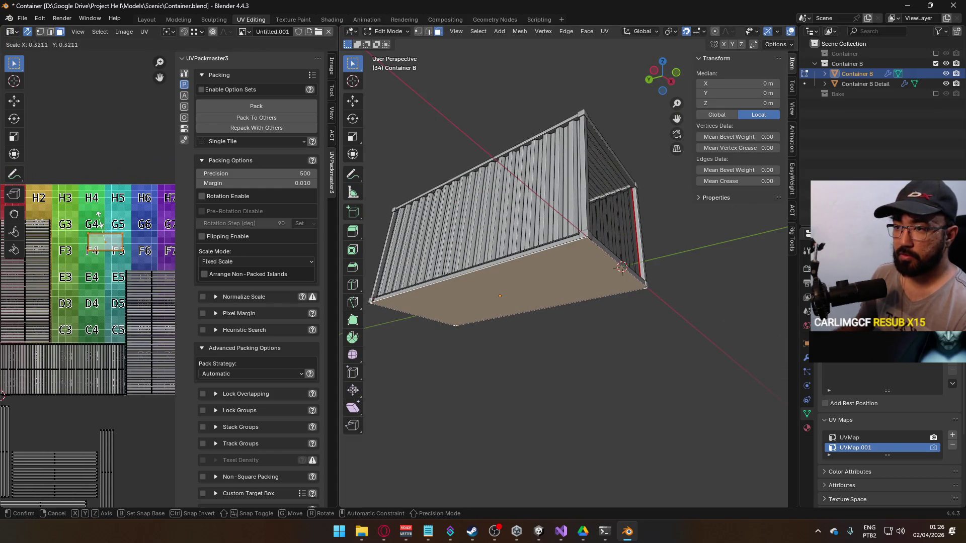
left_click(98, 216)
scroll(99, 216, "down", 4)
Select all UVs and pack the islands into the tile twice.
key("a")
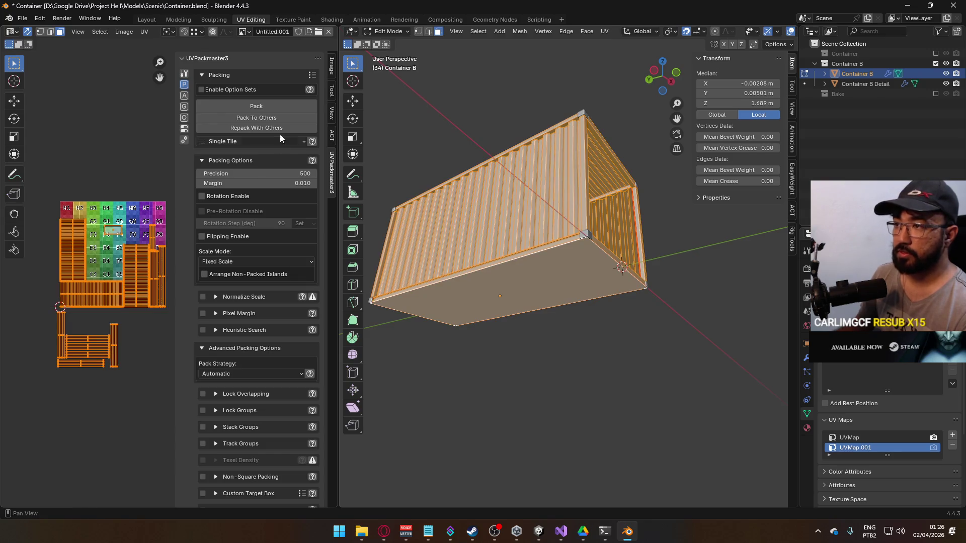
left_click(284, 110)
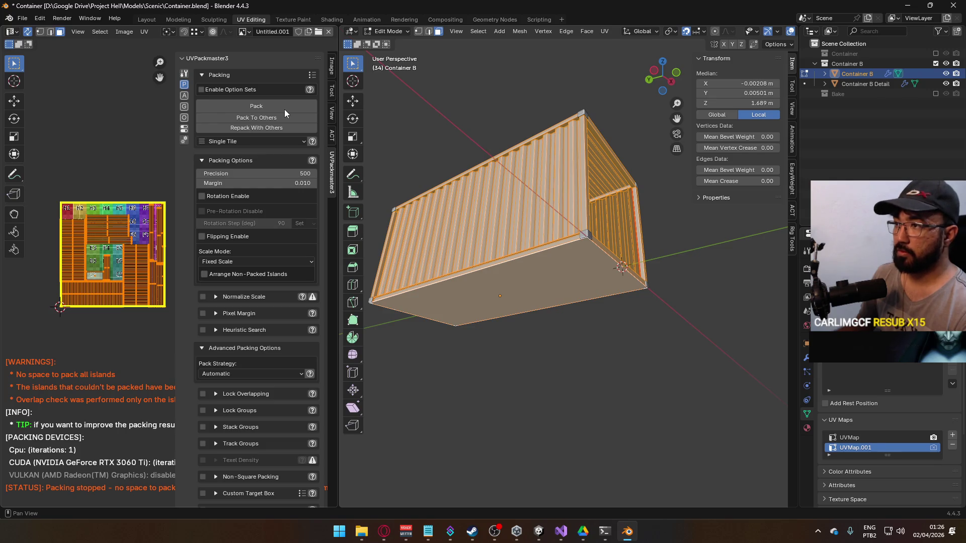
scroll(126, 236, "up", 3)
left_click_drag(114, 248, 118, 272)
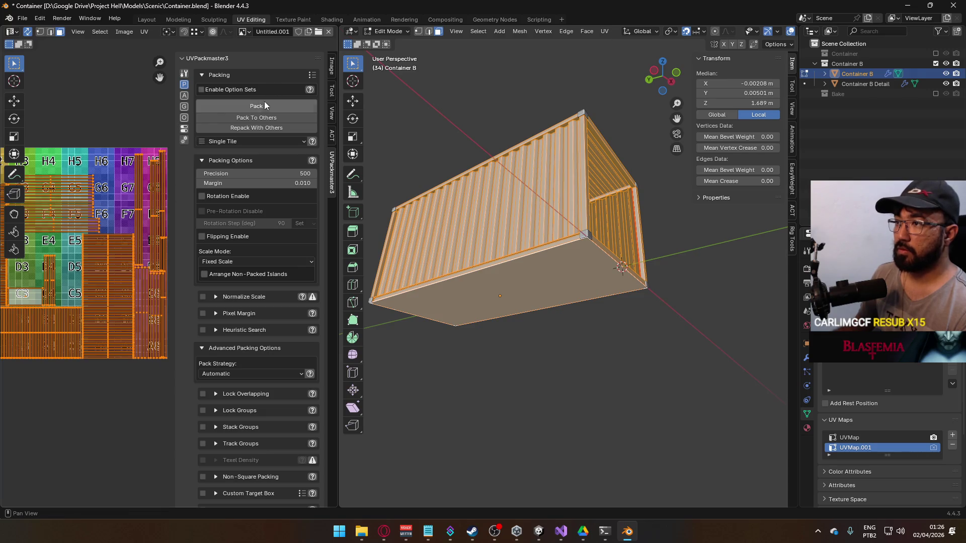
left_click(263, 106)
mouse_move(48, 287)
left_mouse_down()
mouse_move(86, 264)
mouse_move(106, 402)
left_mouse_up()
Set the small C3 island aside below the tile, then enlarge and reposition the C4 island.
left_click(70, 276)
left_click(85, 259)
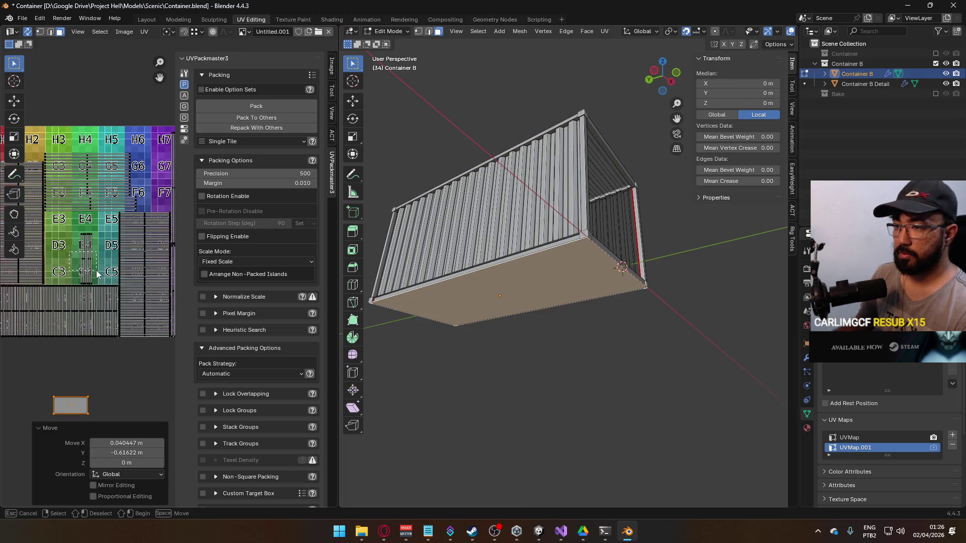
key("s")
left_click(124, 254)
key("g")
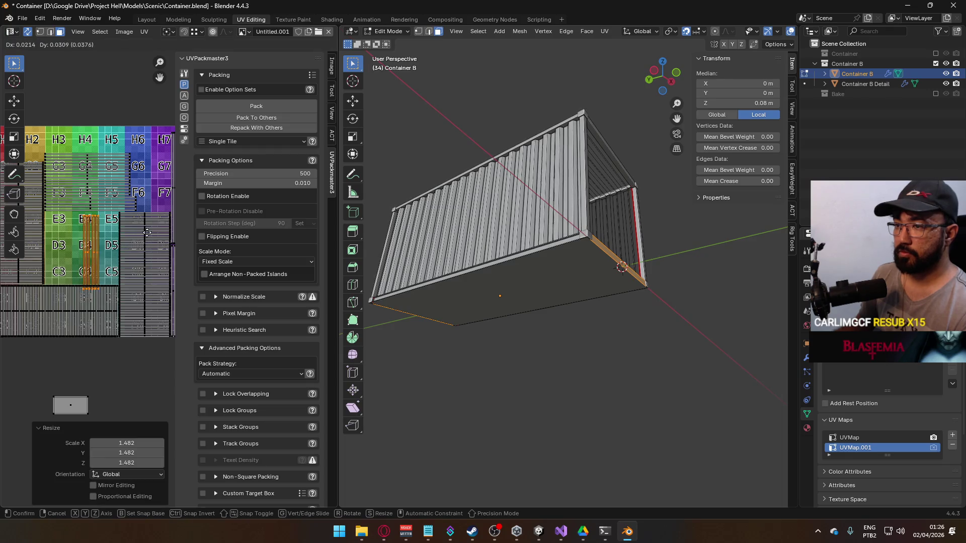
left_click(151, 229)
Reselect only the large UV islands inside the tile.
key("a")
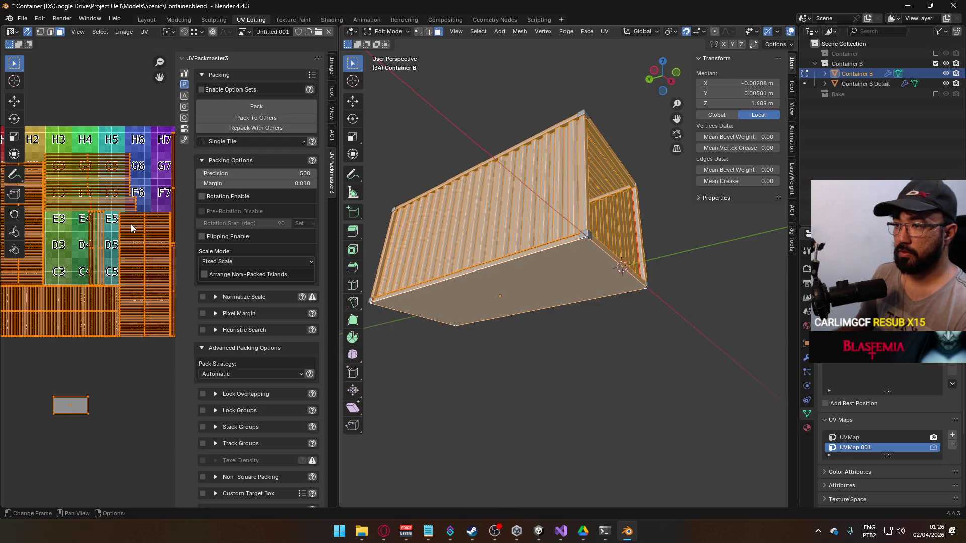
scroll(131, 224, "down", 3)
key("b")
mouse_move(33, 195)
left_mouse_down()
mouse_move(147, 270)
mouse_move(175, 318)
mouse_move(11, 238)
mouse_move(9, 195)
left_mouse_up()
key("alt+a")
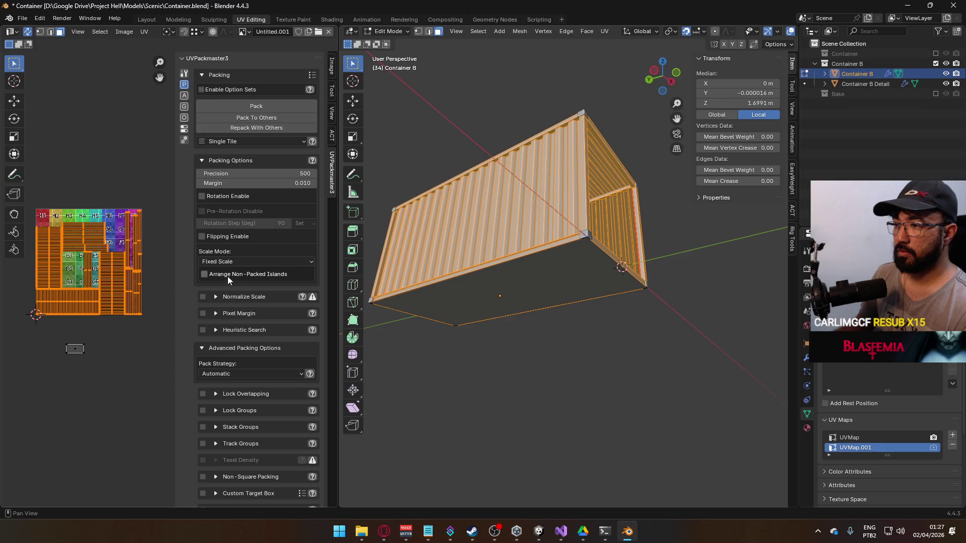
Set the scale mode back to Max Scale and repack the large islands several times.
left_click(262, 264)
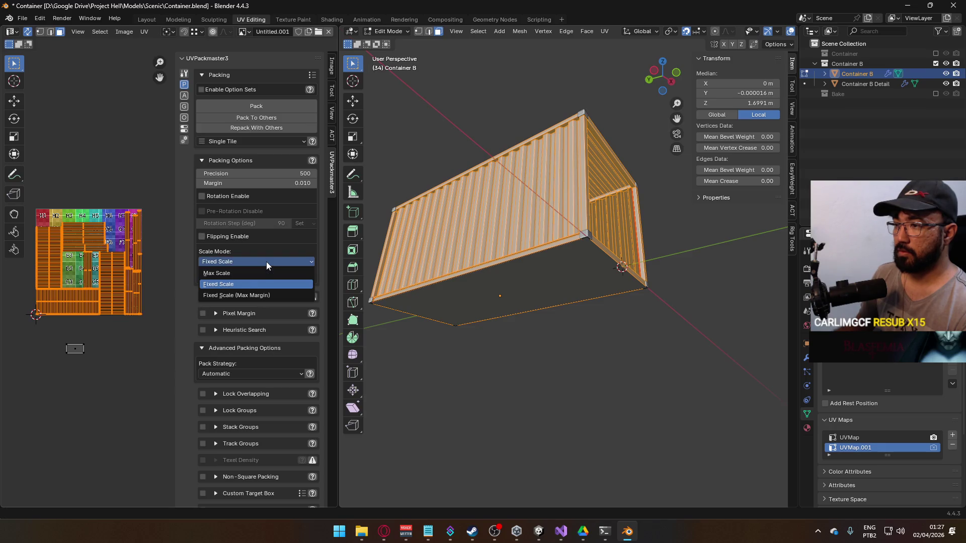
left_click(251, 272)
left_click(262, 107)
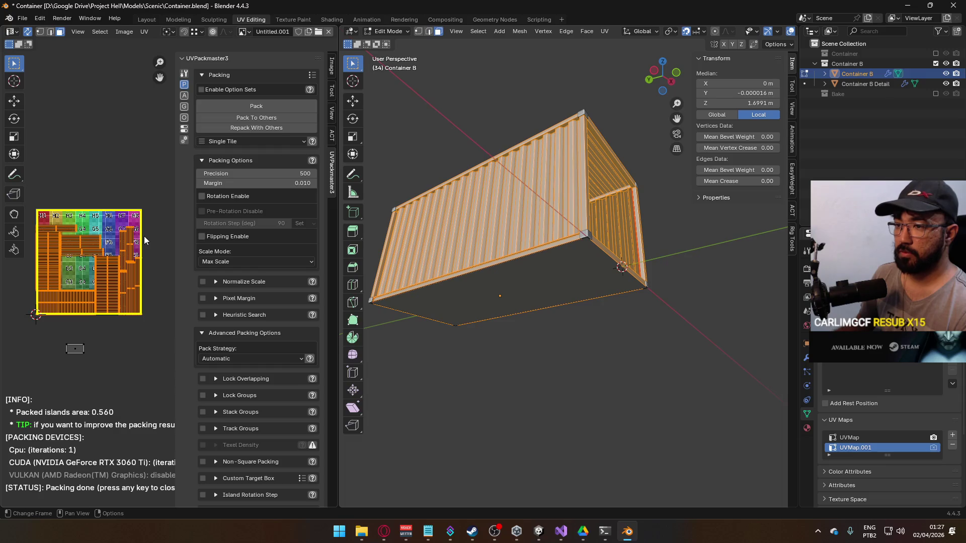
scroll(70, 269, "up", 4)
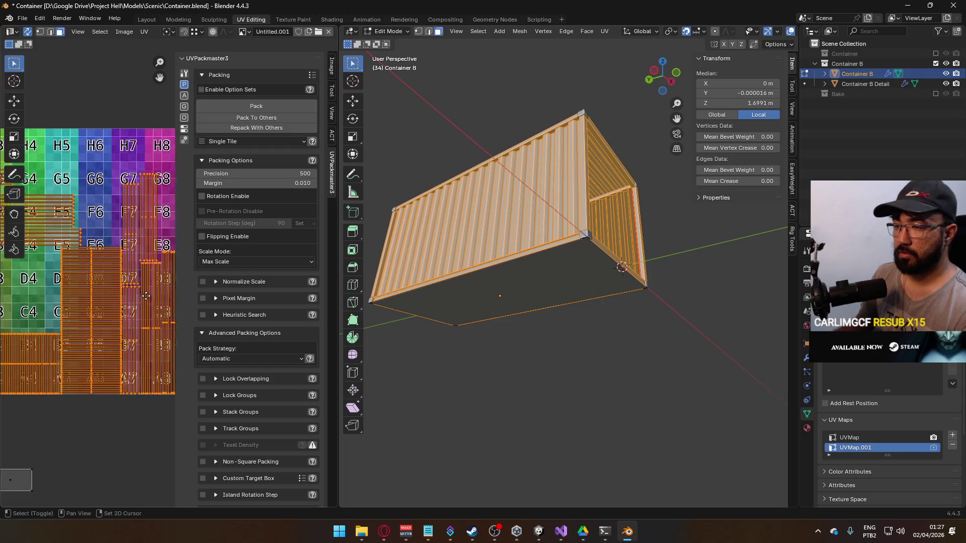
scroll(126, 293, "down", 3)
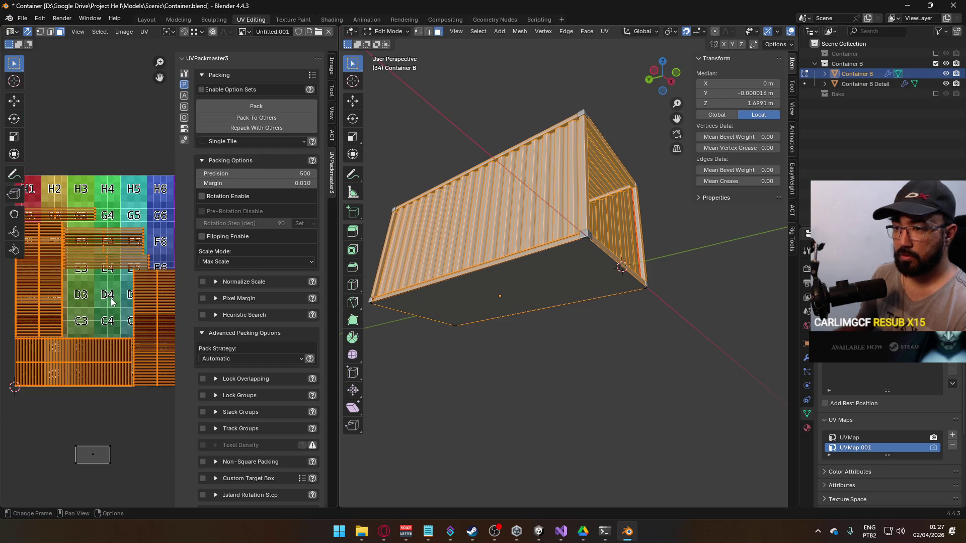
left_click(255, 106)
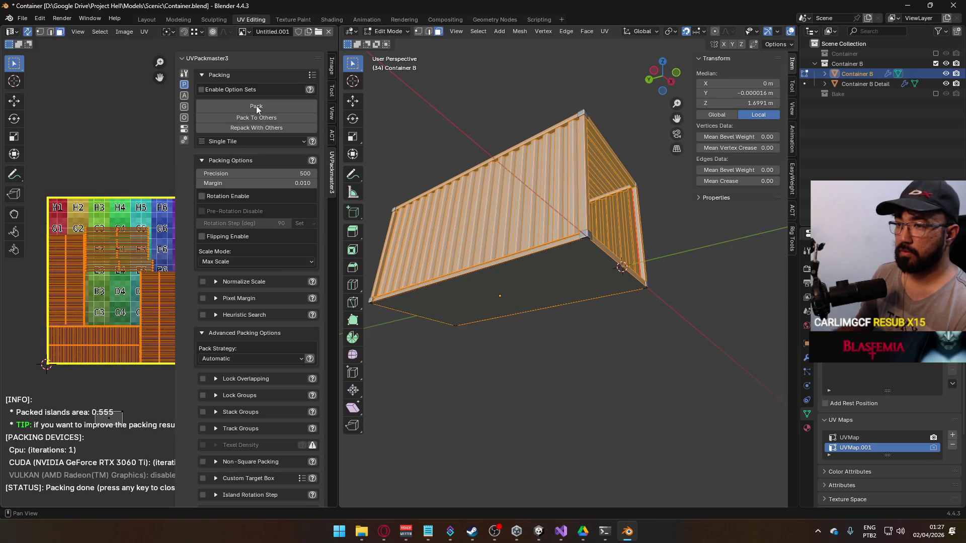
left_click(256, 106)
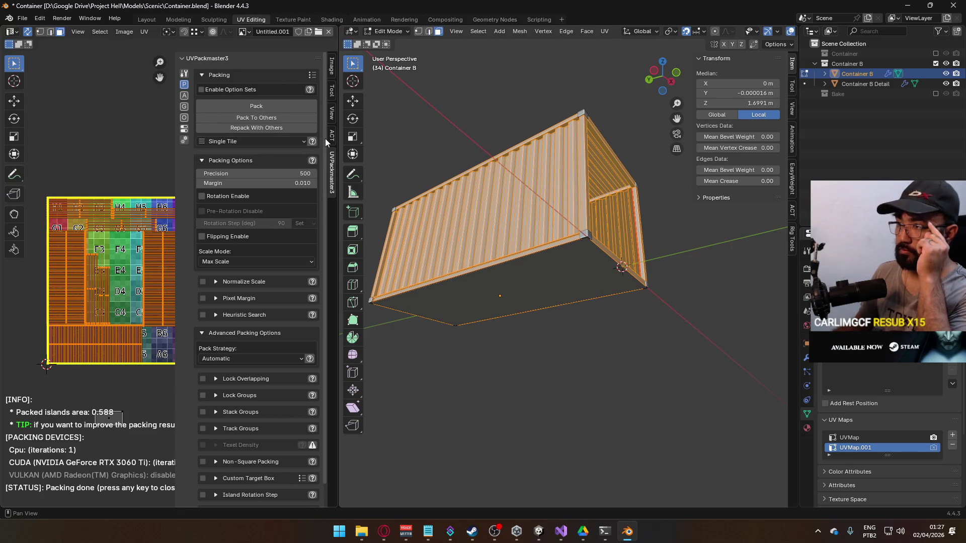
left_click_drag(337, 140, 479, 138)
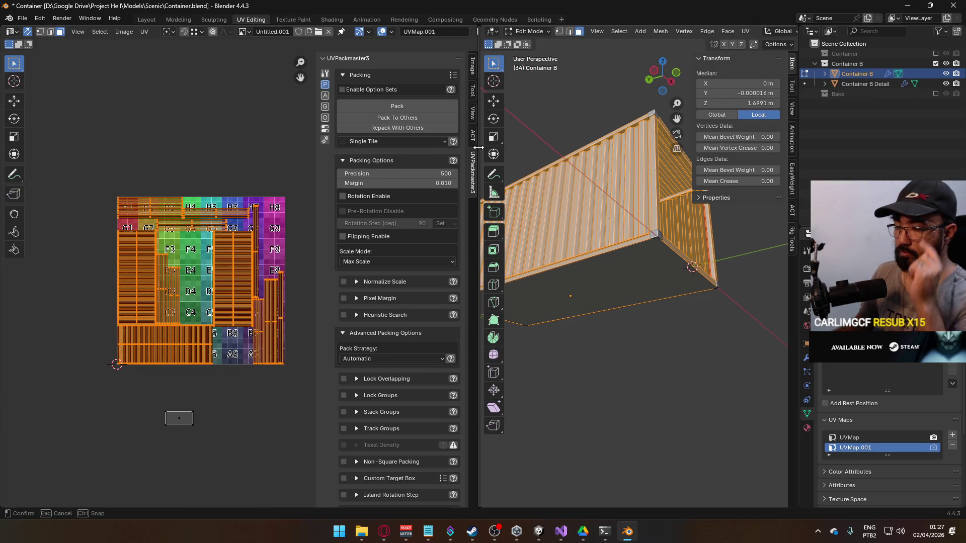
left_click(373, 104)
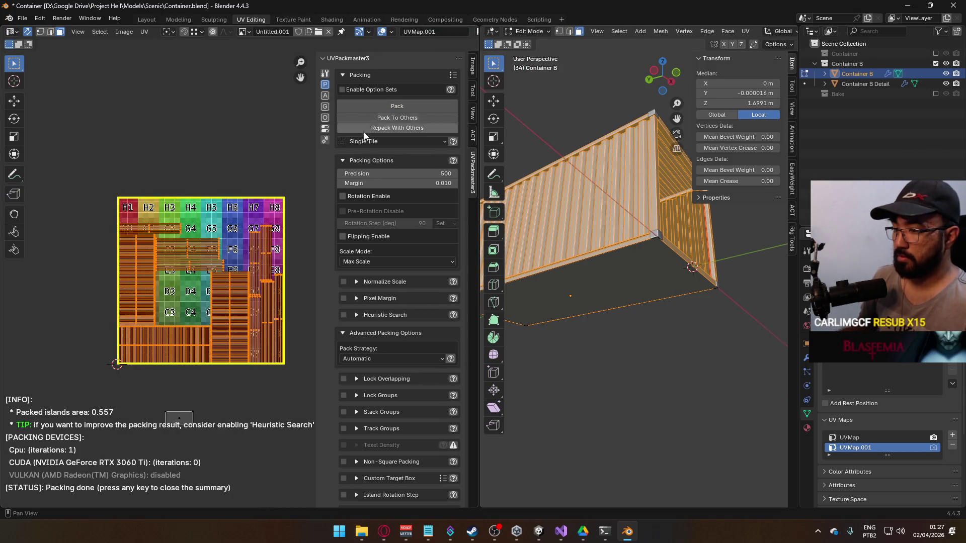
left_click(343, 315)
Enable 3-second Heuristic Search with Allow Mixed Scales and repack three times, reaching 0.619.
left_click(357, 316)
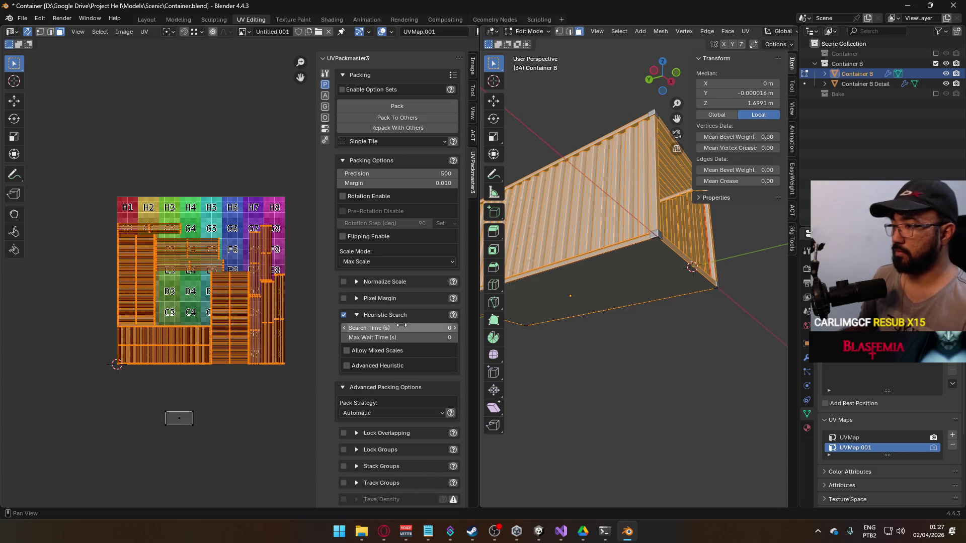
left_click(418, 330)
type("3")
key("Return")
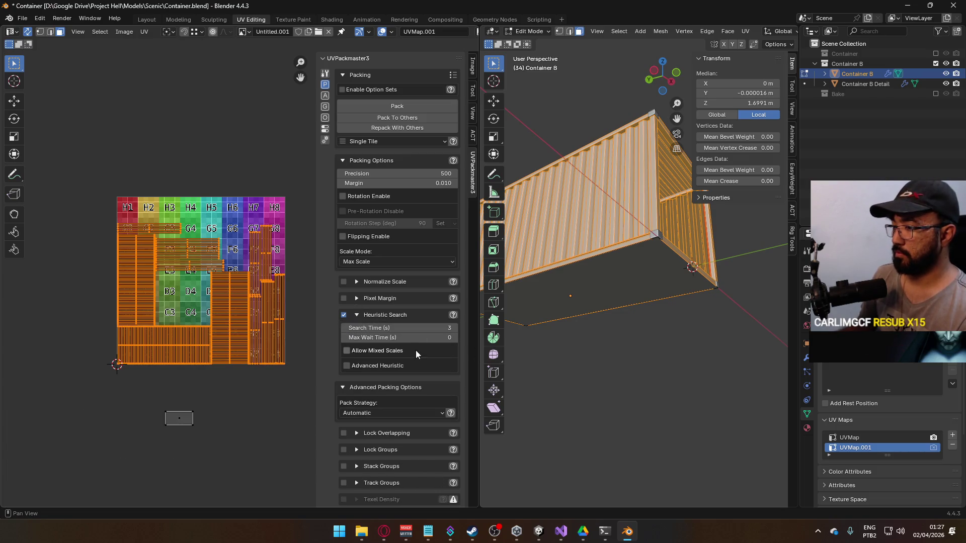
left_click(378, 353)
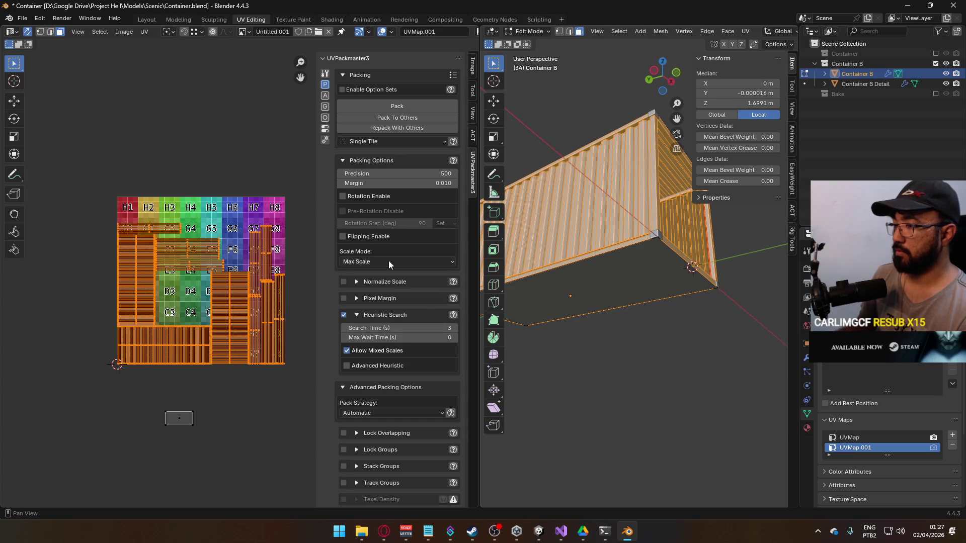
left_click(375, 106)
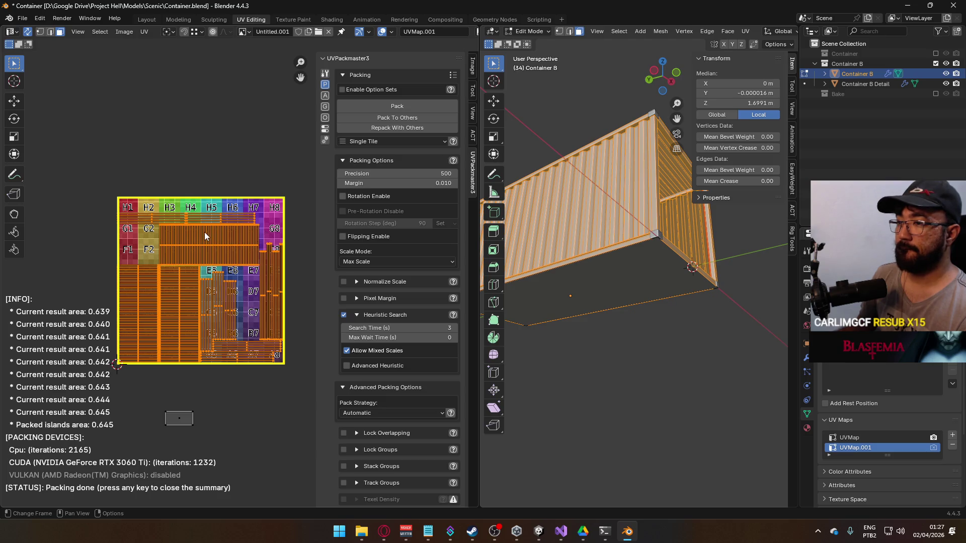
left_click(410, 106)
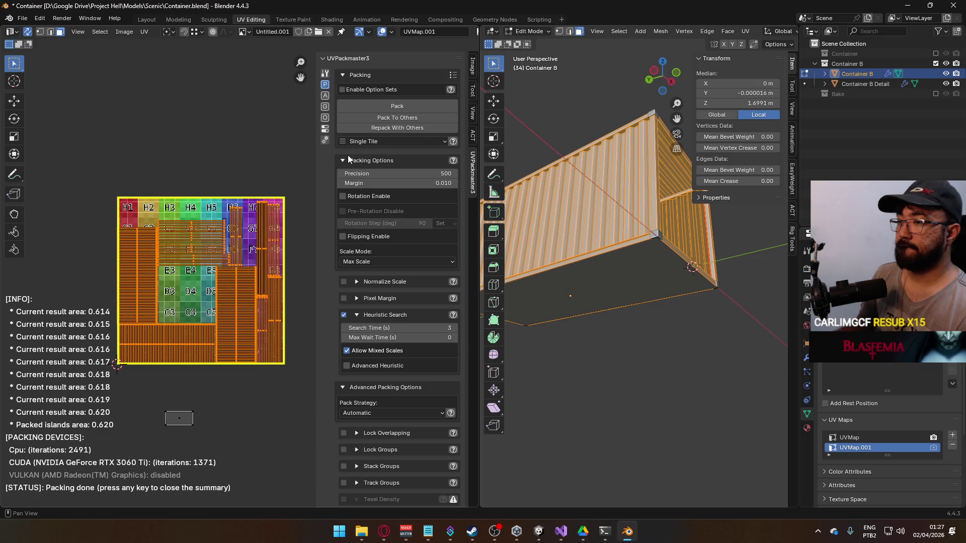
left_click(419, 105)
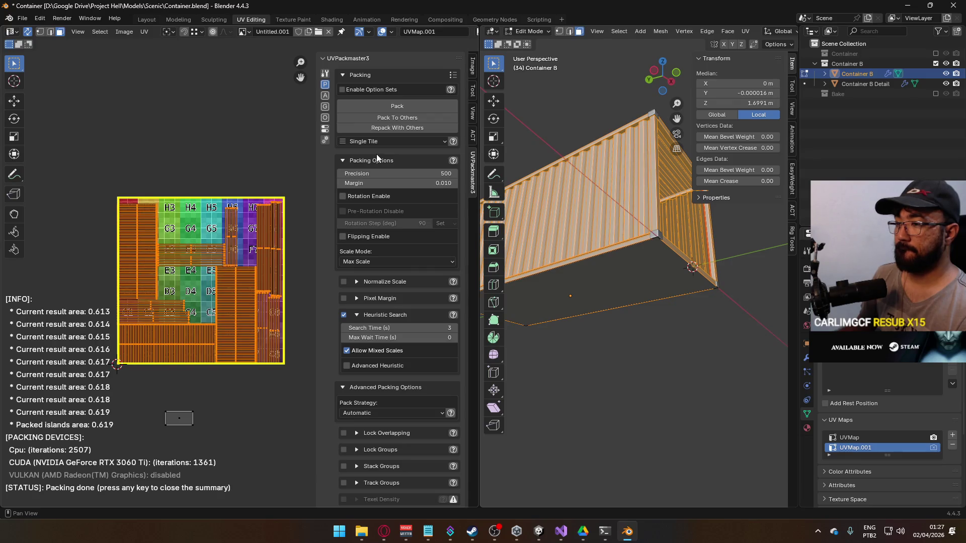
scroll(224, 260, "up", 1)
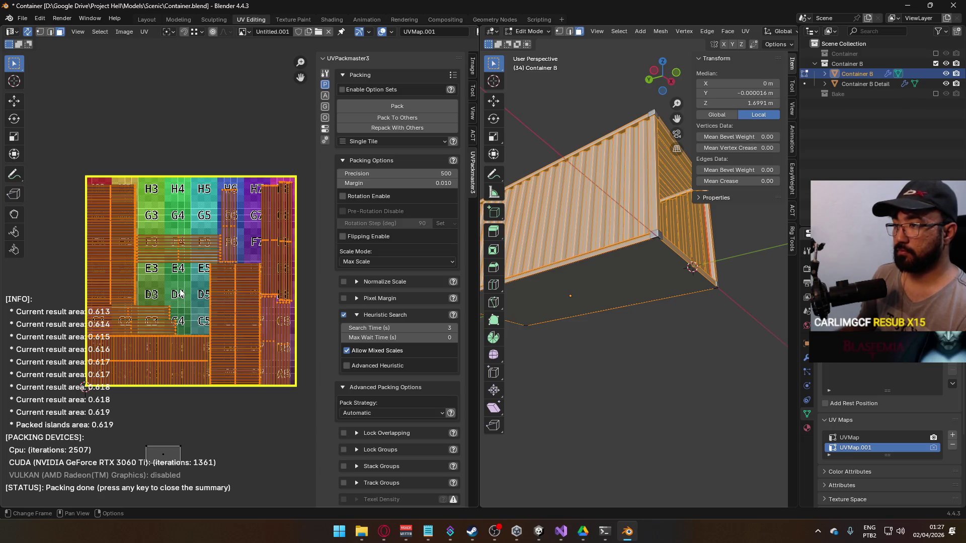
key("Escape")
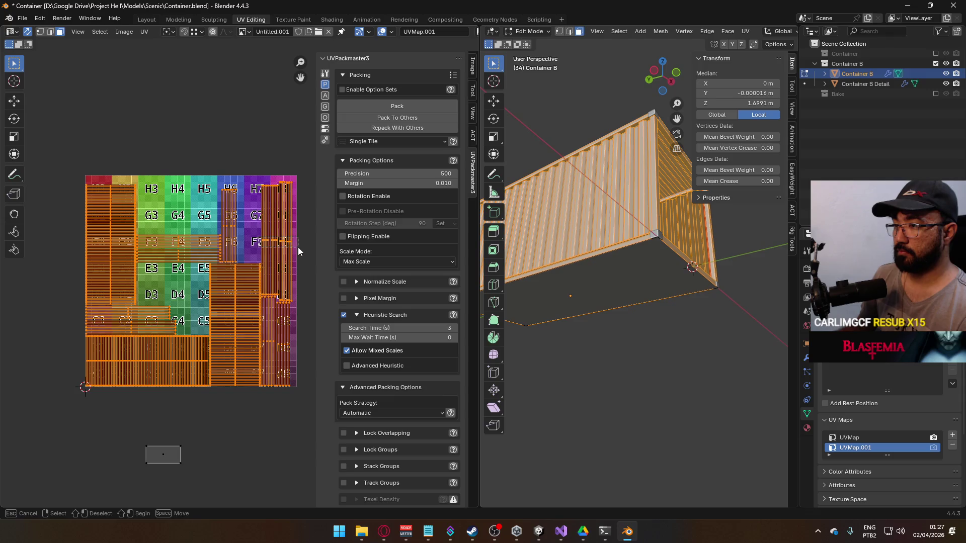
Box-select the right-hand vertical UV strips and scale them down to 0.915.
key("alt+a")
key("b")
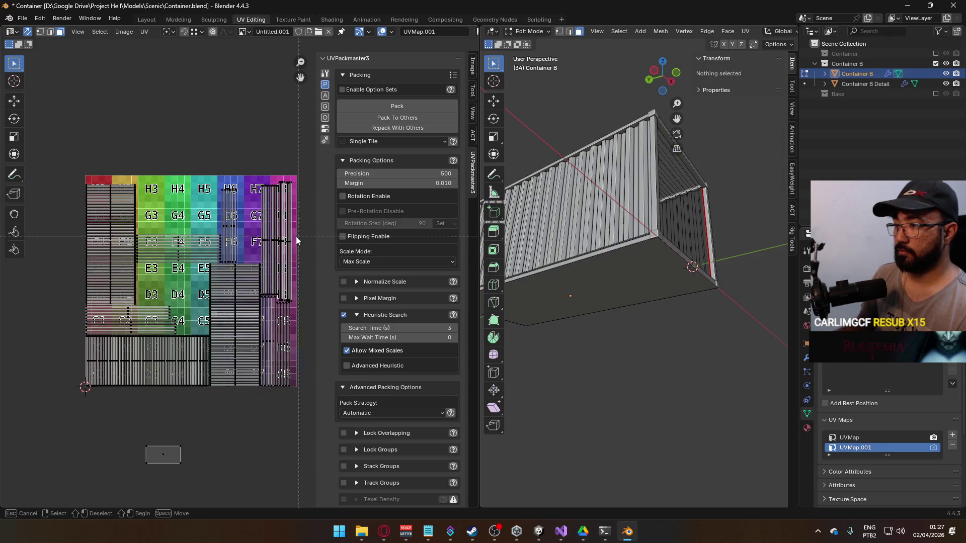
left_click_drag(278, 245, 300, 184)
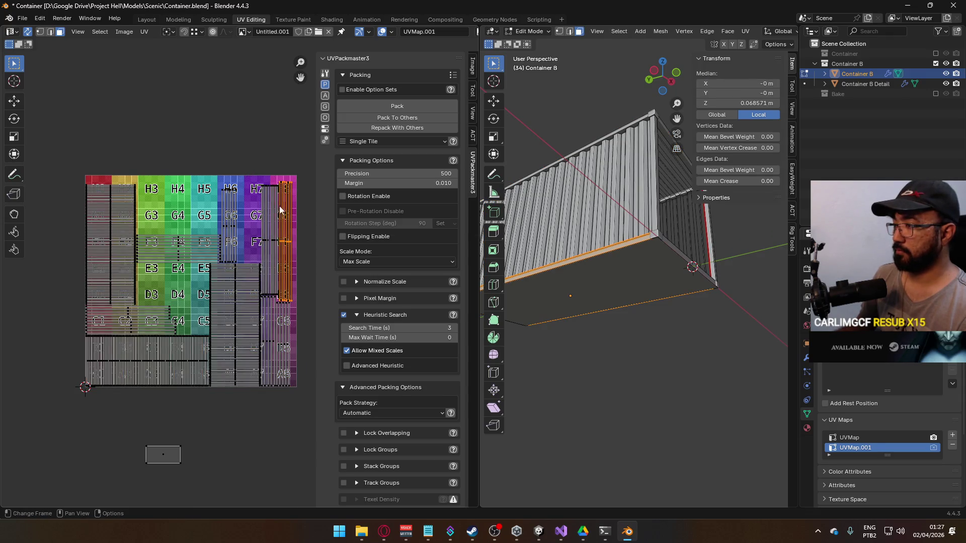
scroll(284, 201, "up", 2)
scroll(269, 229, "right", 3)
mouse_move(269, 146)
left_mouse_down()
mouse_move(254, 188)
mouse_move(235, 363)
left_mouse_up()
key("s")
left_click(276, 179)
scroll(245, 247, "down", 3)
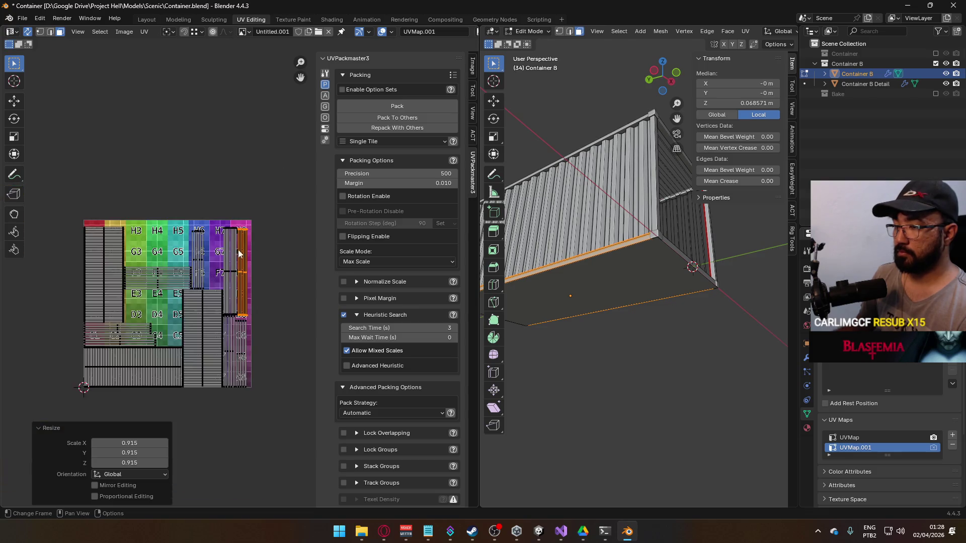
scroll(236, 267, "down", 1)
Repack the main islands to 0.653 packed area, then select the H-row strip.
key("a")
mouse_move(75, 191)
left_mouse_down()
mouse_move(150, 247)
mouse_move(271, 377)
left_mouse_up()
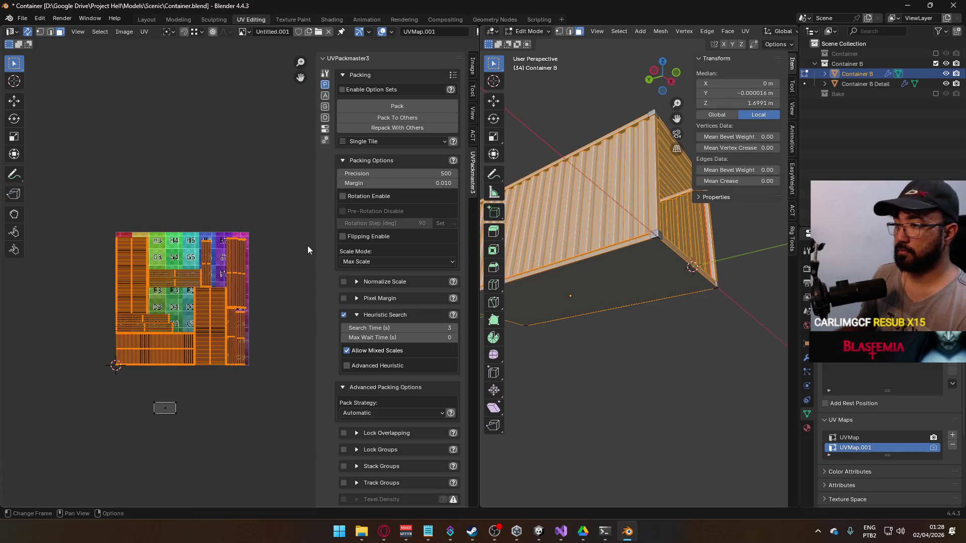
left_click(409, 107)
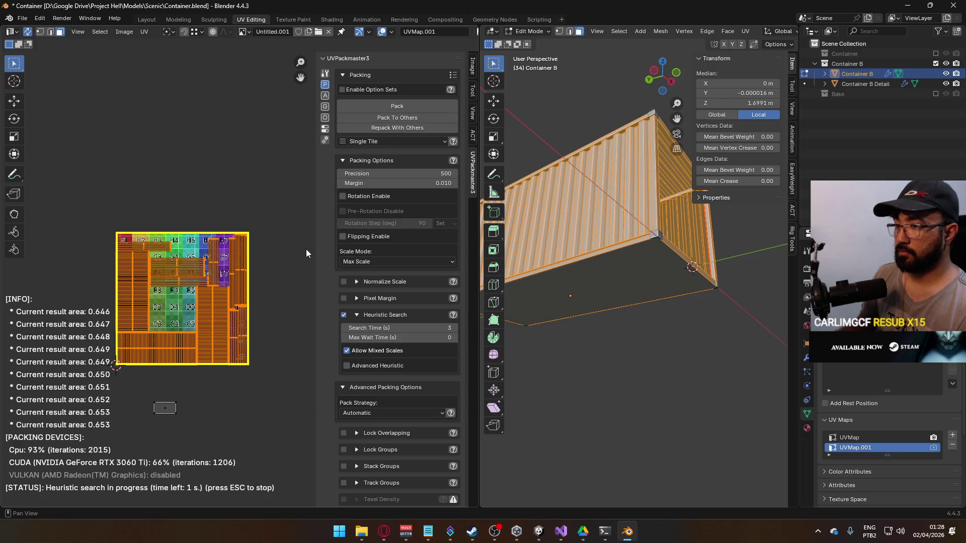
scroll(198, 282, "up", 2)
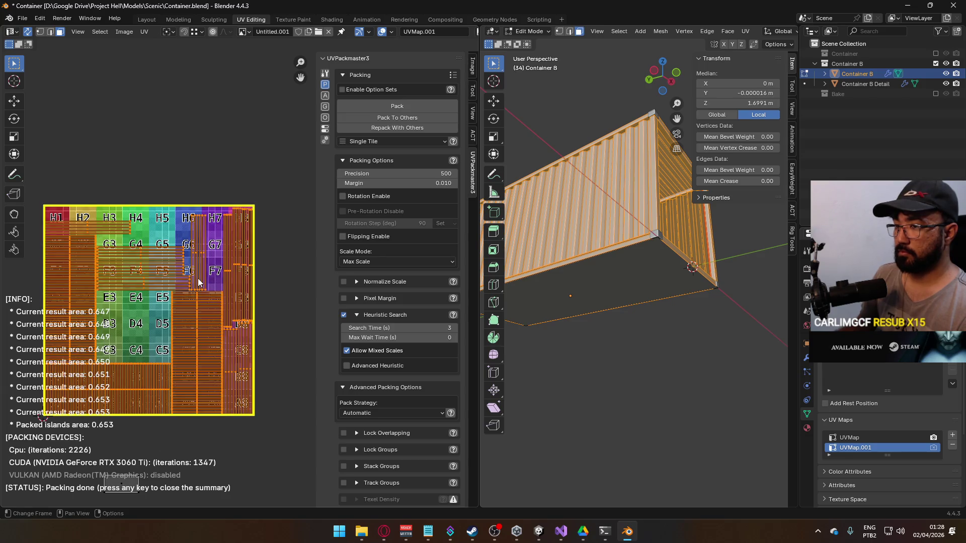
key("Escape")
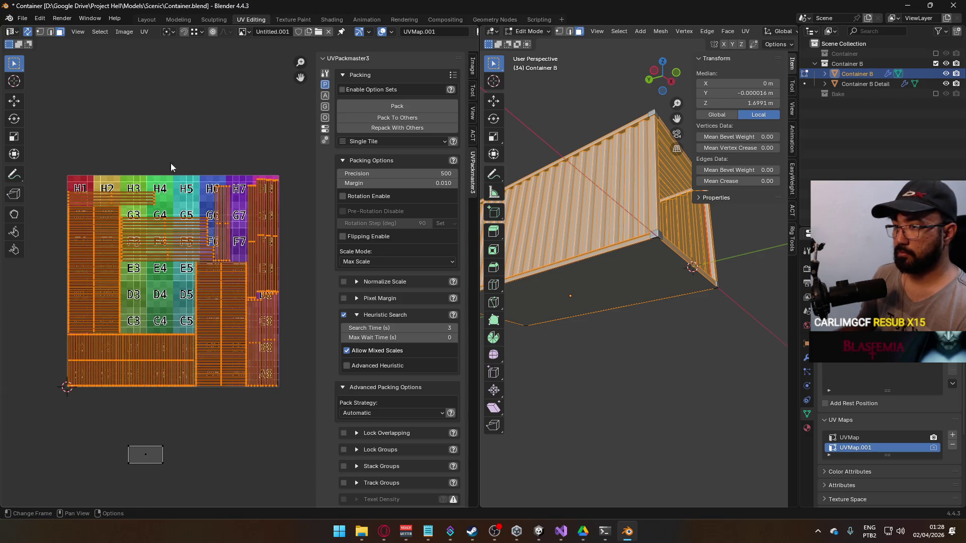
left_click(174, 174)
left_click_drag(96, 172, 128, 204)
Place the H-row strip top-left, the G/F-row island above the atlas, and the right strips below it.
key("g")
left_click(129, 139)
left_click(176, 219)
key("g")
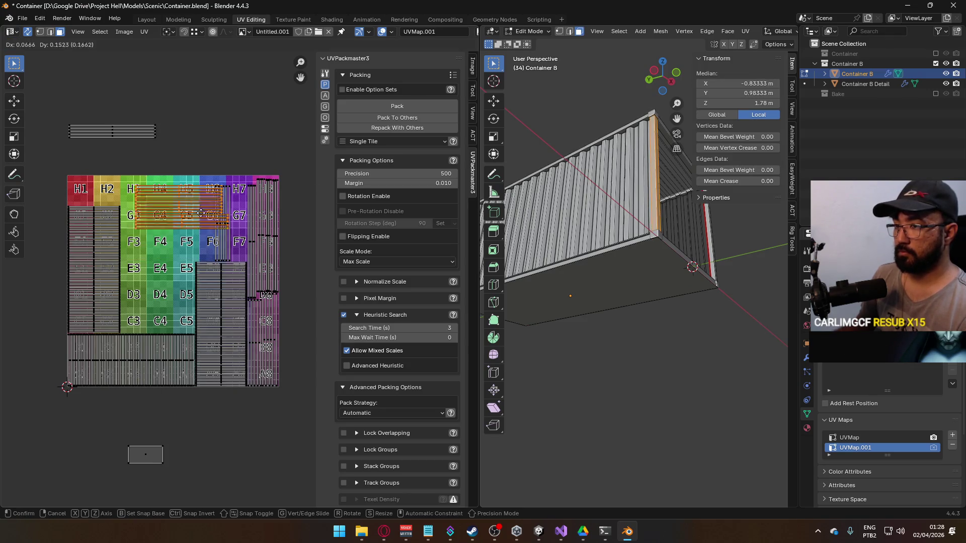
left_click(237, 138)
left_click_drag(221, 179, 297, 240)
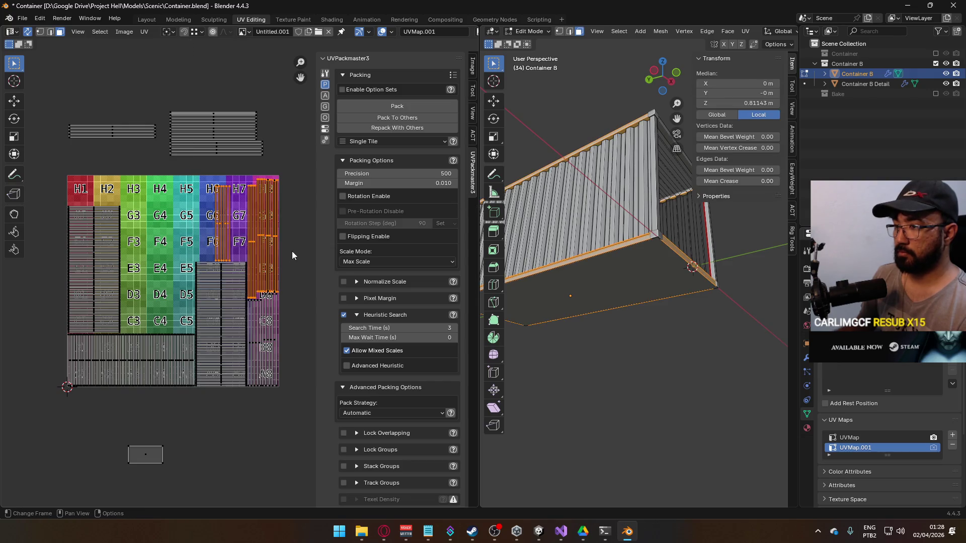
key("g")
left_click(230, 337)
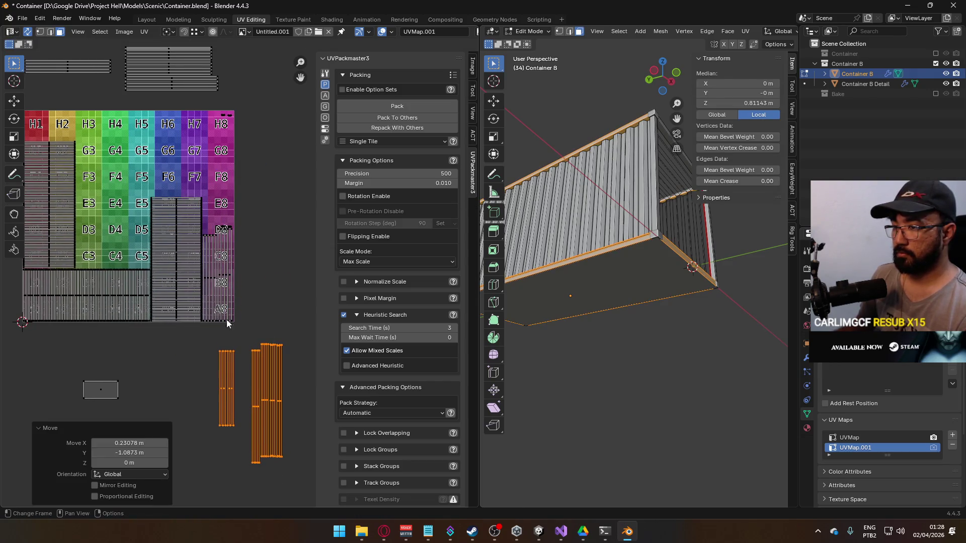
Move the strips over the pink columns to the right of the atlas.
left_click(268, 261)
left_click_drag(259, 249, 209, 325)
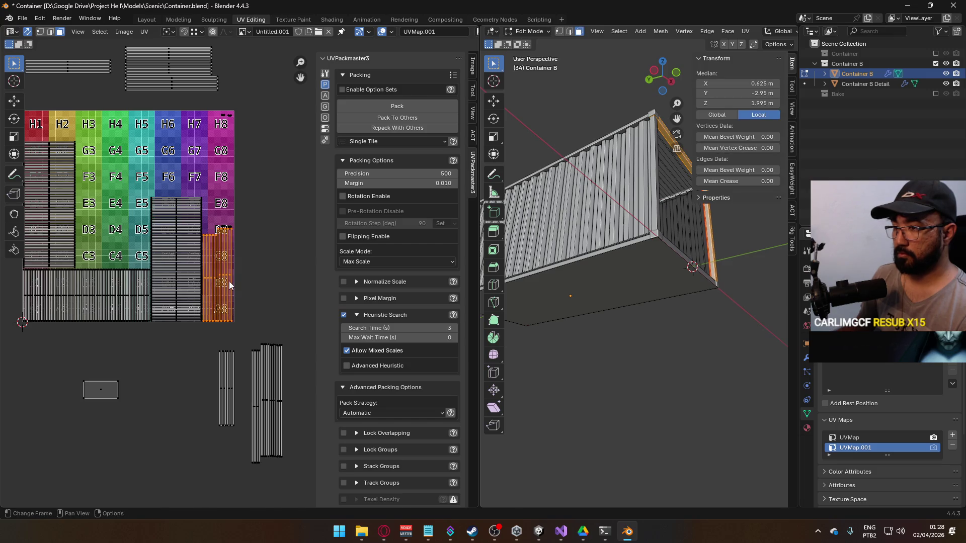
key("g")
left_click(295, 274)
left_click(242, 226)
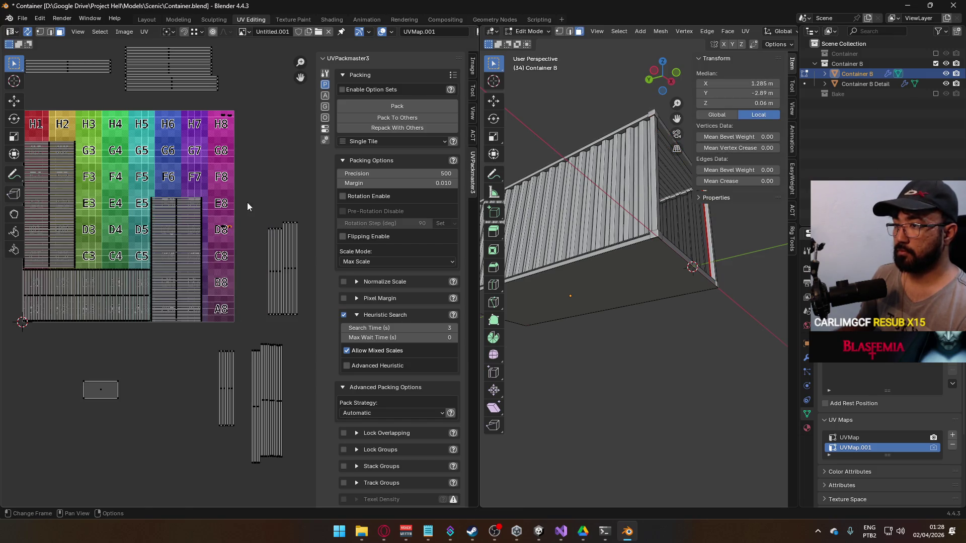
Conformally unwrap the container's bottom edge piece and place its strip at the lower right.
left_click_drag(591, 238, 596, 263)
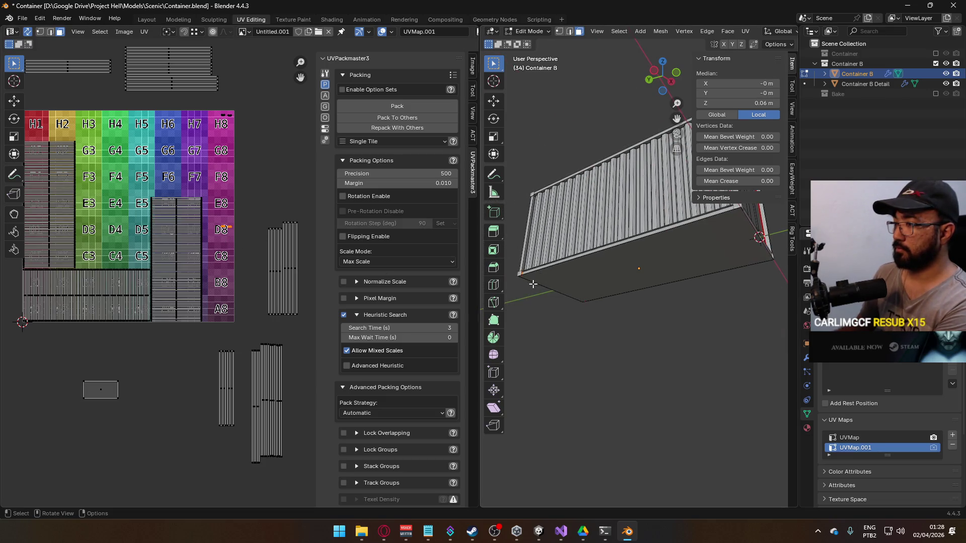
left_click(567, 259)
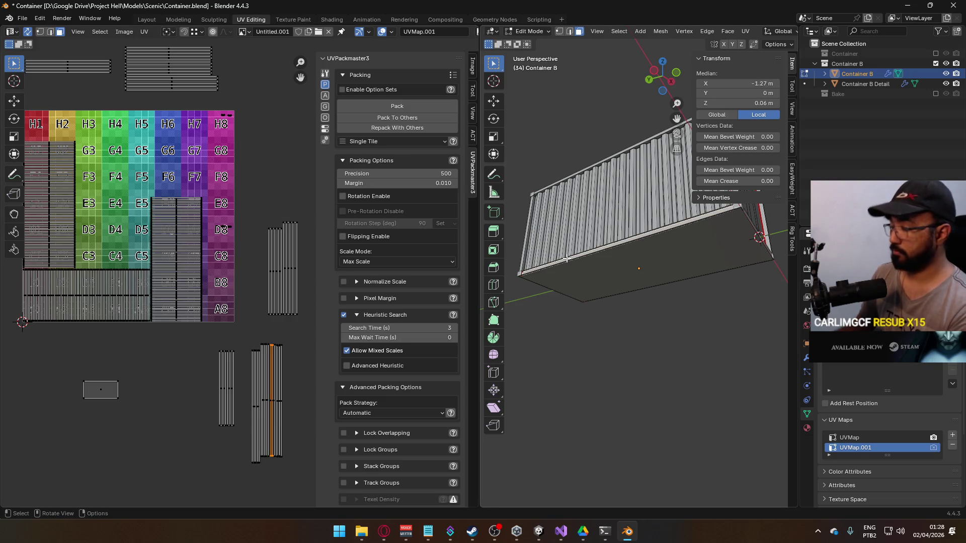
key("ctrl+l")
left_click_drag(566, 259, 563, 280)
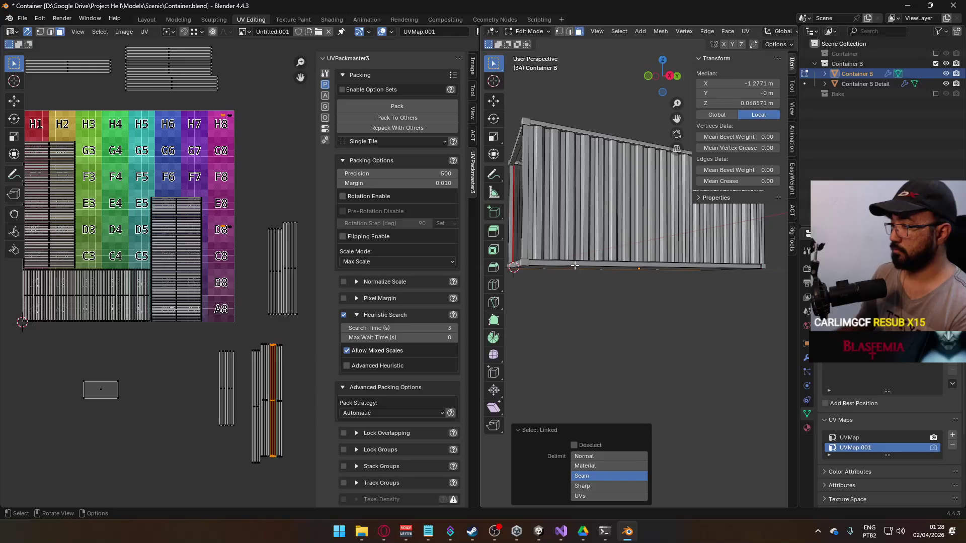
left_click(574, 267)
key("u")
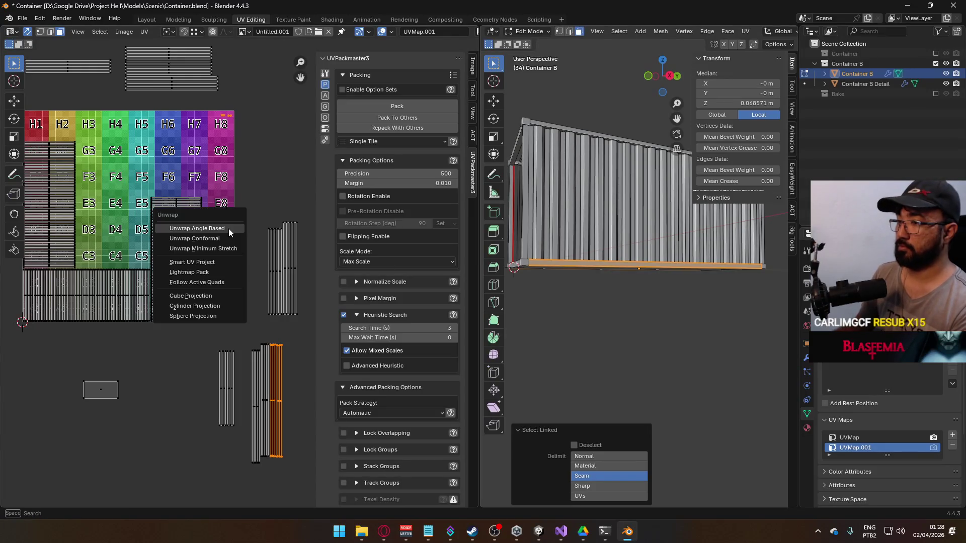
left_click(211, 239)
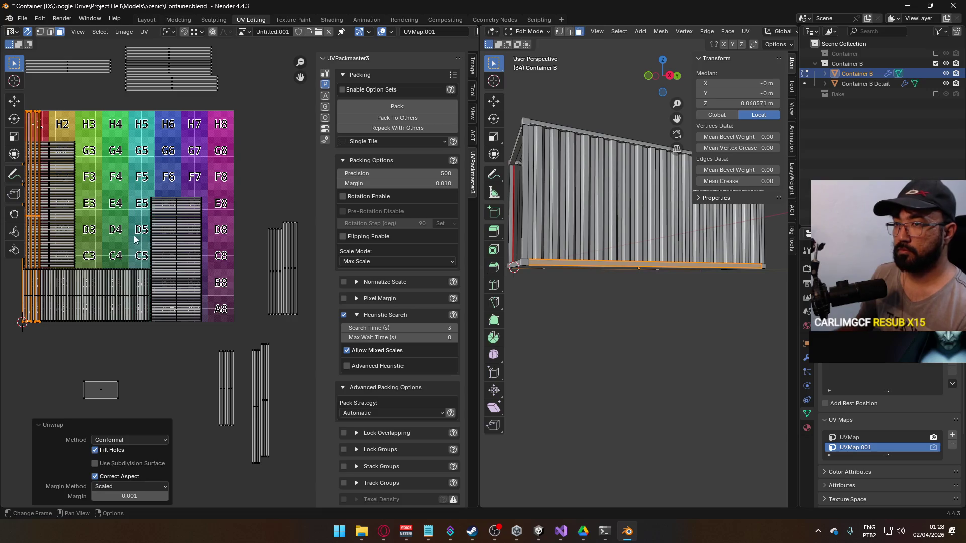
scroll(134, 239, "down", 2)
key("g")
left_click(210, 304)
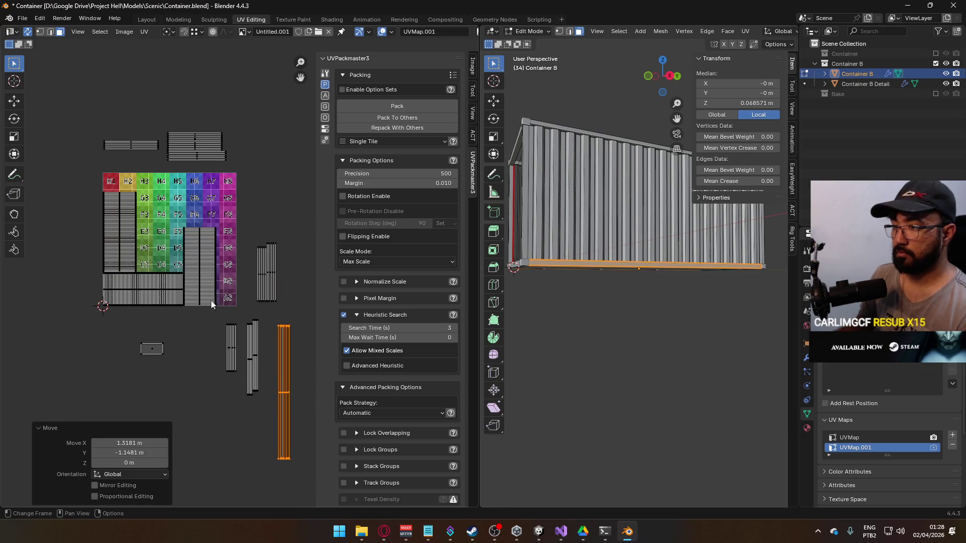
scroll(211, 301, "up", 3)
Shrink the newly unwrapped strip and move it beside the checker grid.
key("alt+a")
left_click_drag(218, 198, 191, 348)
scroll(215, 243, "up", 3)
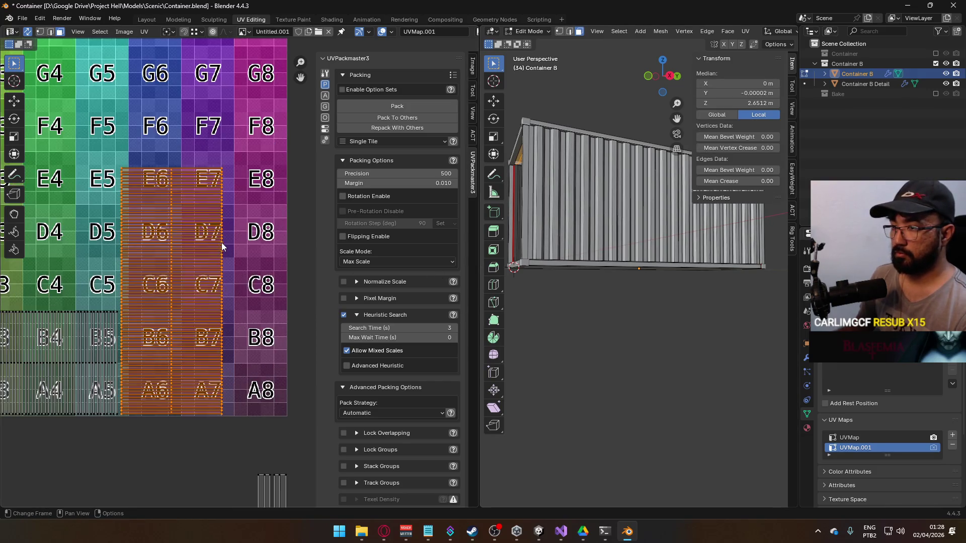
key("s")
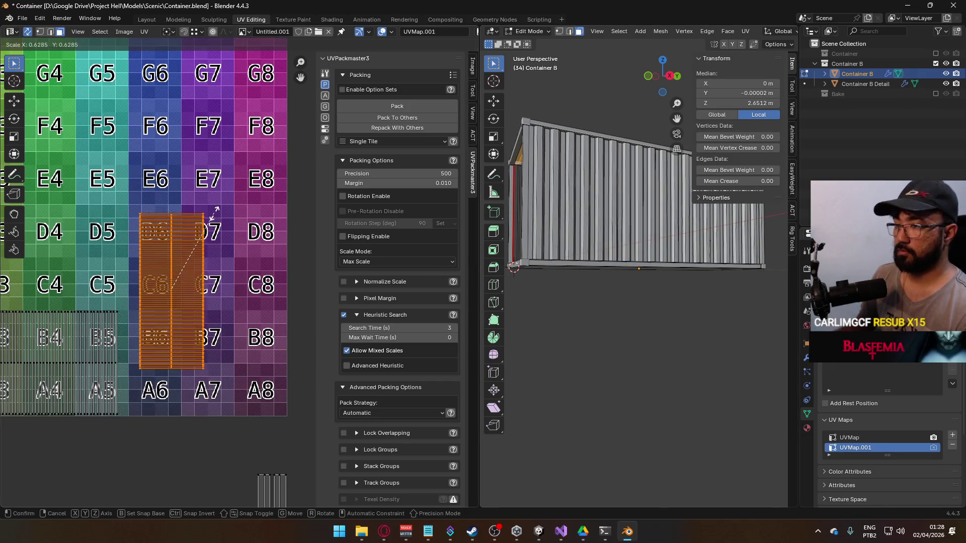
left_click(217, 188)
scroll(217, 189, "down", 3)
key("s")
left_click(212, 196)
scroll(151, 226, "up", 4)
key("g")
left_click(313, 154)
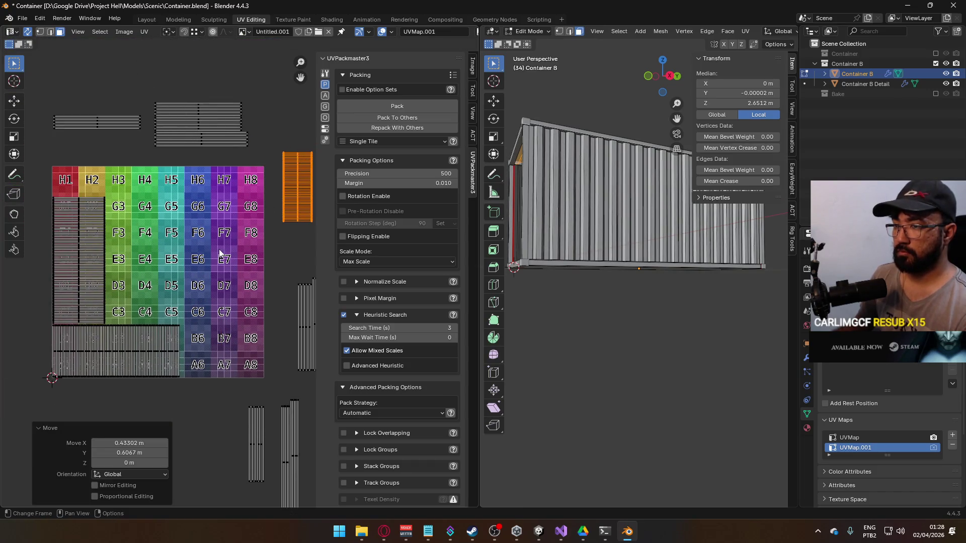
Rotate the tall left island 90° (r90), scale it and fit it over rows F–D.
key("alt+a")
left_click_drag(108, 176, 66, 327)
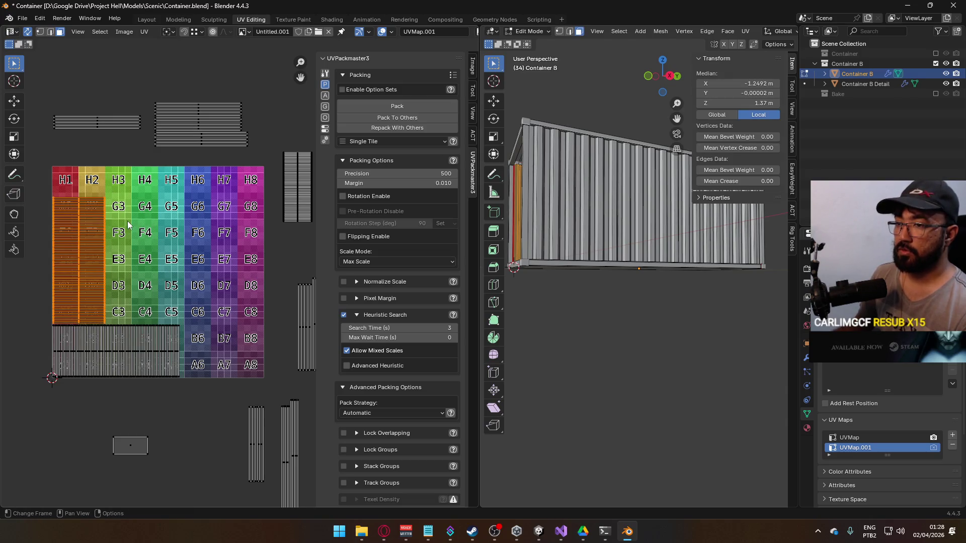
type("r90")
key("Return")
key("s")
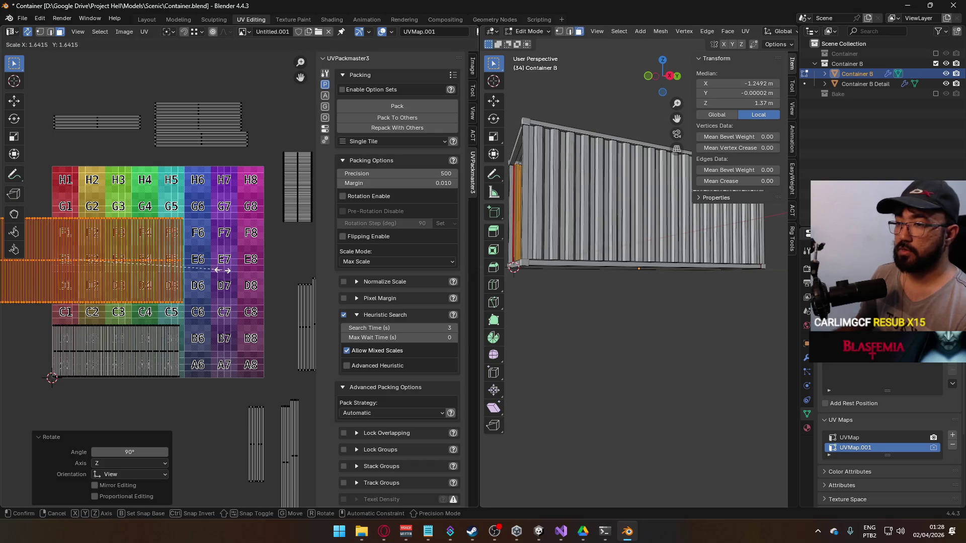
left_click(222, 270)
key("g")
left_click(291, 247)
key("s")
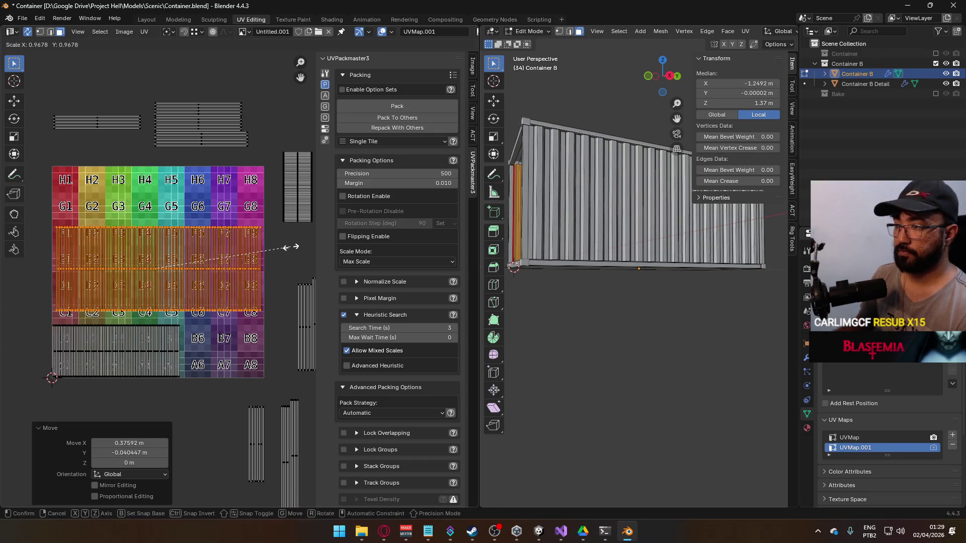
left_click(291, 247)
Scale the bottom island up about 1.7x and pack it with the upper island in UVPackmaster.
left_click(204, 341)
left_click_drag(218, 338, 63, 363)
key("s")
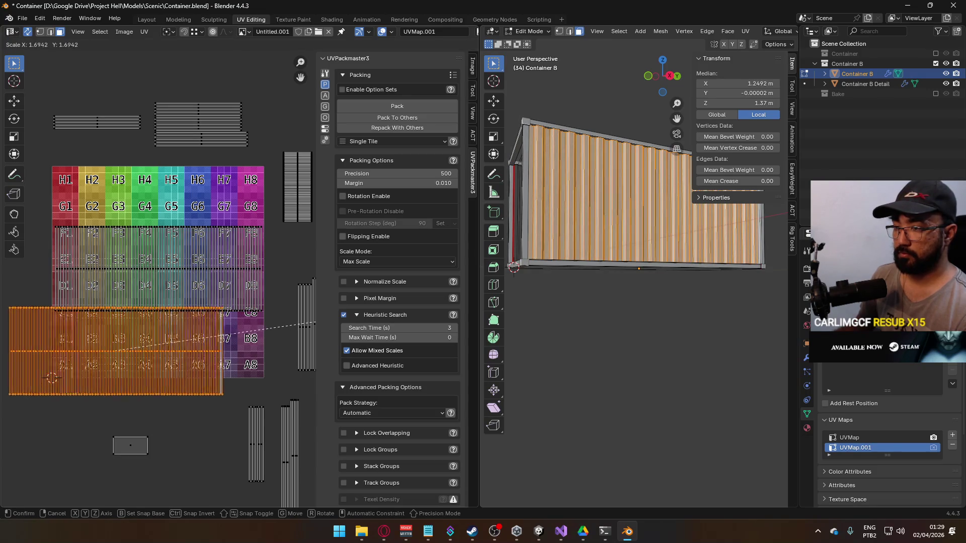
left_click(161, 266)
scroll(161, 266, "down", 2)
mouse_move(66, 254)
left_mouse_down()
mouse_move(138, 334)
mouse_move(256, 334)
left_mouse_up()
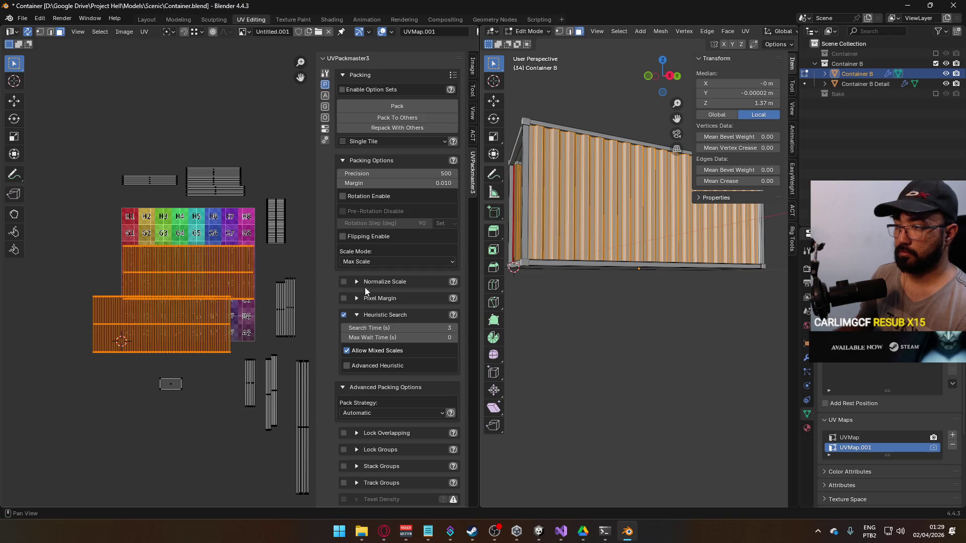
left_click(423, 107)
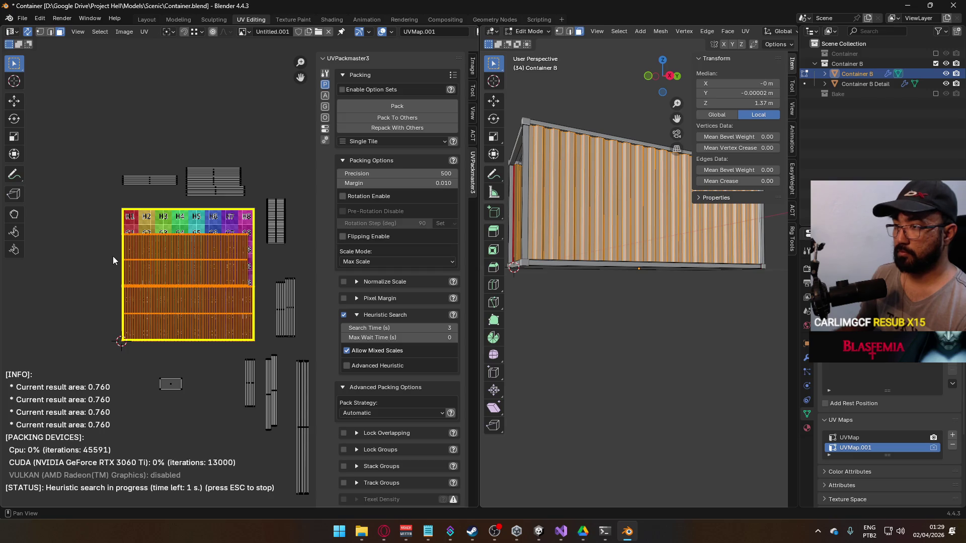
key("Escape")
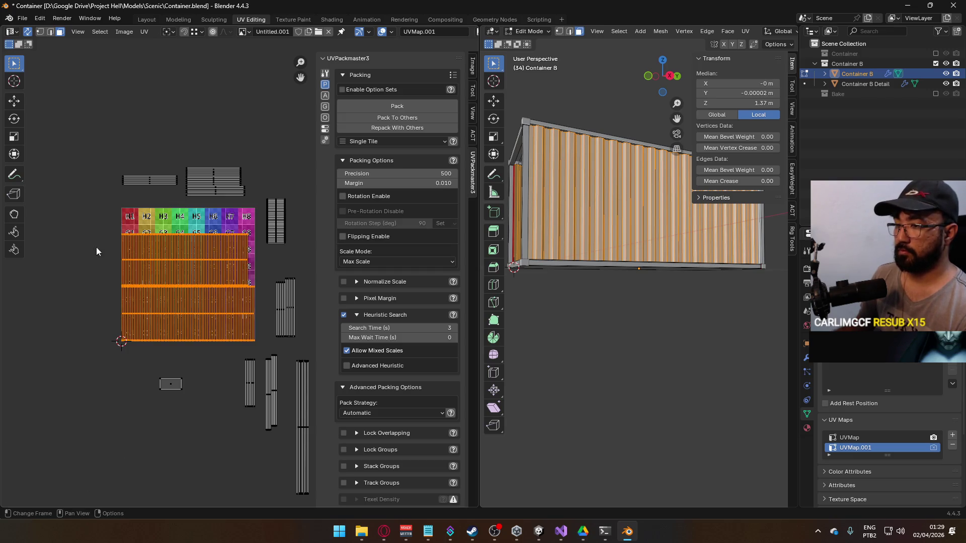
Repack the upper island rows with Heuristic Search off, then raise them along Y.
left_click(142, 208)
left_click_drag(78, 231, 258, 267)
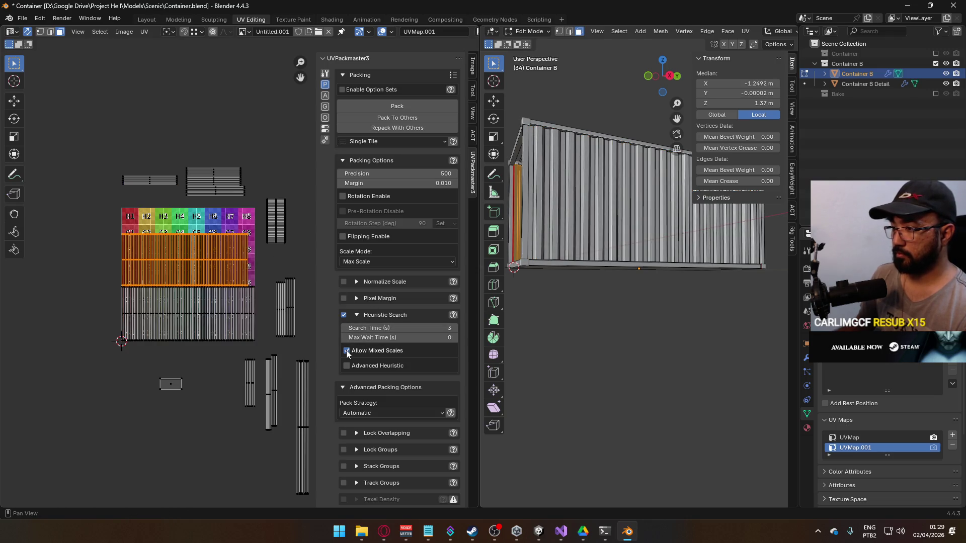
left_click(344, 315)
left_click(382, 118)
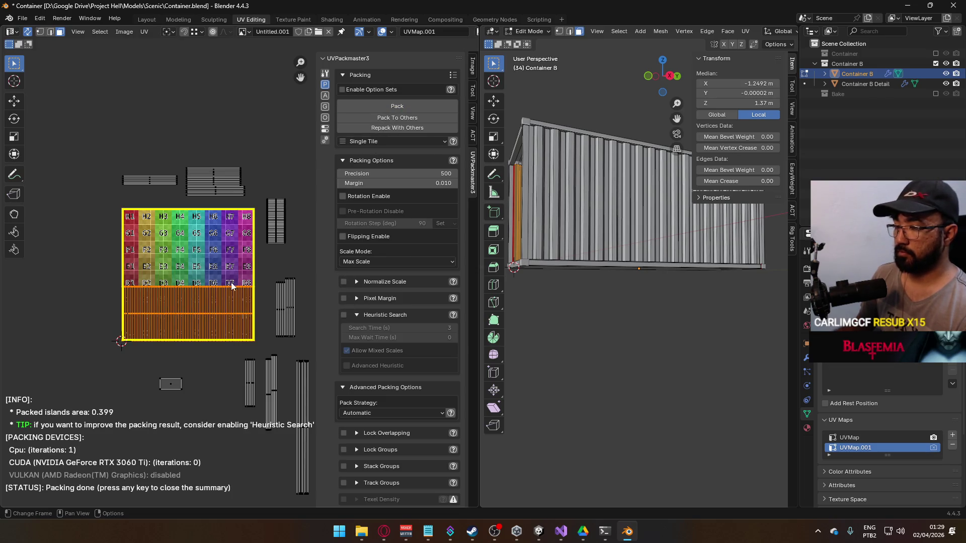
scroll(218, 294, "up", 2)
key("g")
key("y")
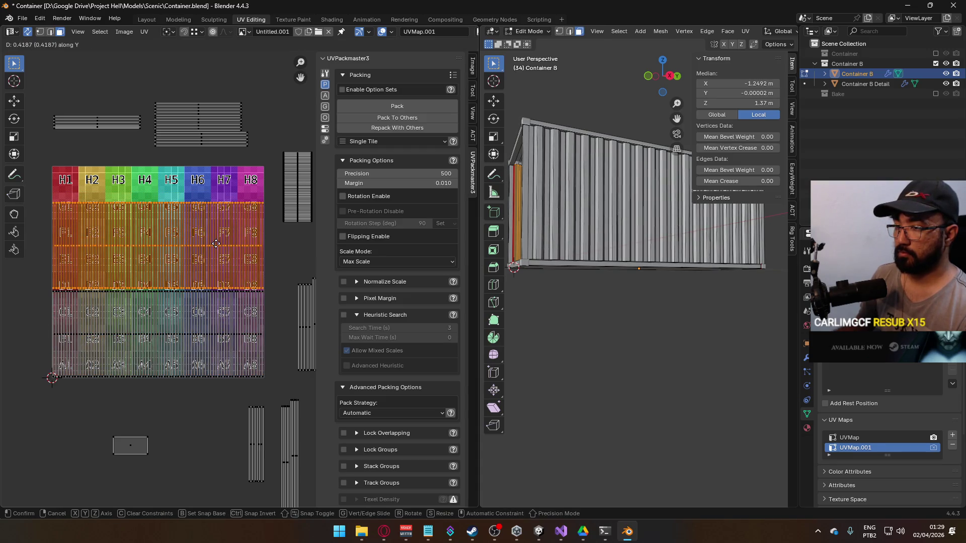
left_click(174, 257)
Scale all islands on the checker grid down to 0.855 and reposition them.
mouse_move(29, 235)
left_mouse_down()
mouse_move(70, 337)
mouse_move(261, 318)
left_mouse_up()
key("s")
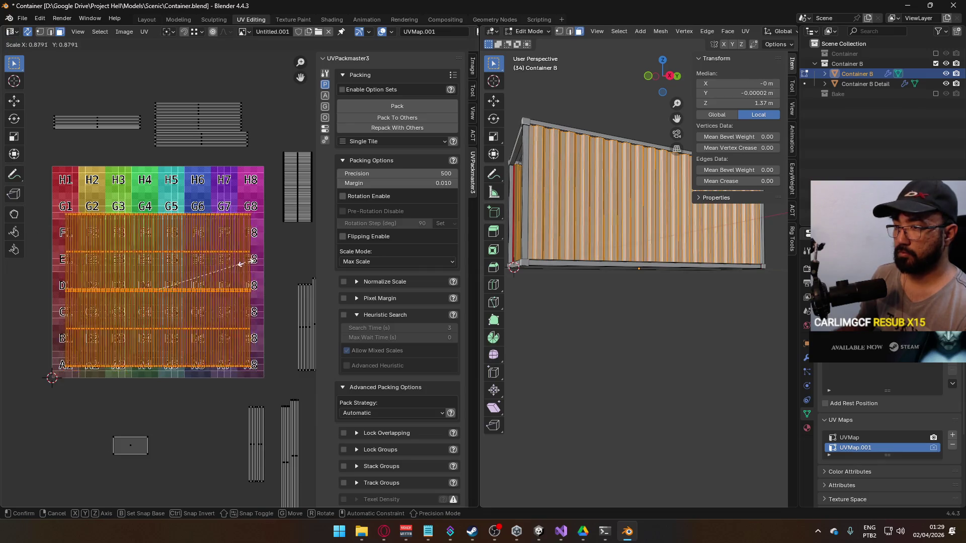
left_click(242, 265)
key("g")
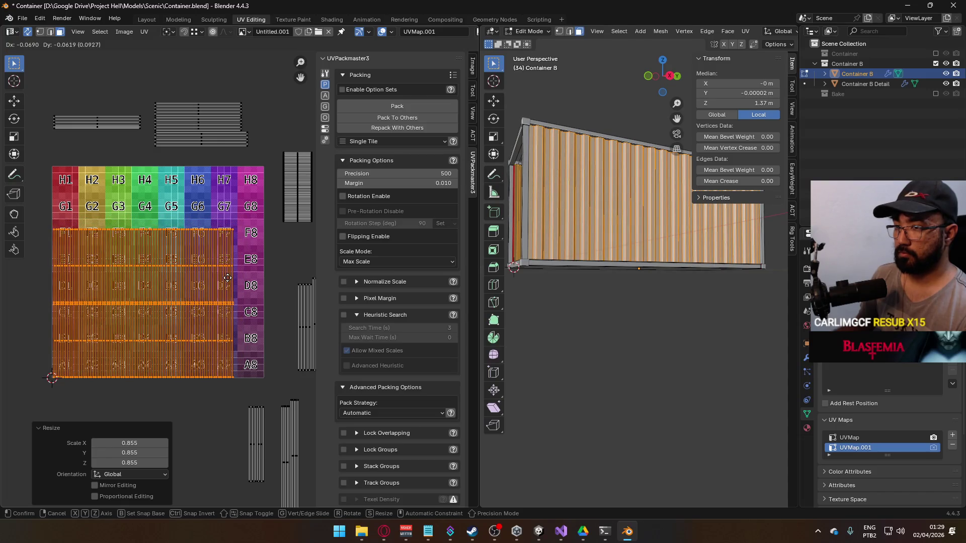
left_click(226, 277)
Move the small rectangle island onto A8, rotate it 90° and enlarge it to 1.415.
key("alt+a")
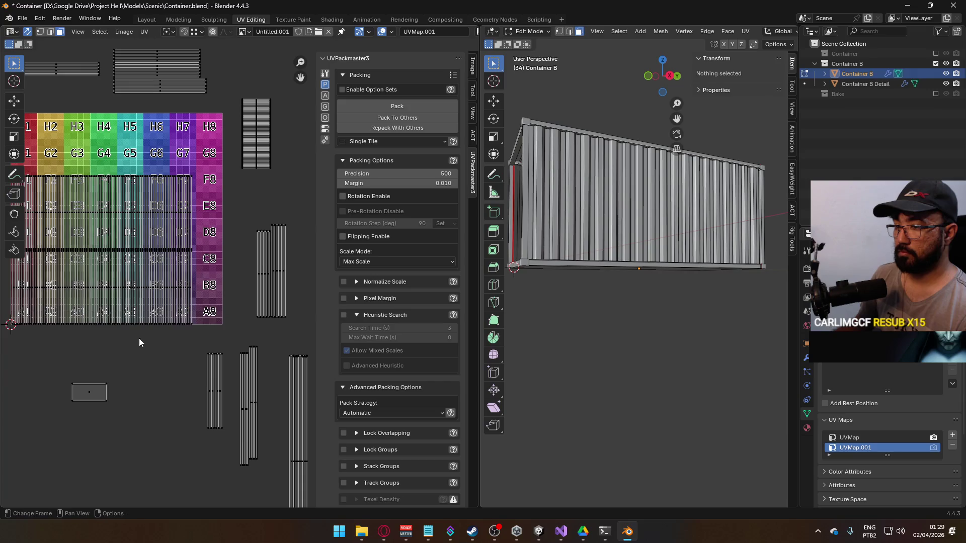
left_click(95, 393)
key("g")
left_click(264, 334)
key("r")
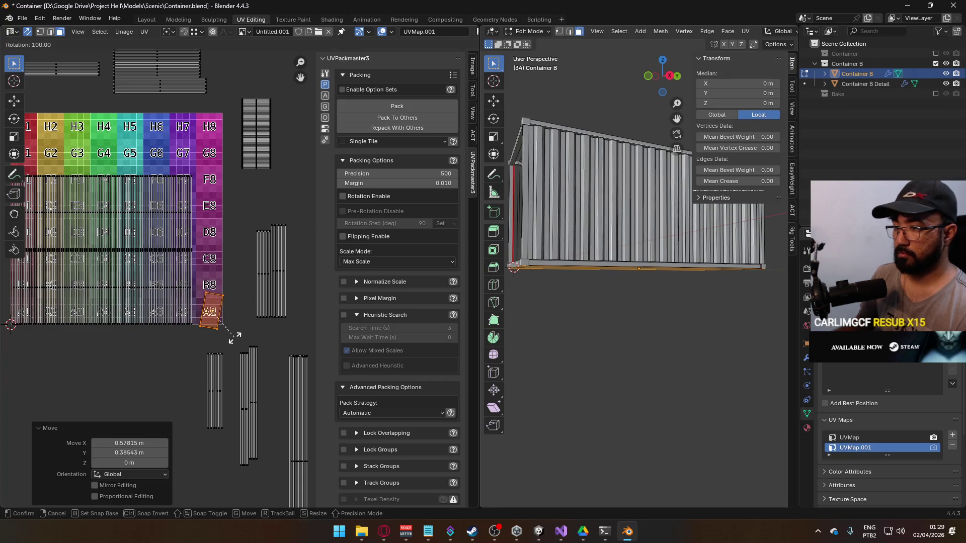
left_click(239, 332)
key("s")
left_click(249, 312)
Fine-tune the small island's size (1.043, then 0.830) and settle it on B8–A8.
key("g")
key("s")
left_click(256, 307)
left_click(257, 307)
scroll(237, 314, "up", 3)
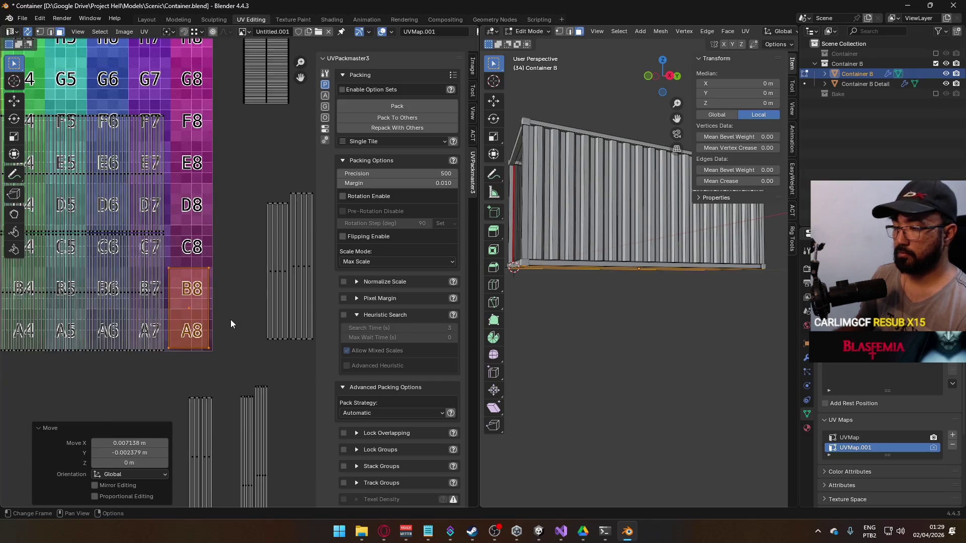
key("g")
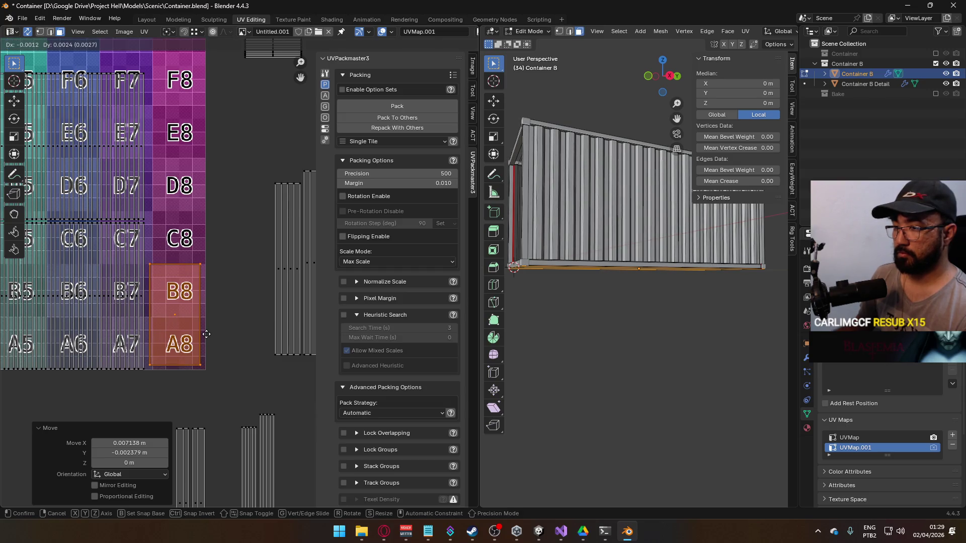
left_click(207, 334)
key("s")
left_click(220, 330)
key("g")
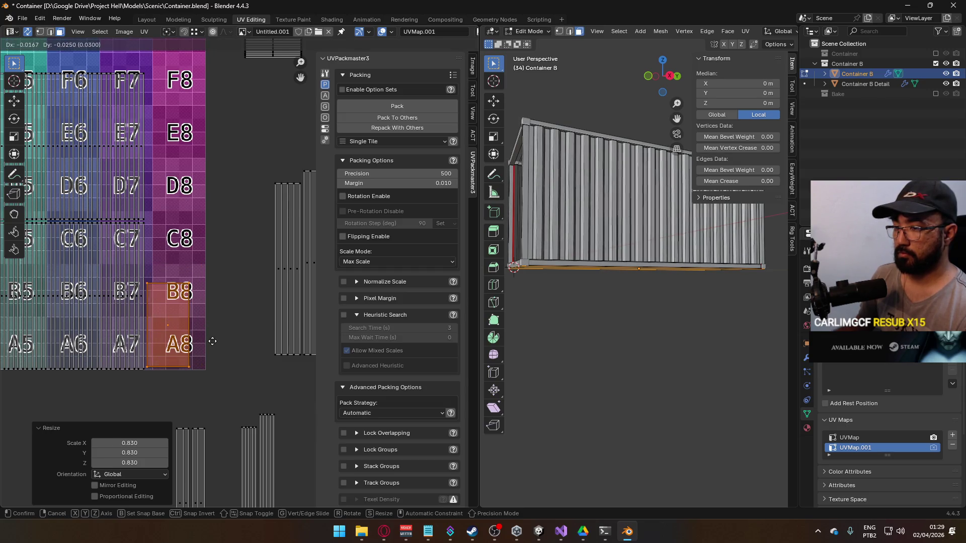
left_click(212, 341)
Move the strip island onto column 8, scale it to 1.035 and nudge it down.
scroll(236, 342, "down", 5)
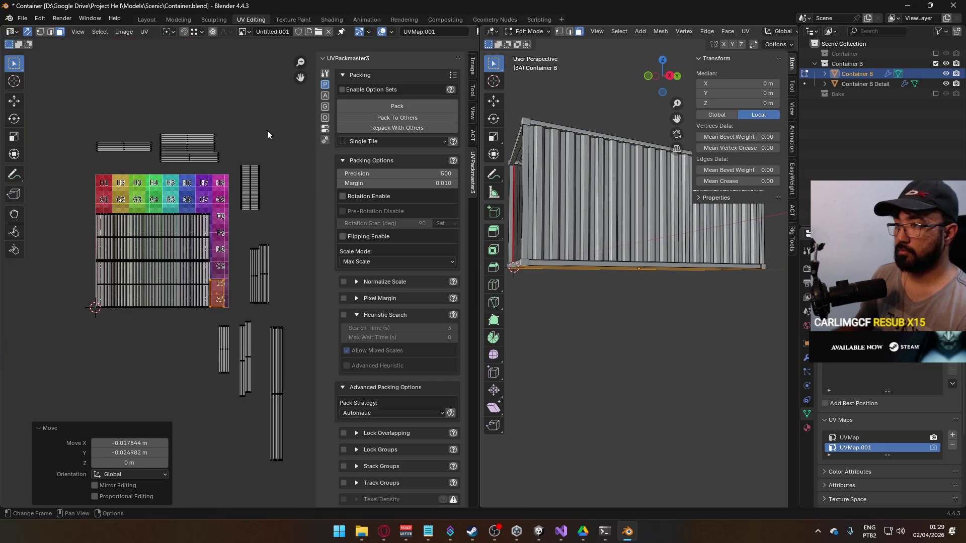
key("g")
scroll(221, 211, "up", 3)
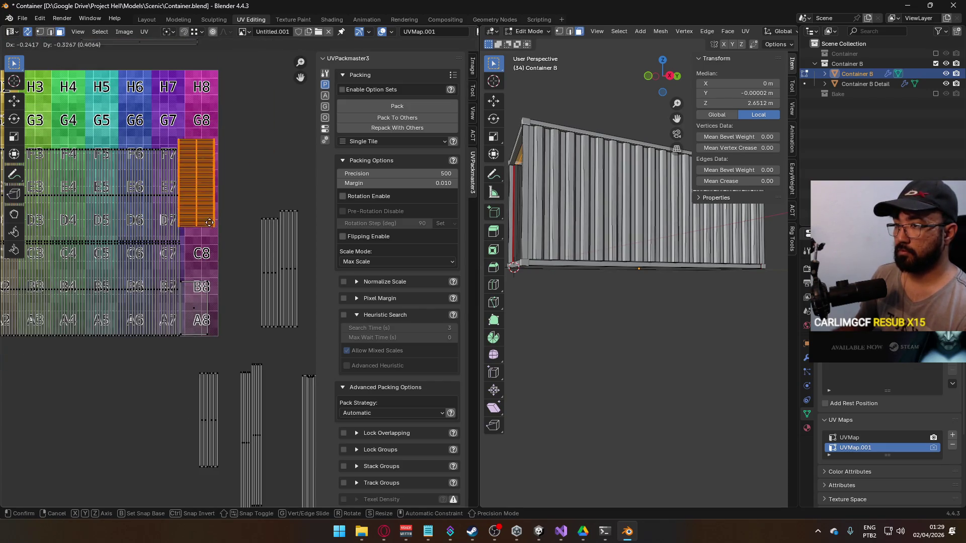
left_click(212, 264)
scroll(213, 258, "up", 2)
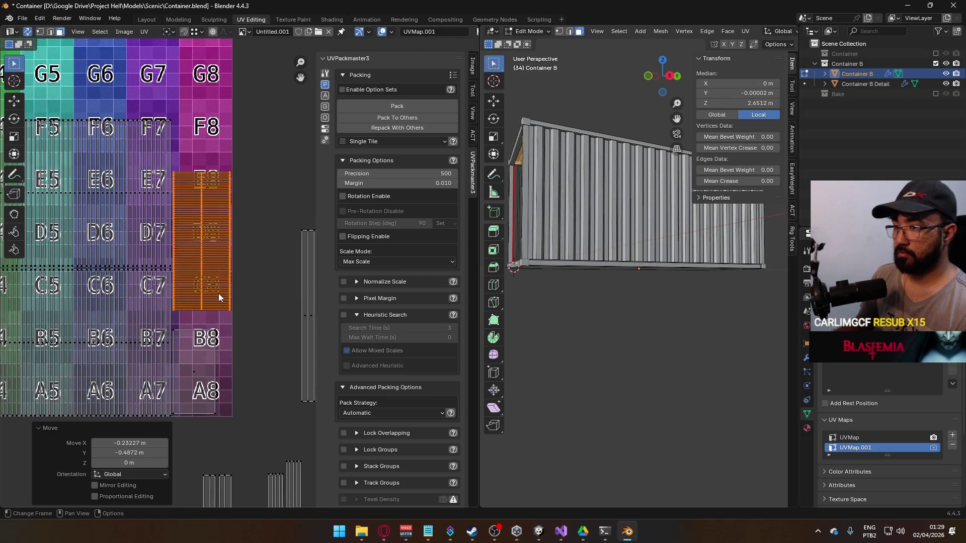
scroll(218, 296, "up", 1)
key("s")
left_click(242, 286)
key("g")
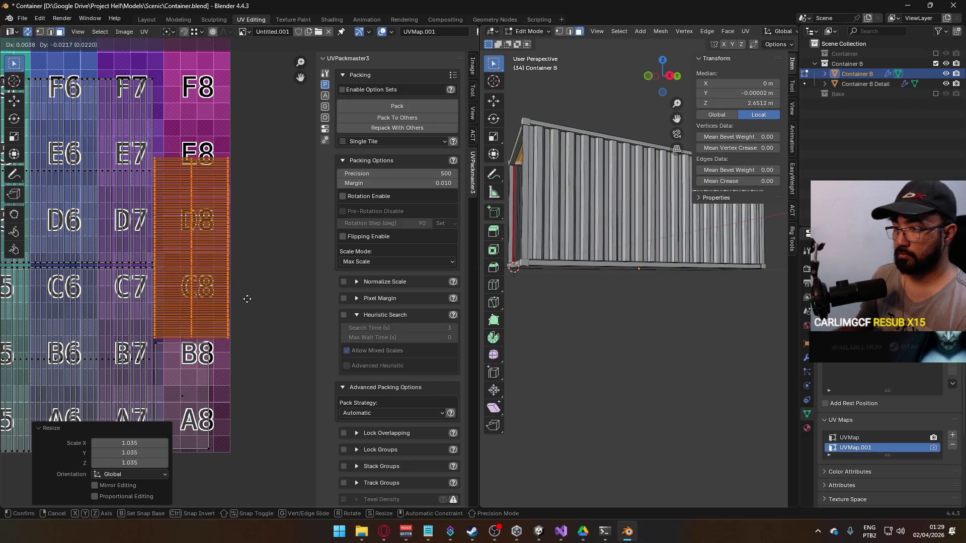
left_click(248, 299)
scroll(251, 302, "down", 1)
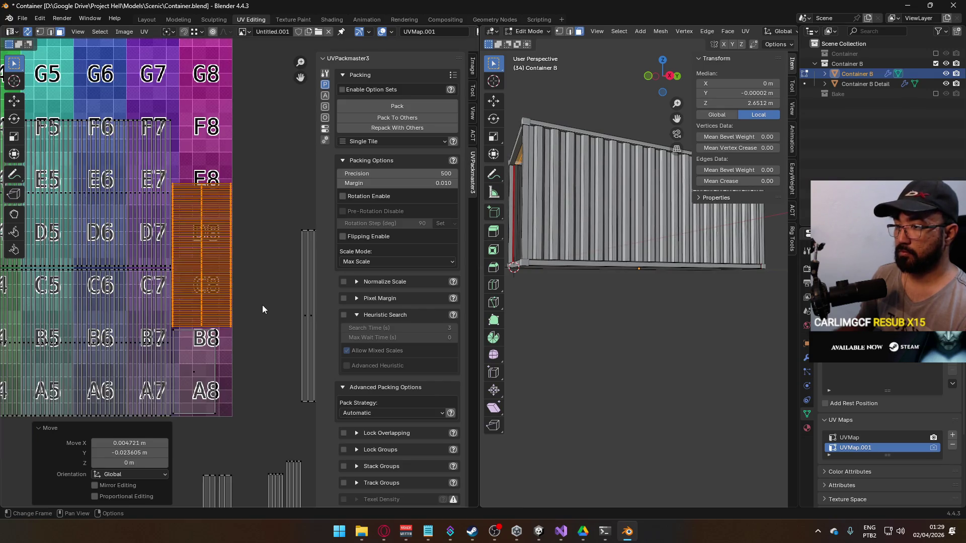
Shift the B8–A8 island slightly lower and clear the selection.
left_click(206, 355)
key("g")
left_click(208, 367)
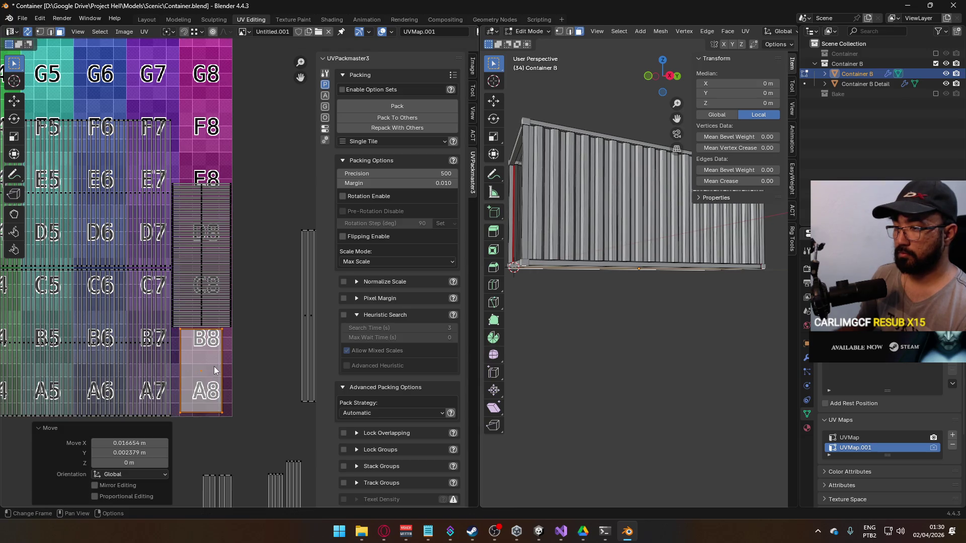
left_click(269, 338)
Select the two top islands plus the right and lower vertical islands for packing.
scroll(267, 334, "down", 4)
scroll(265, 333, "up", 1)
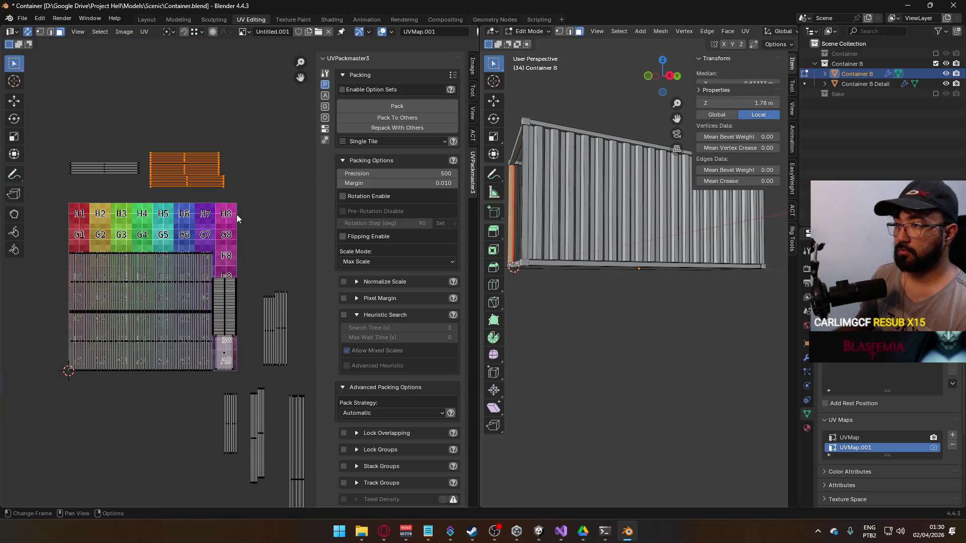
left_click(221, 181)
left_click(104, 168, "shift")
scroll(175, 232, "down", 3)
left_click_drag(205, 232, 278, 293)
left_click_drag(144, 361, 284, 433)
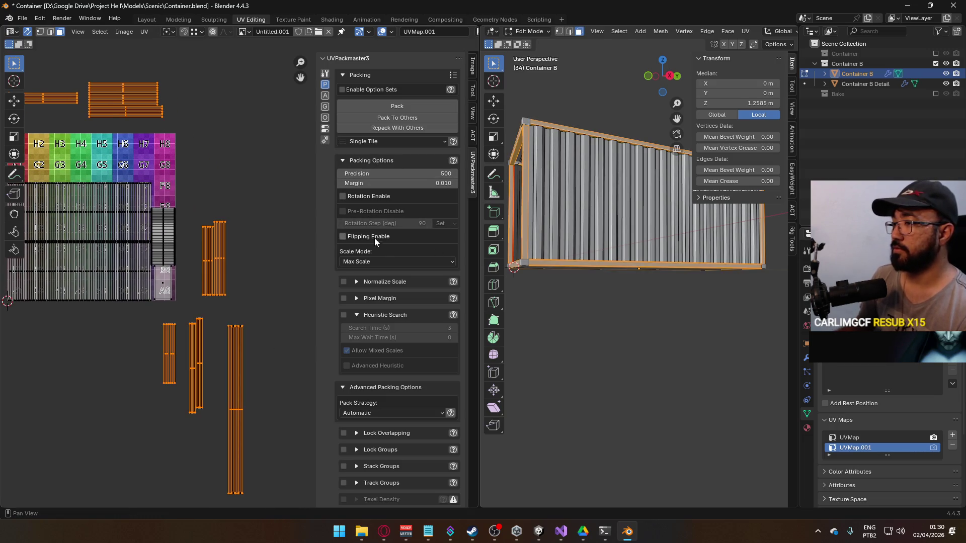
Enable 90° rotation and pack Container B's scattered islands into the tile with UVPackmaster3.
left_click(370, 197)
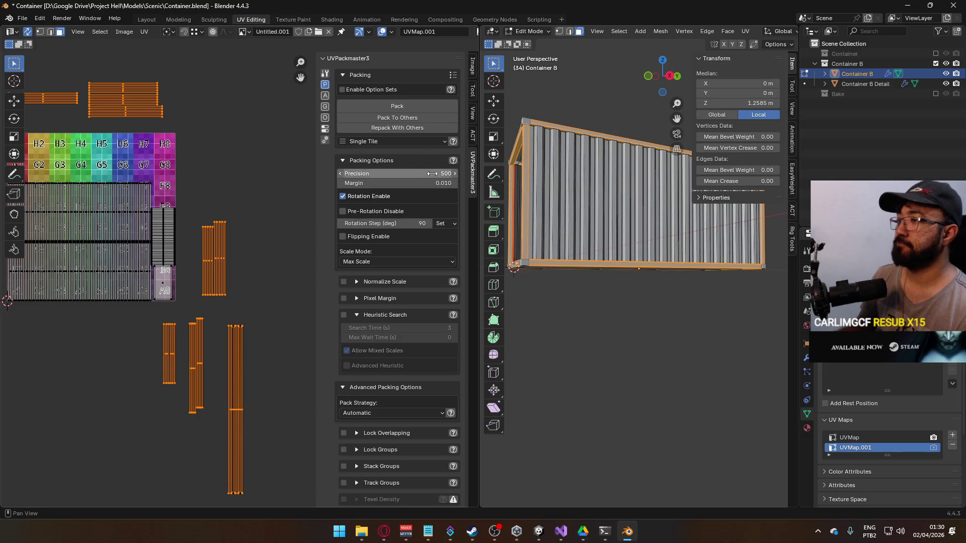
left_click(411, 119)
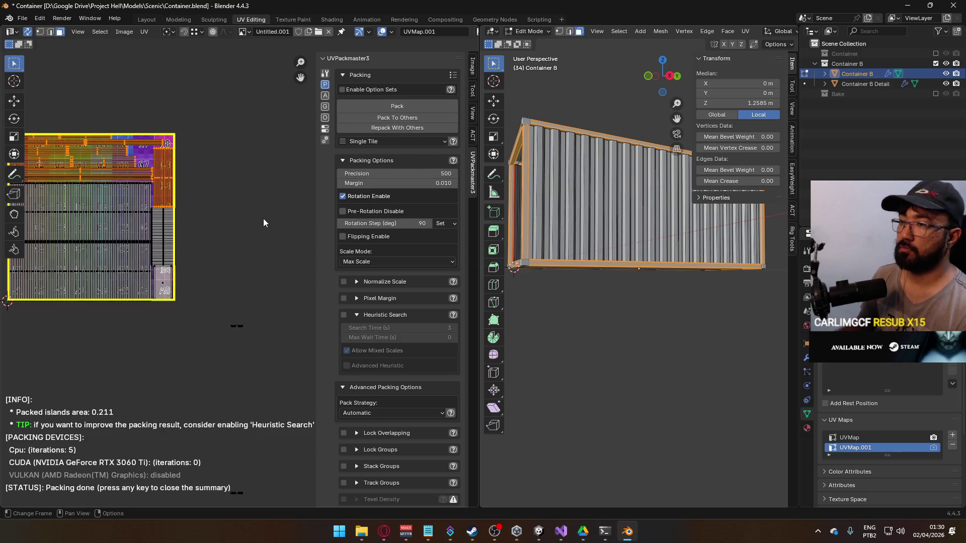
key("ctrl+z")
key("ctrl+z")
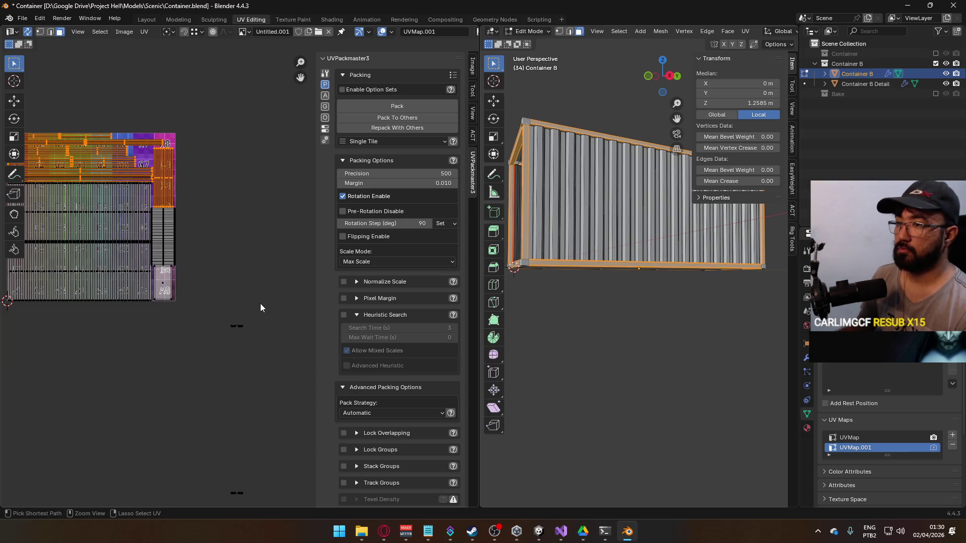
key("b")
left_click_drag(138, 319, 283, 460)
left_click_drag(113, 319, 304, 503)
left_click(408, 120)
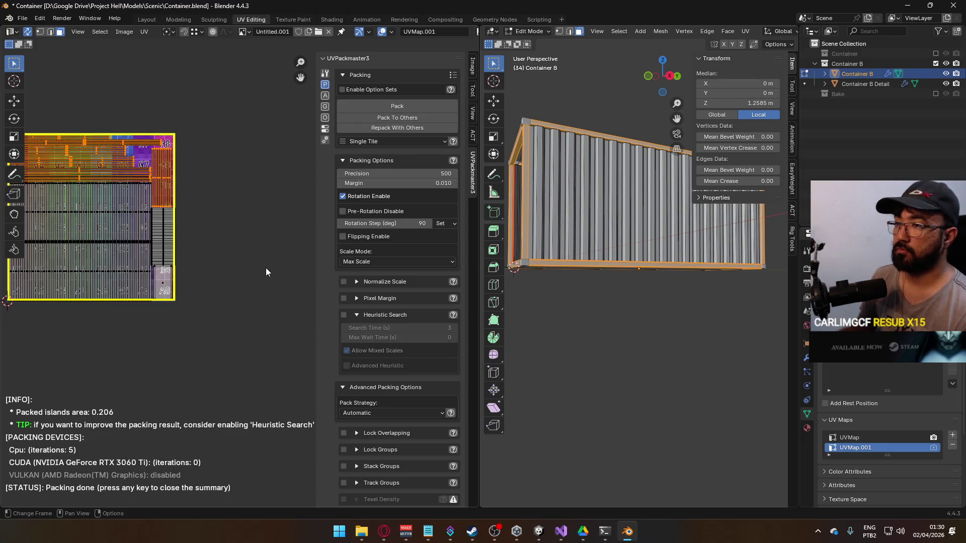
Leave and re-enter Edit Mode on Container B, then deselect all mesh elements.
scroll(166, 255, "up", 3)
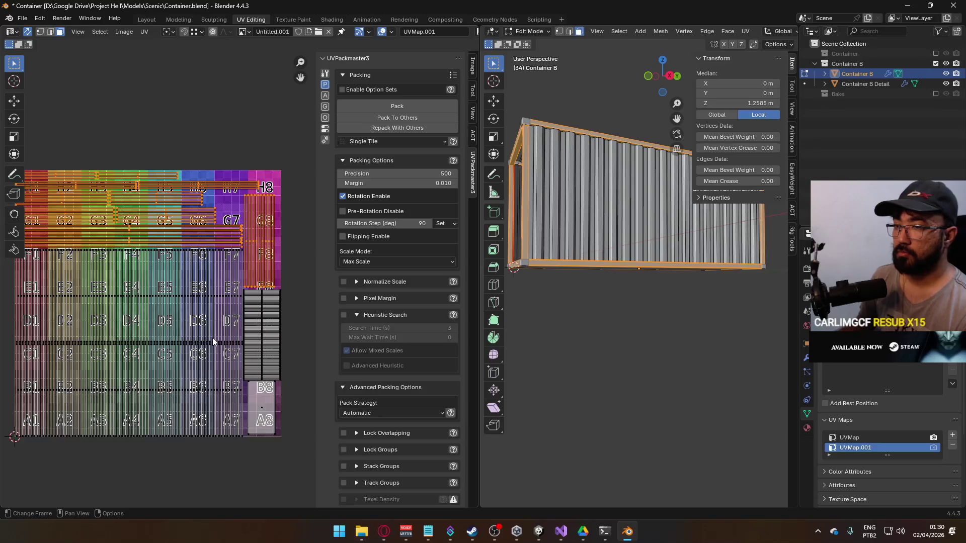
key("Tab")
scroll(212, 337, "down", 3)
key("Tab")
mouse_move(577, 303)
left_mouse_down()
mouse_move(574, 334)
mouse_move(642, 356)
left_mouse_up()
key("alt+a")
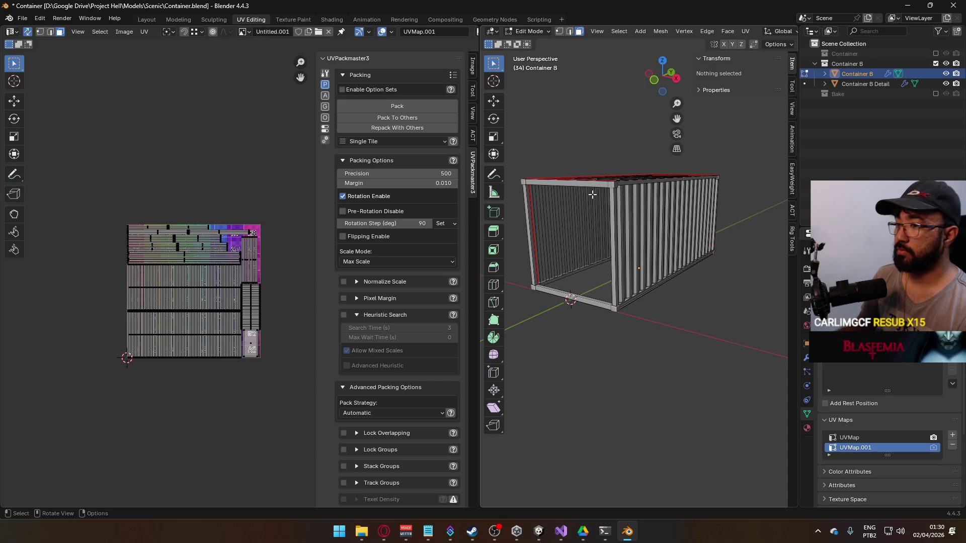
In Object Mode, select Container B and Container B Detail and save the blend file.
key("Tab")
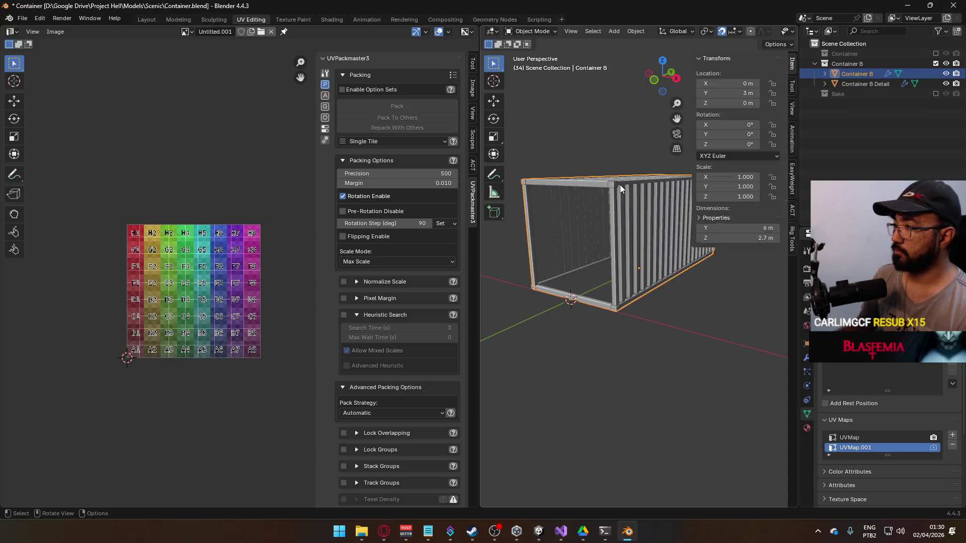
left_click(613, 185)
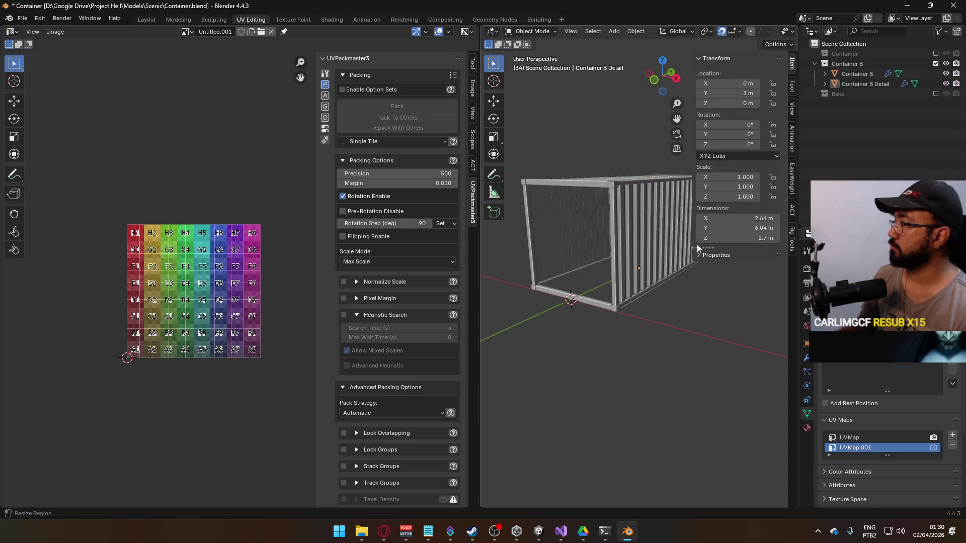
left_click(854, 75)
left_click(855, 83)
key("ctrl+s")
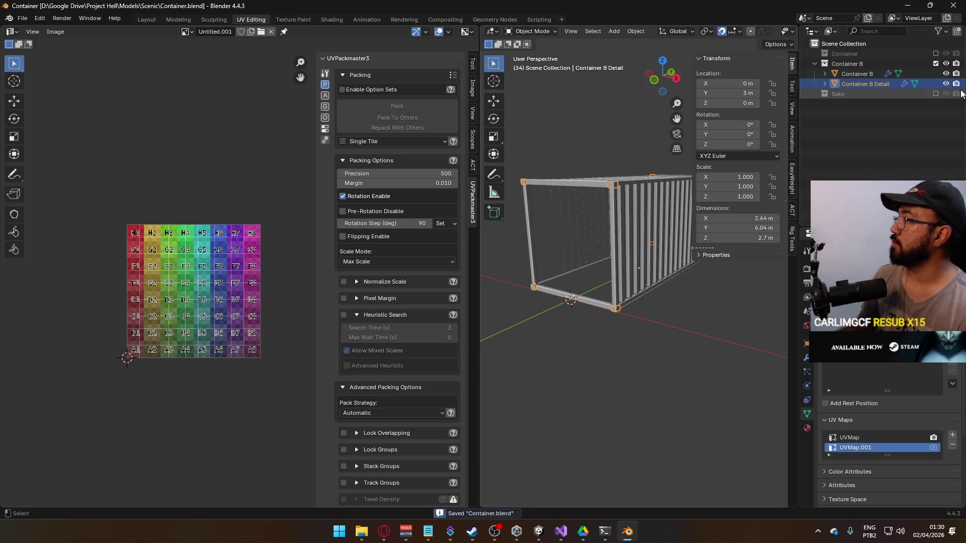
scroll(647, 186, "down", 3)
key("a")
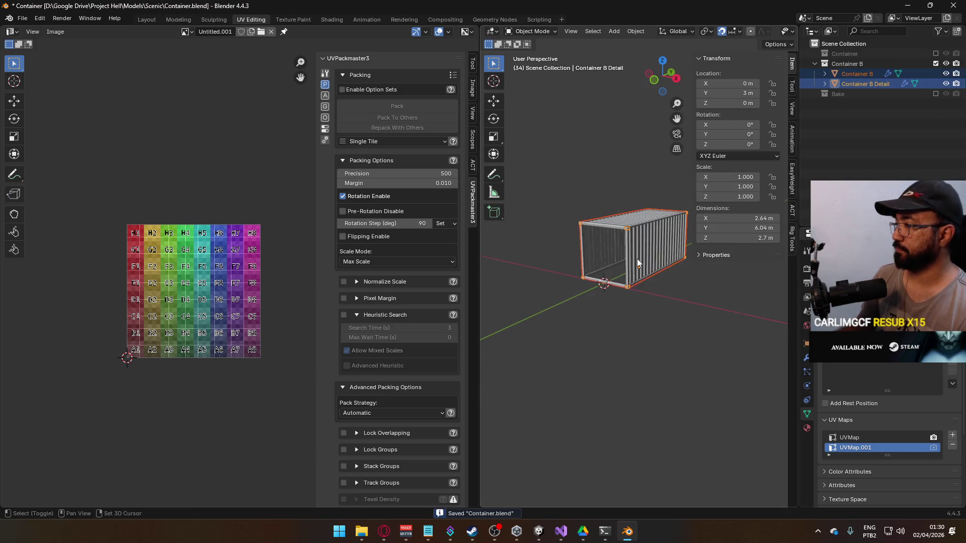
scroll(639, 259, "up", 3)
scroll(635, 298, "up", 1)
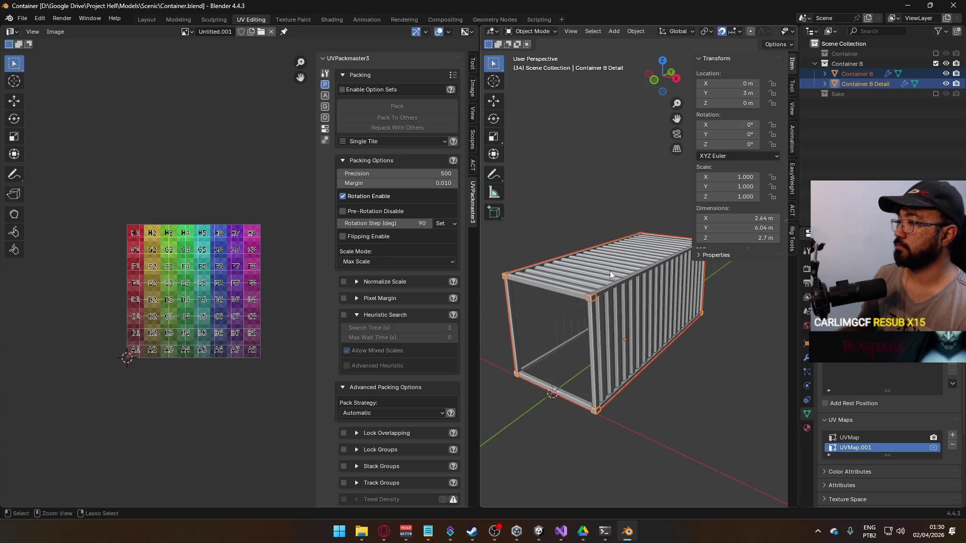
Export the selection as FBX with the Unity preset, overwriting the existing file in Scenic.
left_click(21, 18)
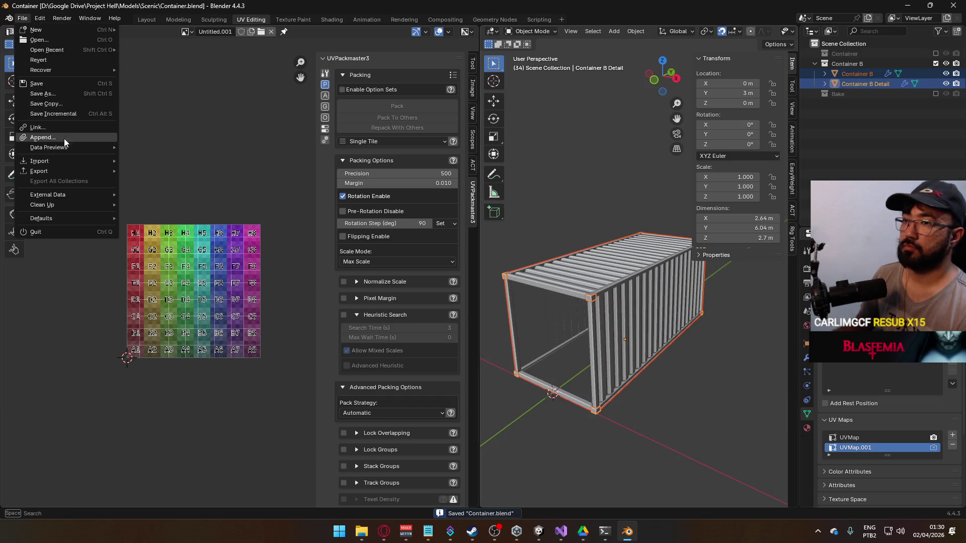
mouse_move(68, 171)
left_click(222, 265)
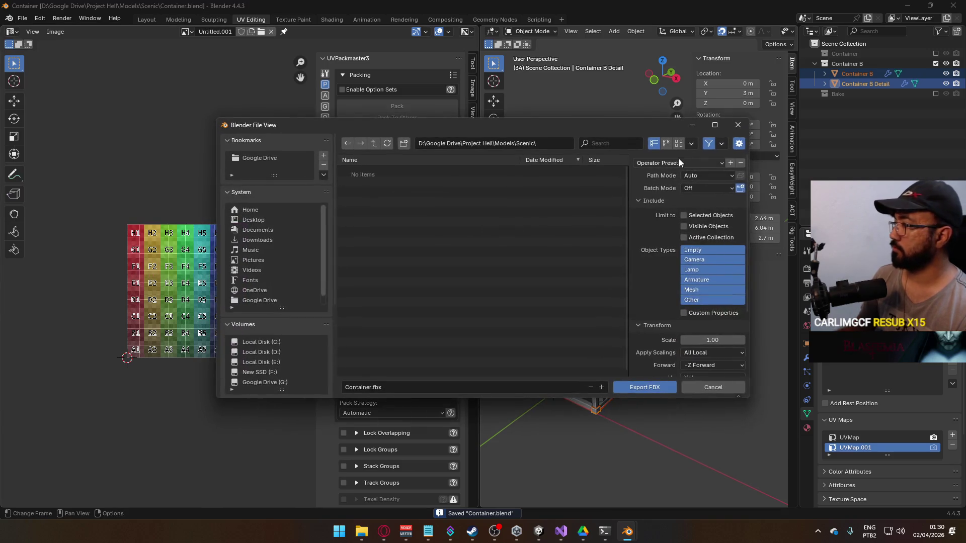
left_click(689, 188)
scroll(683, 322, "down", 4)
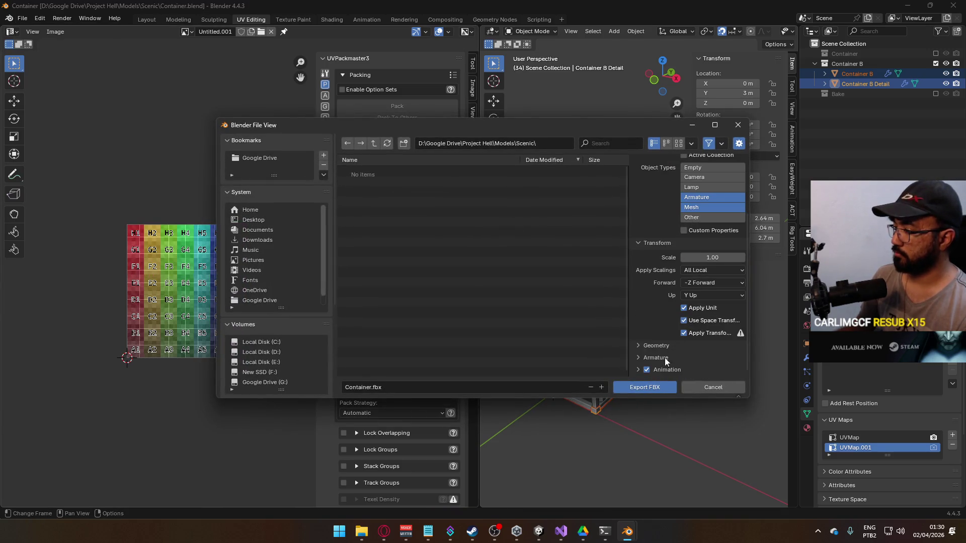
scroll(280, 309, "down", 5)
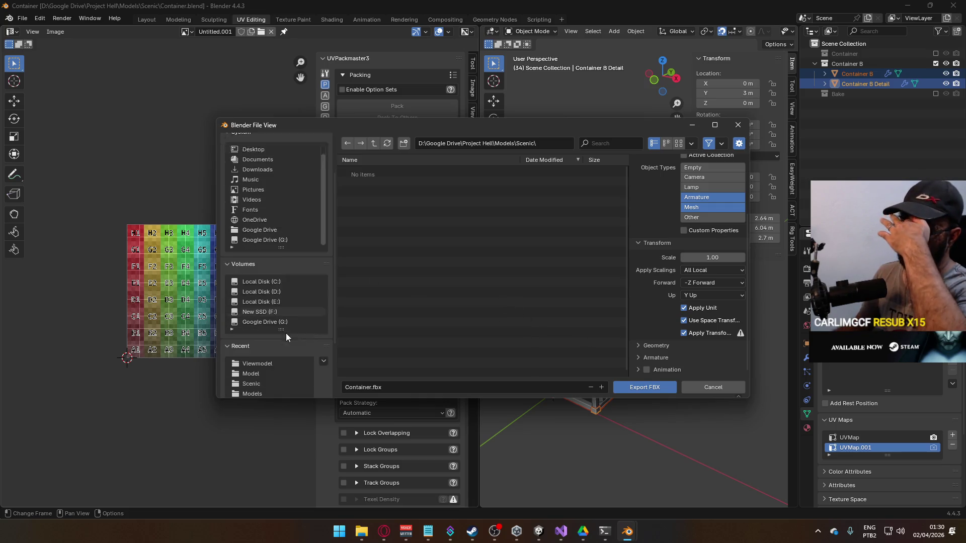
left_click(273, 363)
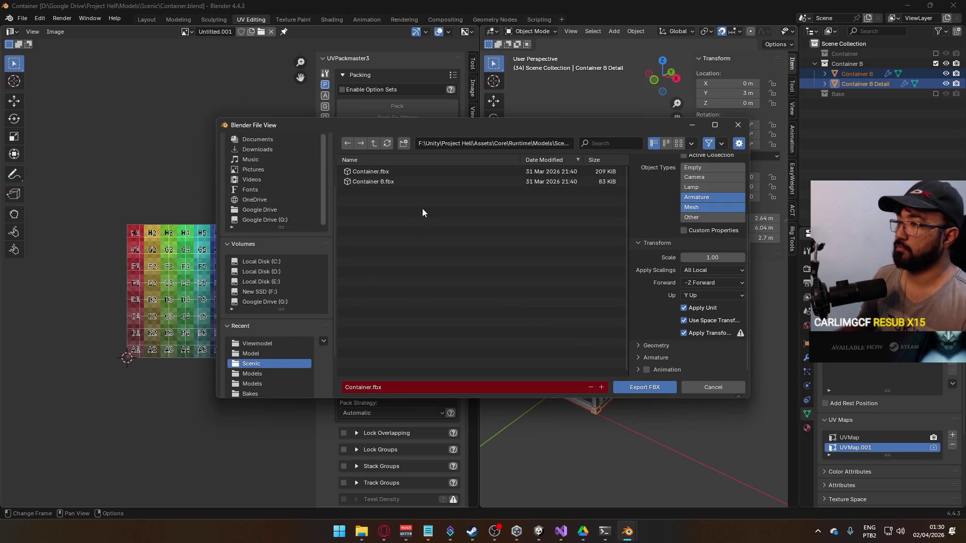
double_click(433, 183)
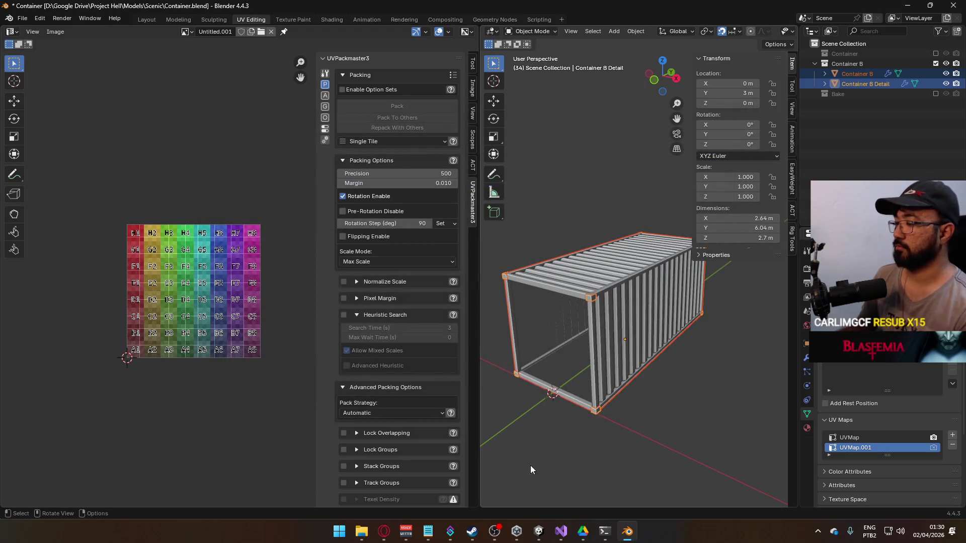
Inspect the reimported container in Unity, then return to Blender.
left_click(539, 531)
mouse_move(453, 151)
left_mouse_down()
mouse_move(435, 125)
mouse_move(358, 136)
mouse_move(170, 133)
mouse_move(292, 192)
mouse_move(559, 172)
left_mouse_up()
key("alt+Tab")
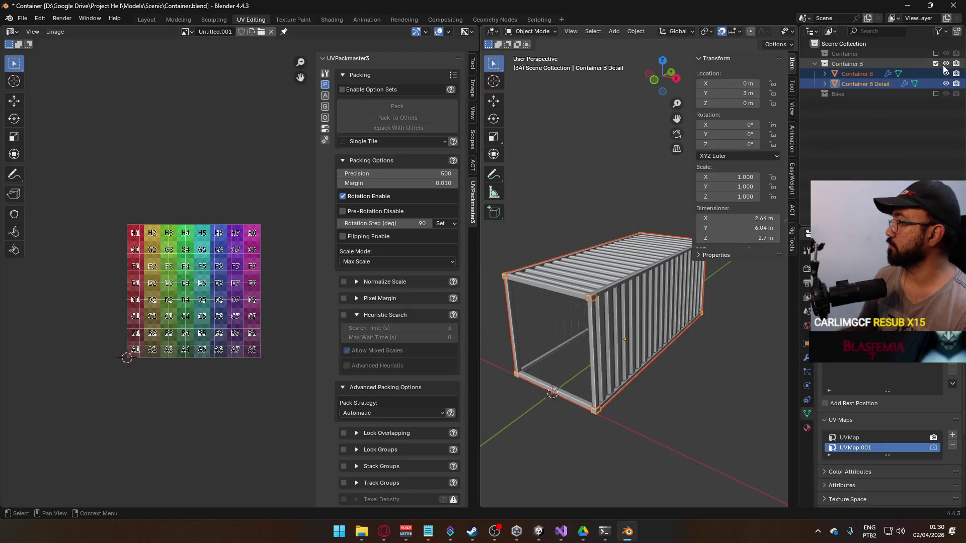
Swap Container B's collection for the original Container collection, select its objects, and save.
left_click(937, 54)
left_click(936, 53)
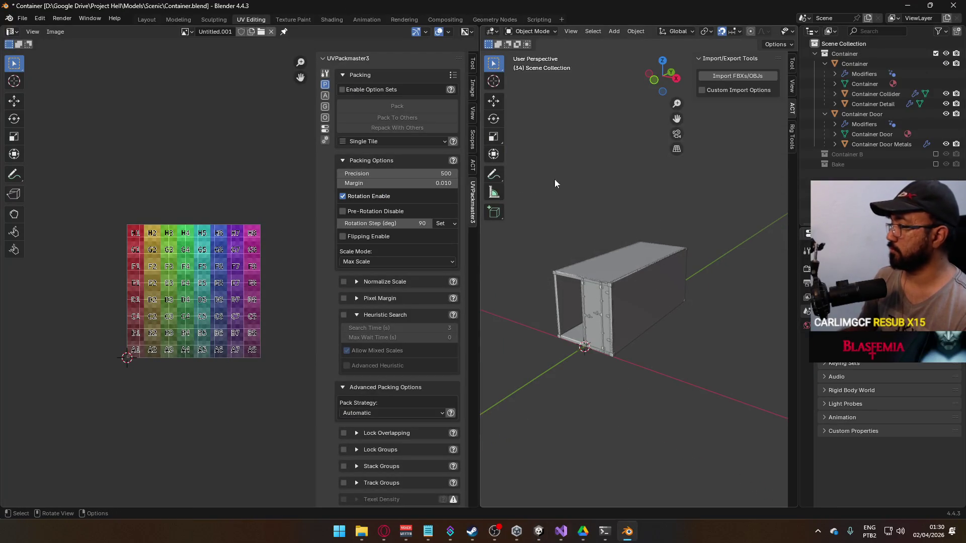
left_click_drag(543, 127, 697, 348)
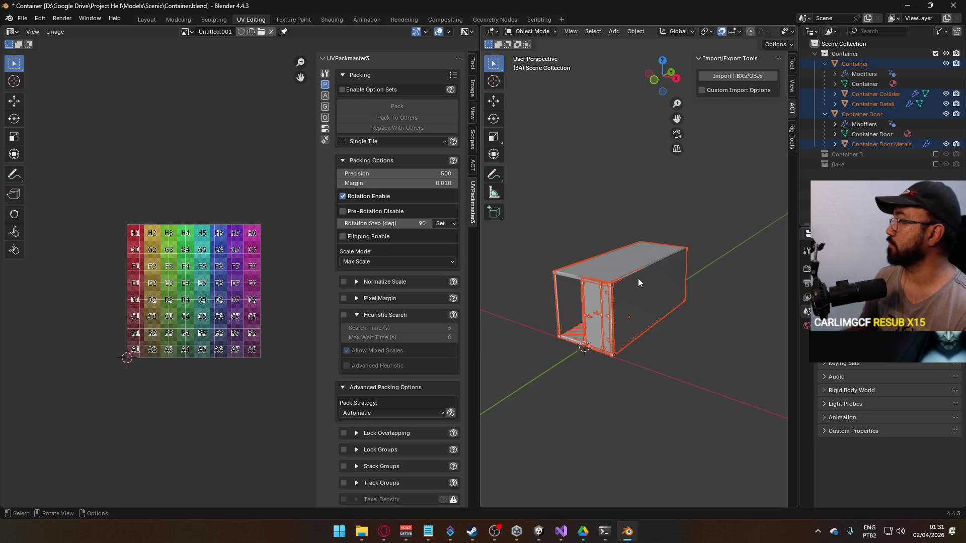
key("ctrl+s")
Export the selected objects as FBX over Container.fbx and inspect the result in Unity.
left_click(22, 18)
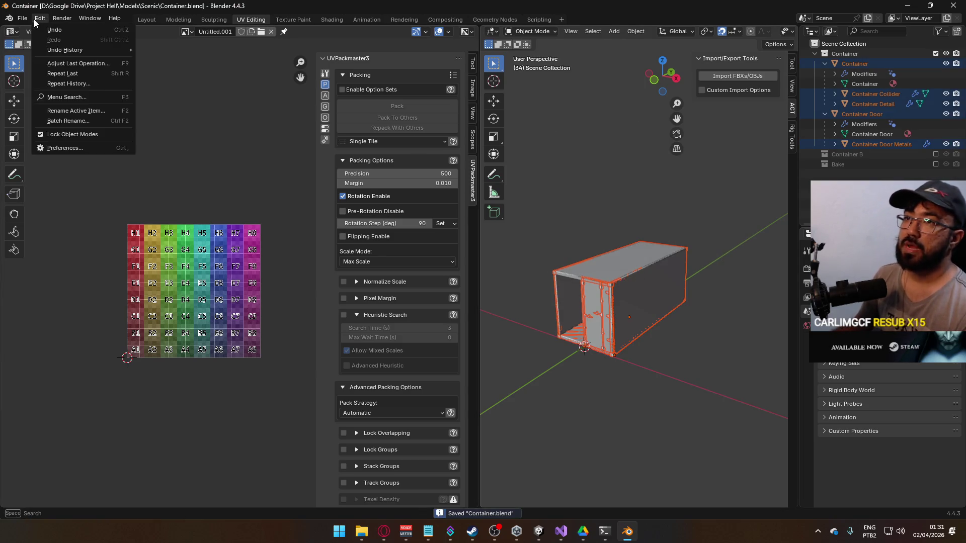
mouse_move(87, 163)
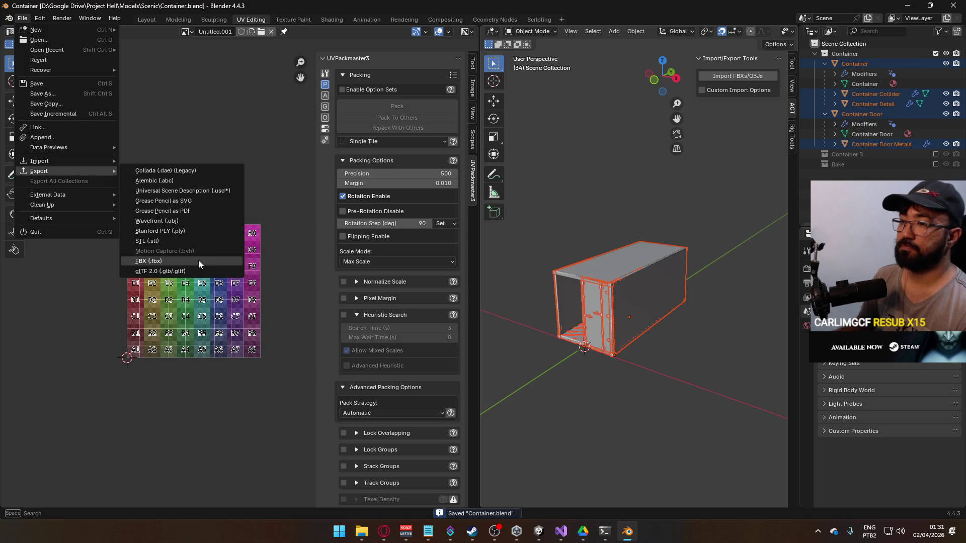
left_click(198, 260)
double_click(426, 179)
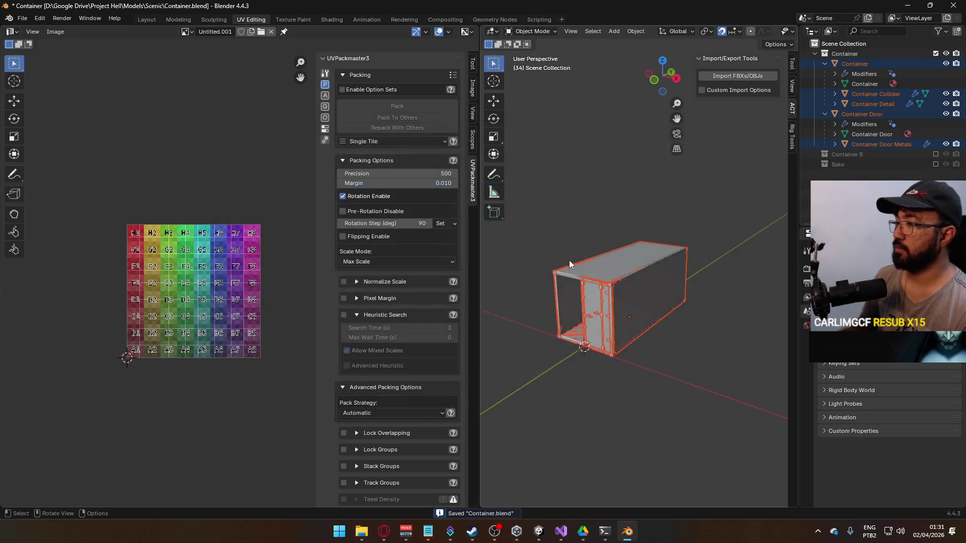
key("alt+Tab")
mouse_move(548, 237)
left_mouse_down()
mouse_move(449, 225)
mouse_move(560, 197)
mouse_move(538, 204)
left_mouse_up()
key("alt+Tab")
Hide Container Collider and put the Container mesh into Edit Mode.
left_click(654, 306)
left_click(946, 94)
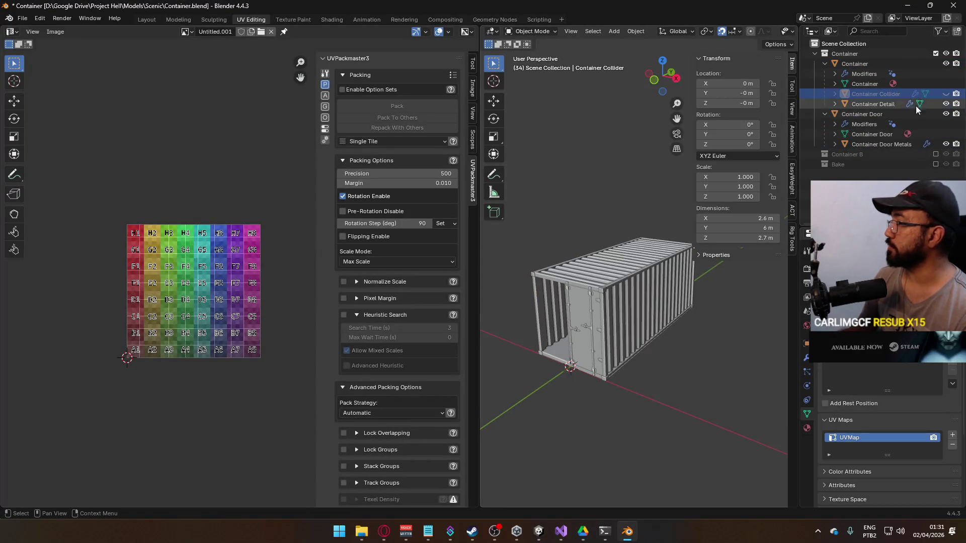
left_click(598, 271)
key("Tab")
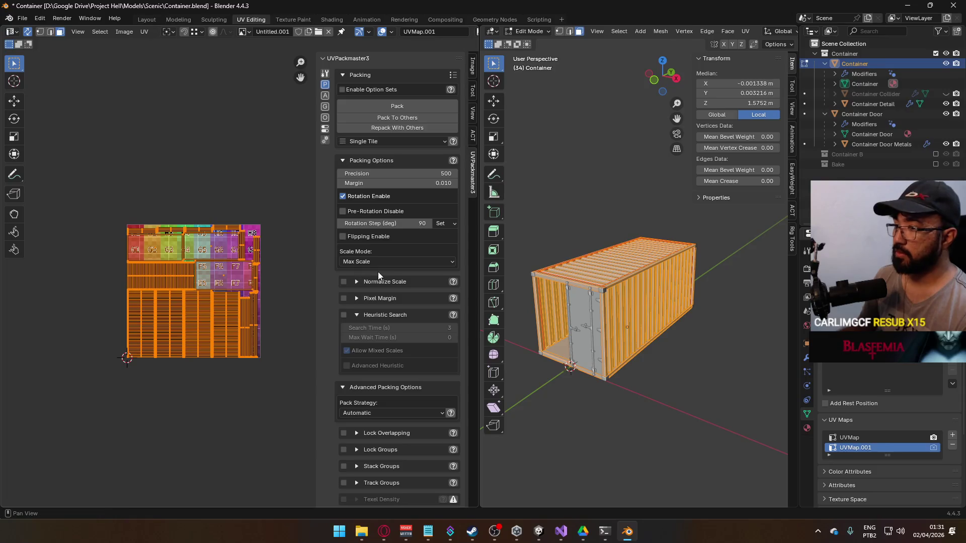
Select the container's bottom face and begin scaling its UV island down.
scroll(251, 305, "up", 5)
left_click_drag(611, 358, 578, 282)
left_click(624, 302)
scroll(186, 263, "down", 4)
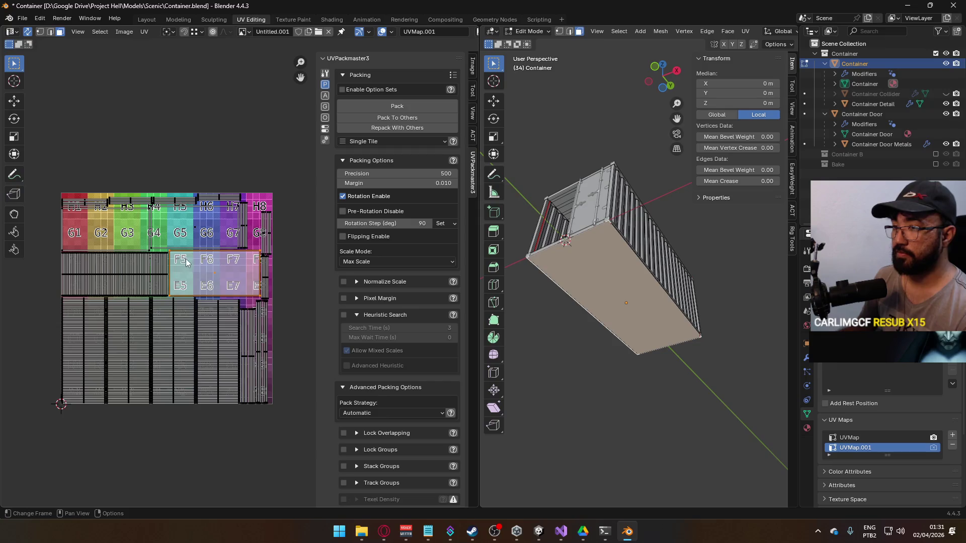
scroll(205, 261, "up", 1)
key("s")
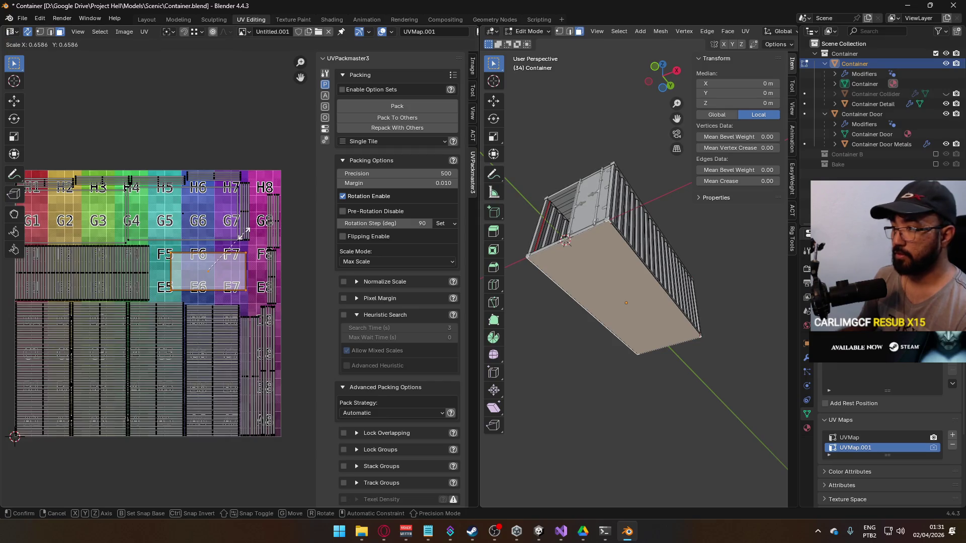
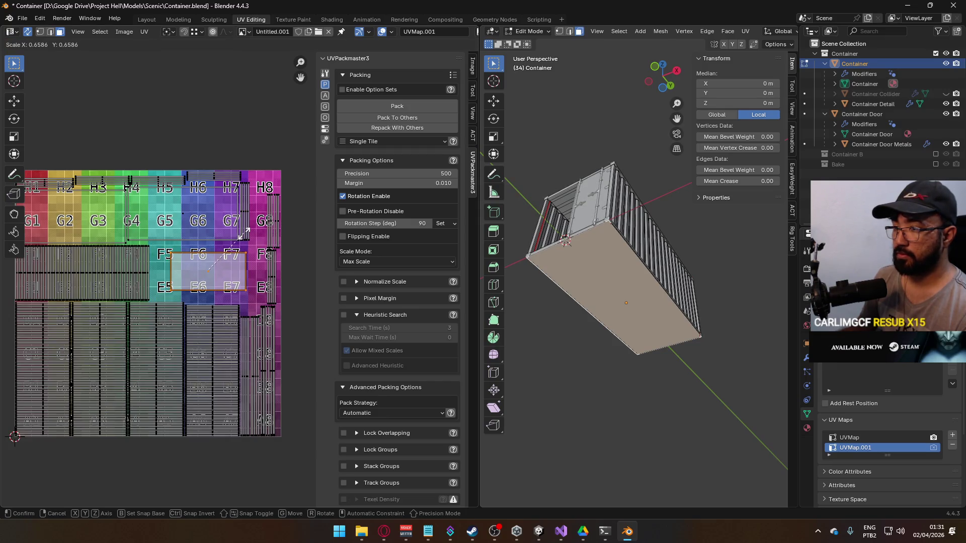
Shrink the UV island of the container's top faces.
left_click(244, 234)
left_click_drag(623, 312, 615, 274)
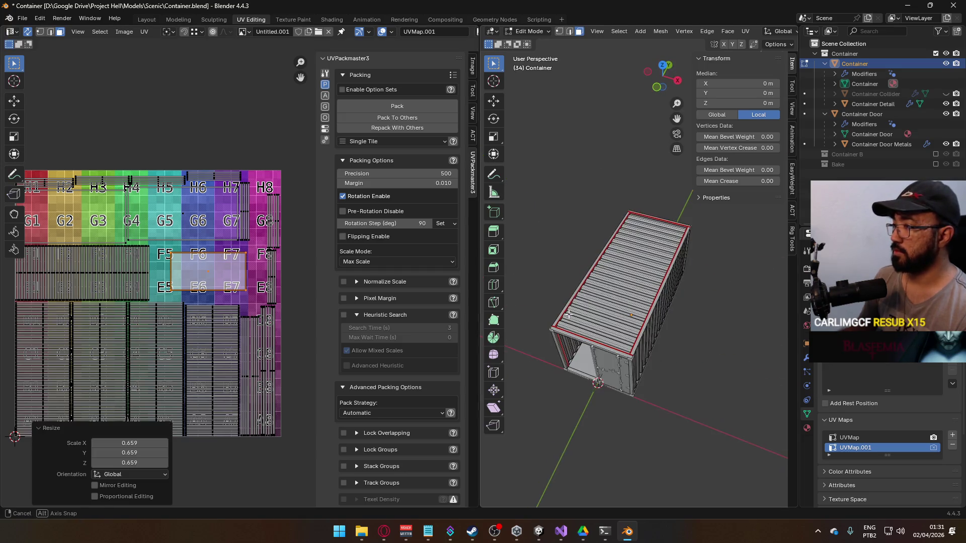
left_click(614, 274, "alt")
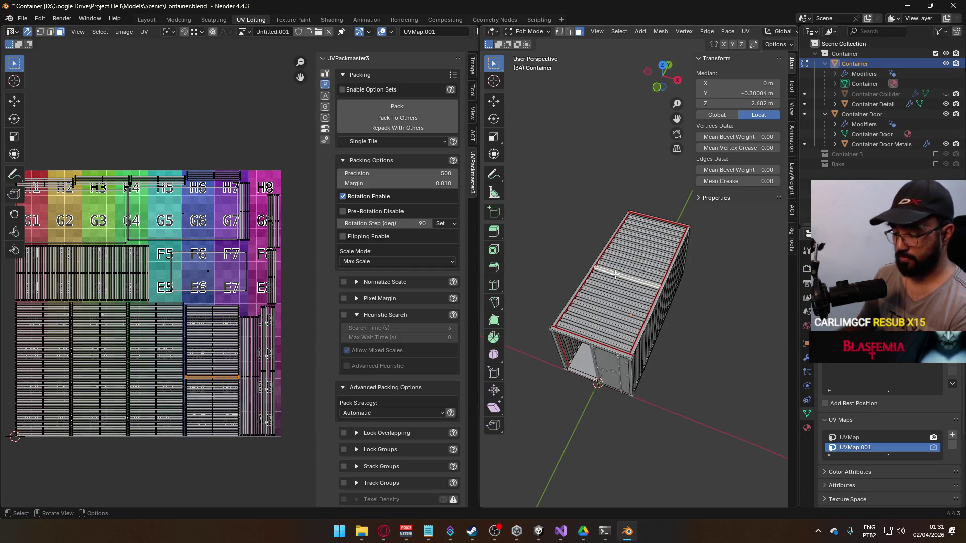
key("ctrl+l")
key("s")
left_click(229, 308)
Move two UV islands outside the atlas tile.
left_click(229, 284, "shift")
scroll(229, 307, "down", 3)
key("g")
left_click(273, 251)
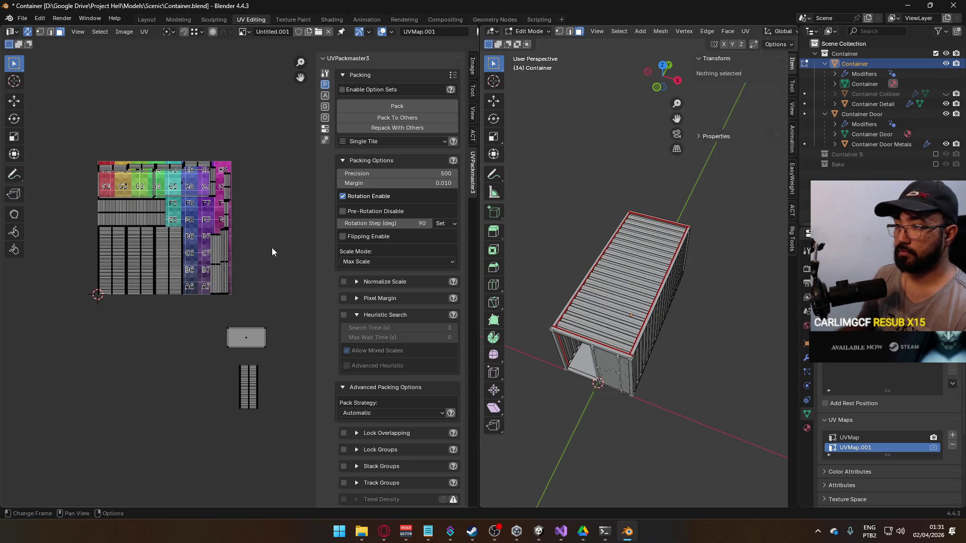
Select the top-row and right-column UV islands and move them up and right.
mouse_move(80, 146)
left_mouse_down()
mouse_move(151, 134)
mouse_move(149, 161)
left_mouse_up()
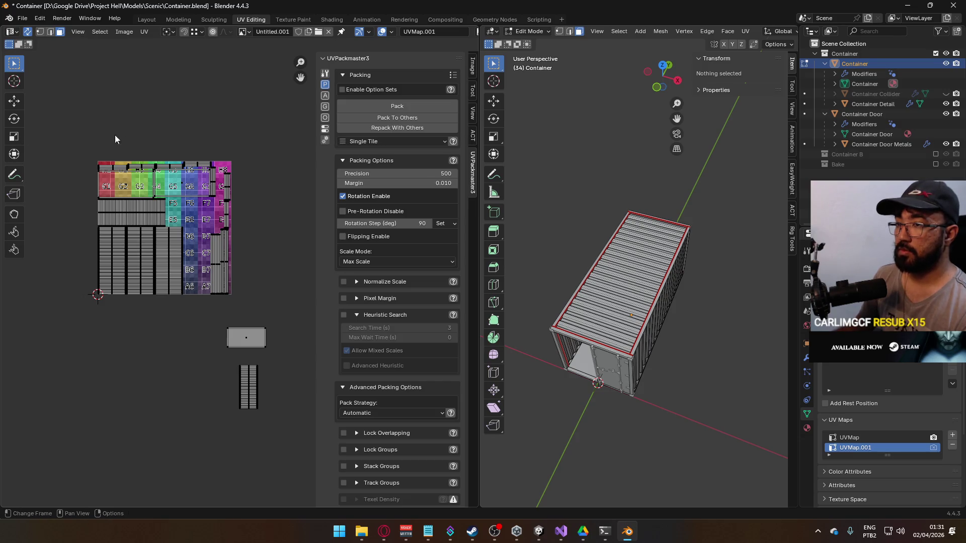
scroll(149, 161, "up", 2)
scroll(149, 161, "up", 1)
left_click_drag(73, 147, 217, 191)
scroll(169, 174, "right", 3)
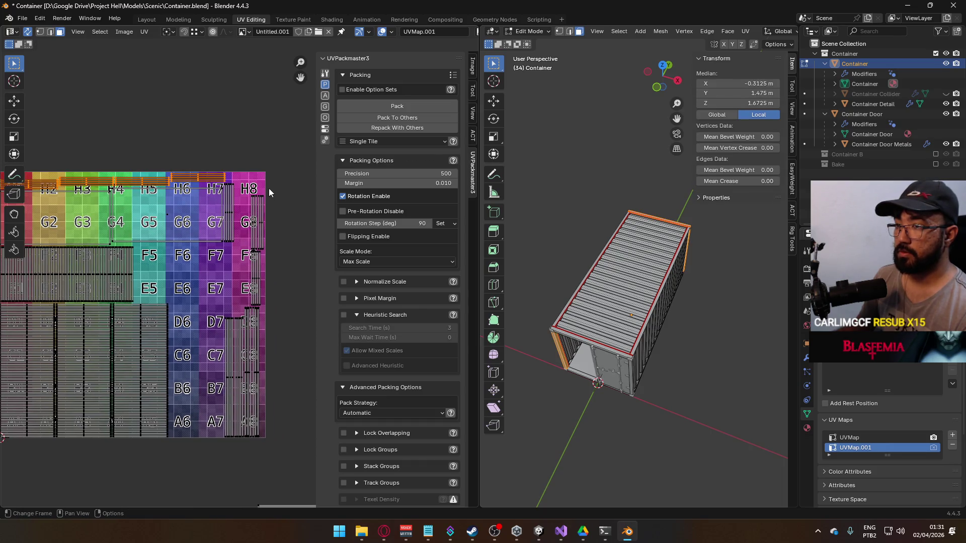
left_click_drag(277, 167, 220, 418)
mouse_move(198, 297)
left_mouse_down()
mouse_move(272, 313)
mouse_move(279, 418)
mouse_move(275, 394)
left_mouse_up()
key("g")
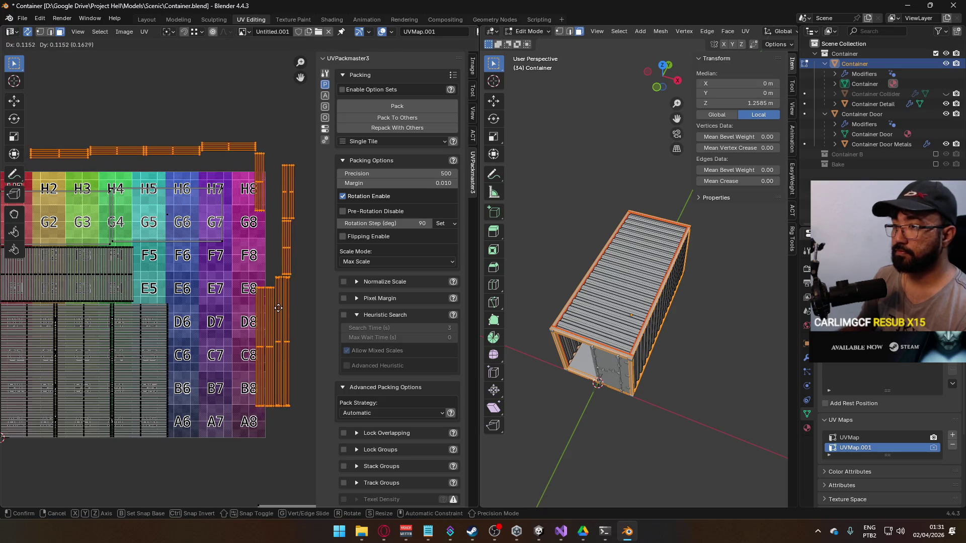
left_click(240, 334)
Pack the left group of UV islands with UVPackmaster3, reaching 0.790 packed area.
scroll(211, 271, "down", 2)
mouse_move(47, 173)
left_mouse_down()
mouse_move(220, 349)
mouse_move(255, 354)
left_mouse_up()
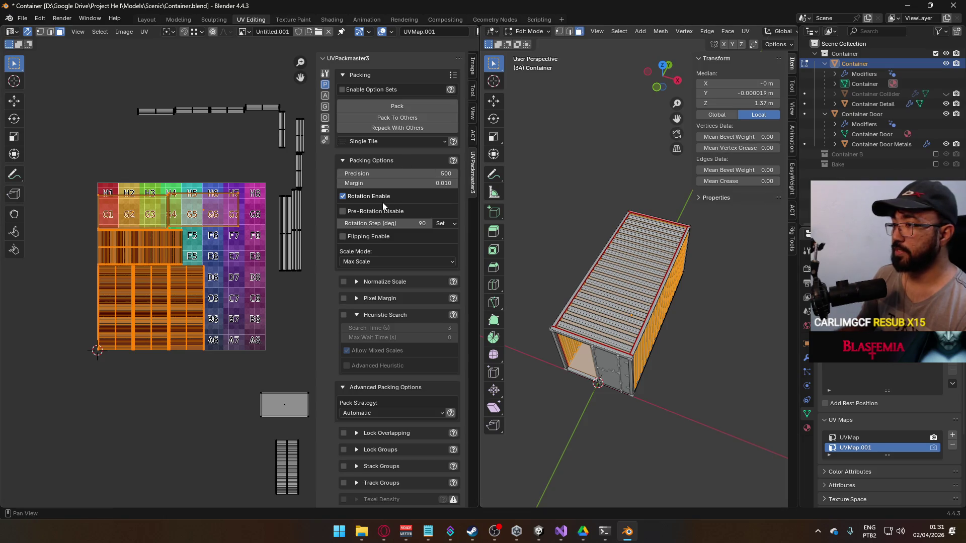
left_click(407, 107)
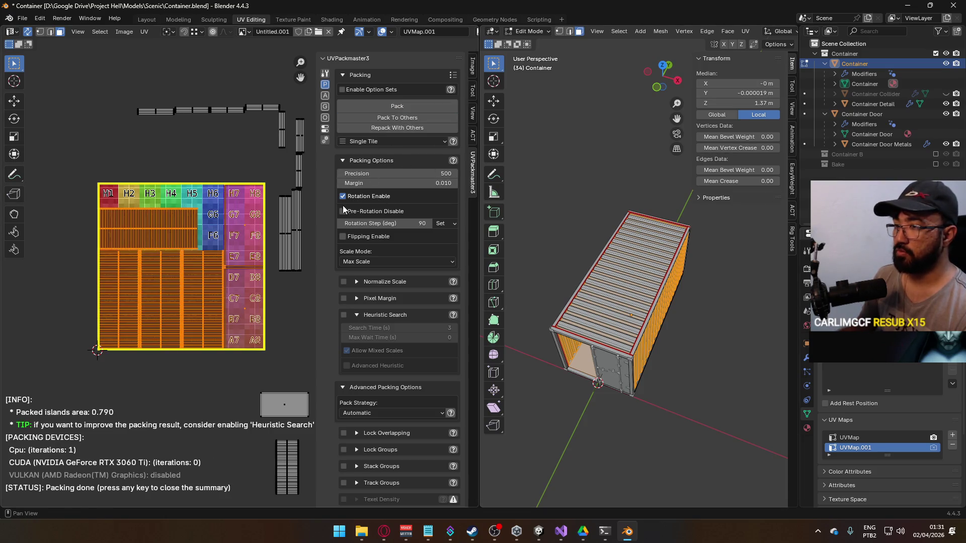
Box-select the long UV strips together with the lower vertical strips.
left_click(267, 392)
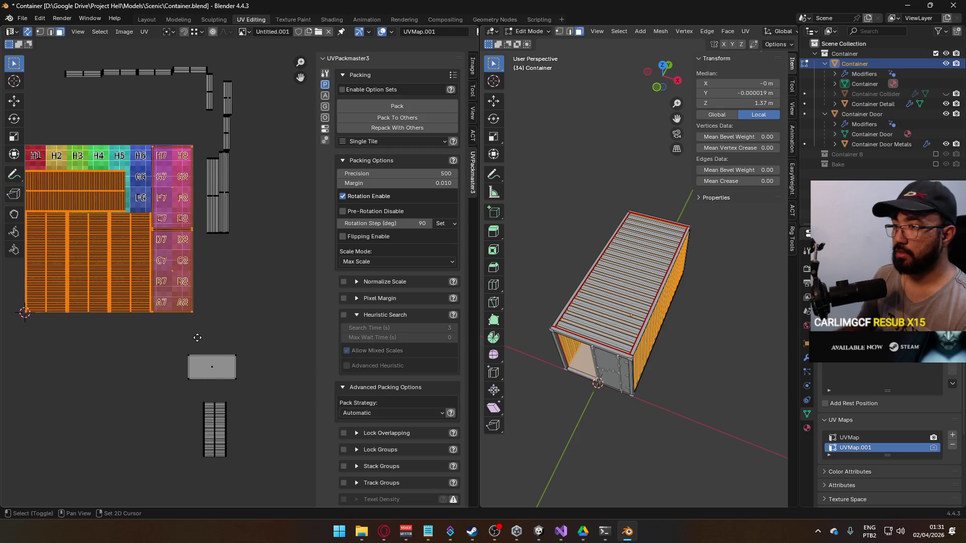
left_click_drag(151, 316, 295, 485)
scroll(274, 372, "up", 5)
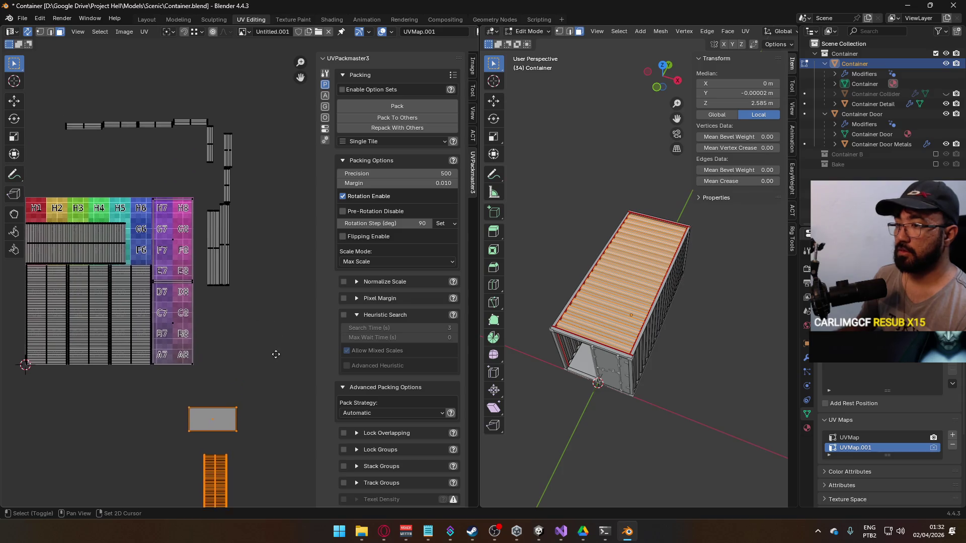
scroll(244, 380, "up", 2)
left_click(270, 319)
scroll(261, 266, "down", 2)
key("b")
left_click_drag(76, 107, 272, 188)
left_click_drag(205, 188, 291, 324)
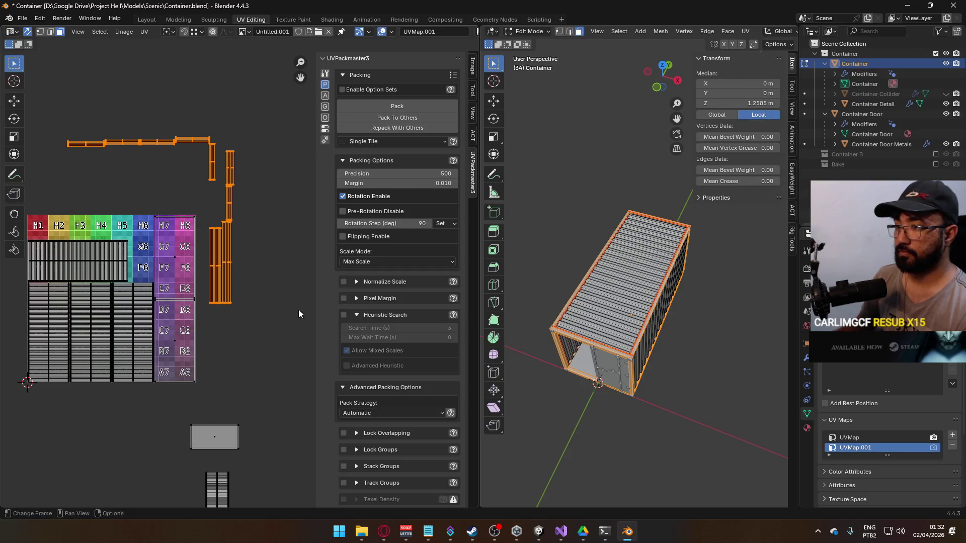
Pack the strips using Repack With Others so they fit the tile's upper edge.
left_click(385, 106)
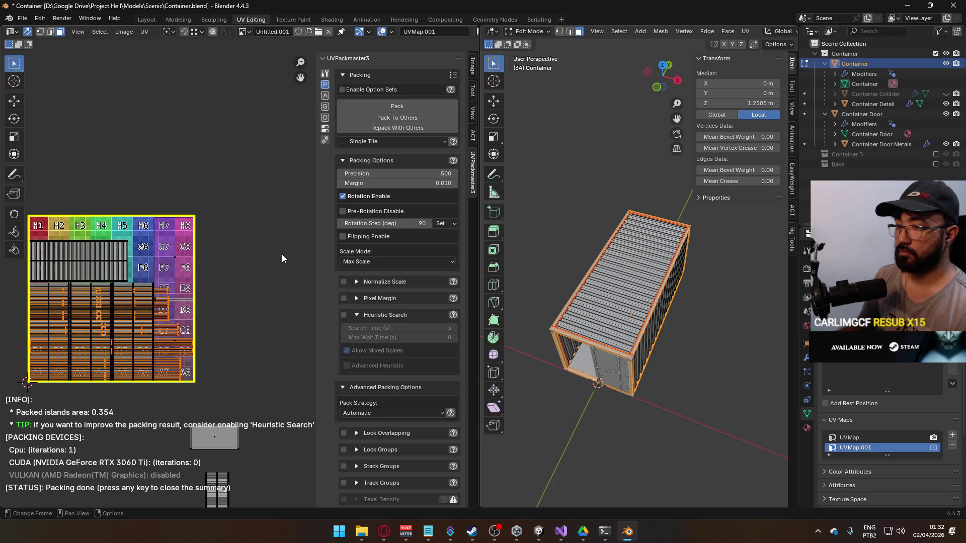
left_click(428, 128)
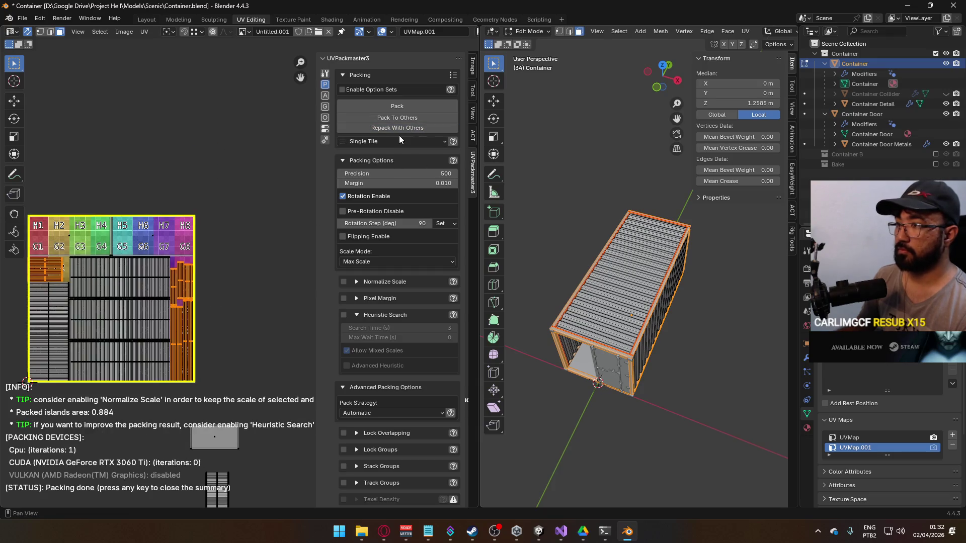
left_click(406, 127)
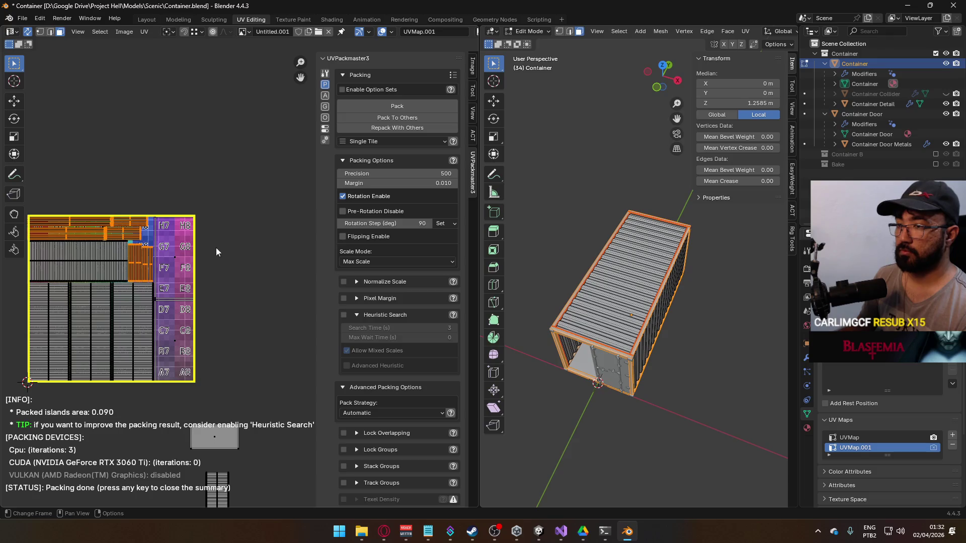
scroll(224, 372, "up", 2)
mouse_move(220, 368)
left_mouse_down()
mouse_move(226, 184)
mouse_move(241, 129)
mouse_move(234, 109)
mouse_move(285, 329)
mouse_move(342, 343)
left_mouse_up()
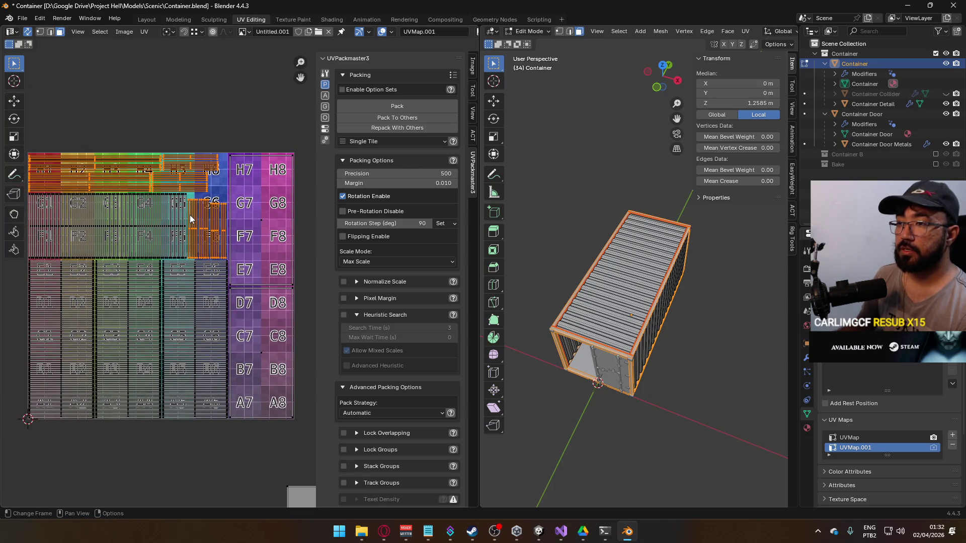
Select every container UV island and pack them all, reaching 0.849 packed area.
left_click(159, 225)
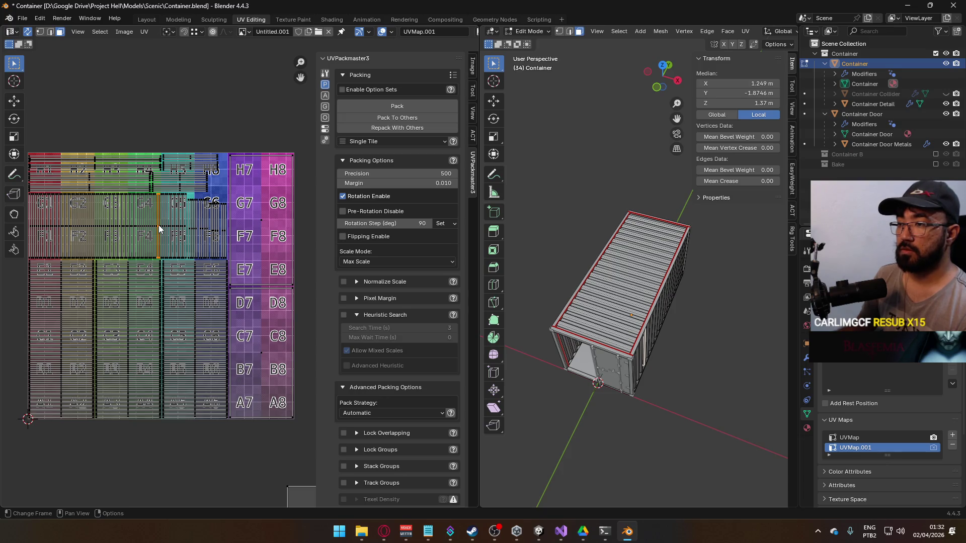
key("l")
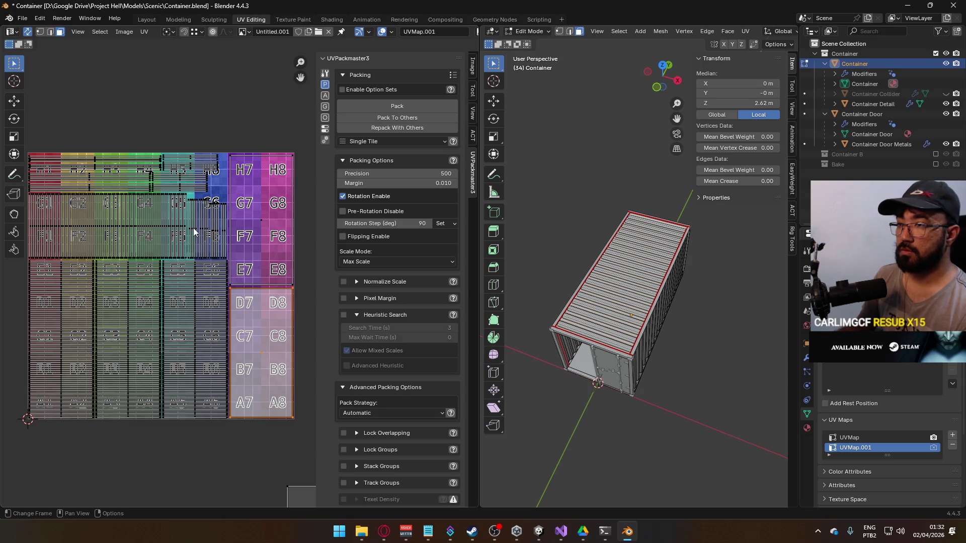
scroll(147, 223, "down", 3)
left_click_drag(147, 287, 266, 418)
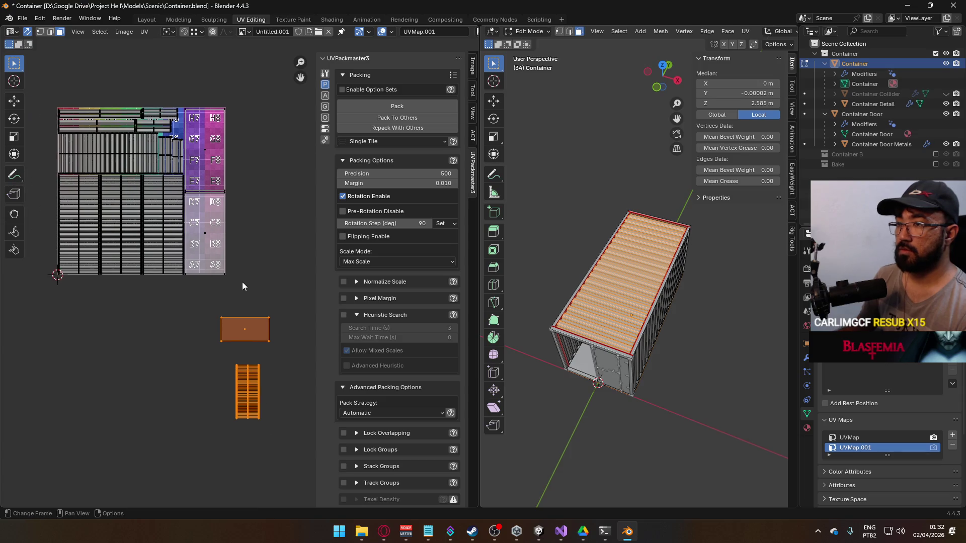
key("a")
left_click(409, 106)
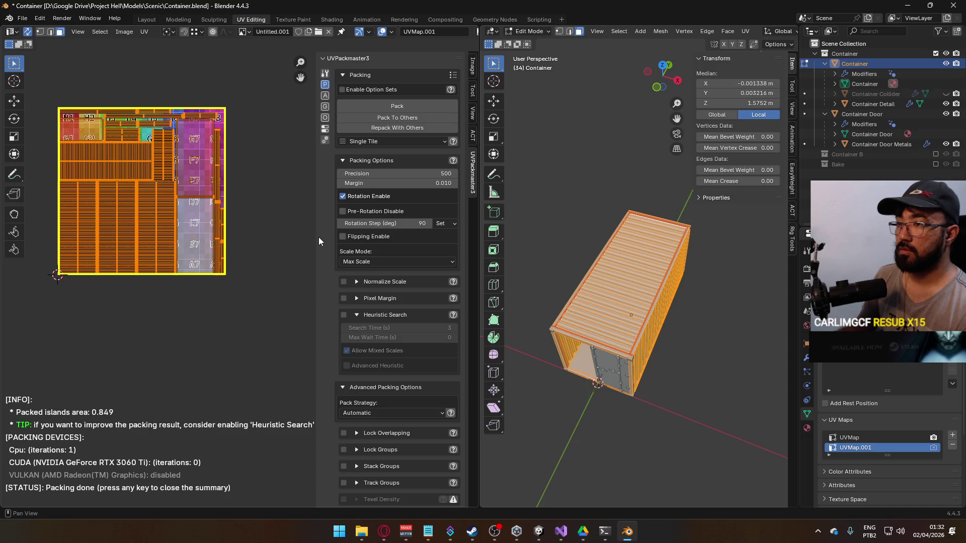
scroll(260, 288, "down", 1)
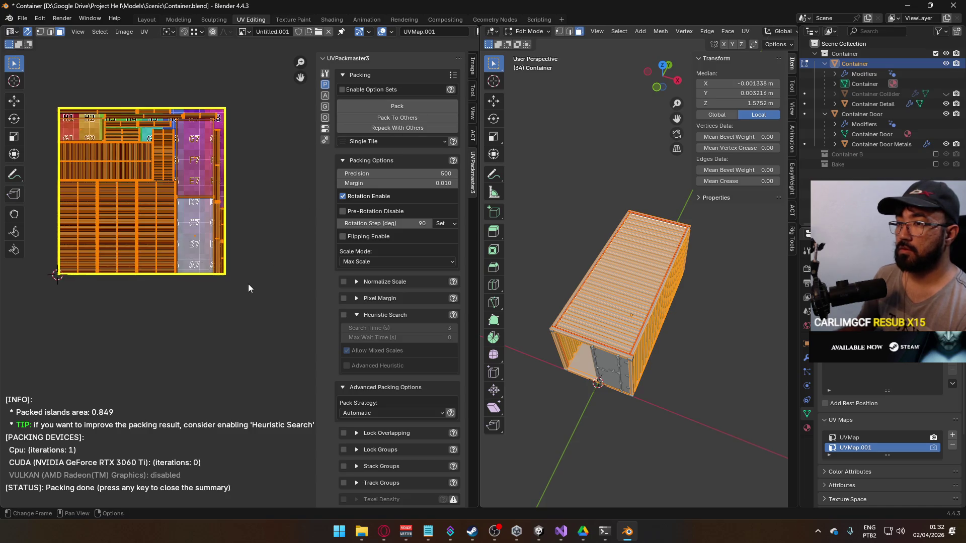
scroll(252, 287, "up", 3)
Deselect all, check the whole container outside Edit Mode, then switch to Unity.
key("alt+a")
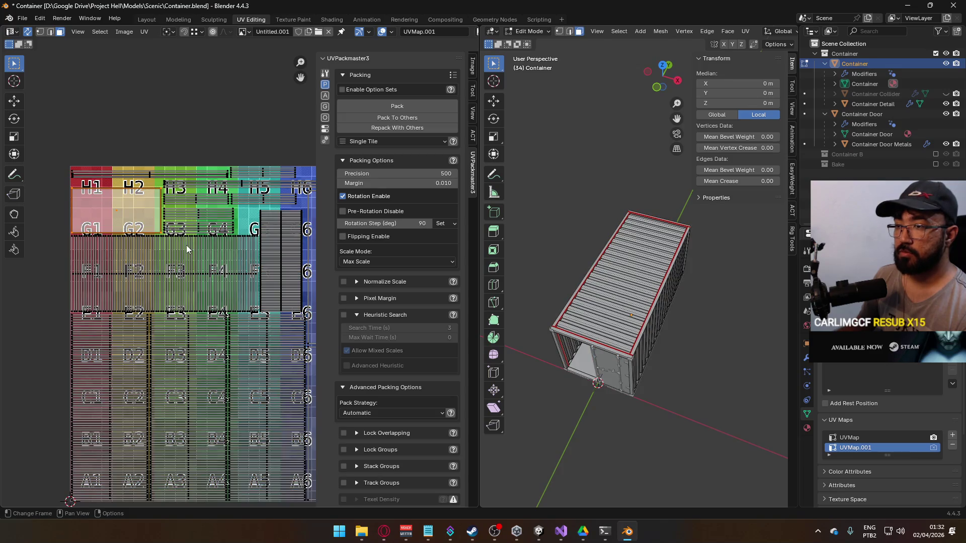
scroll(186, 246, "down", 2)
key("Tab")
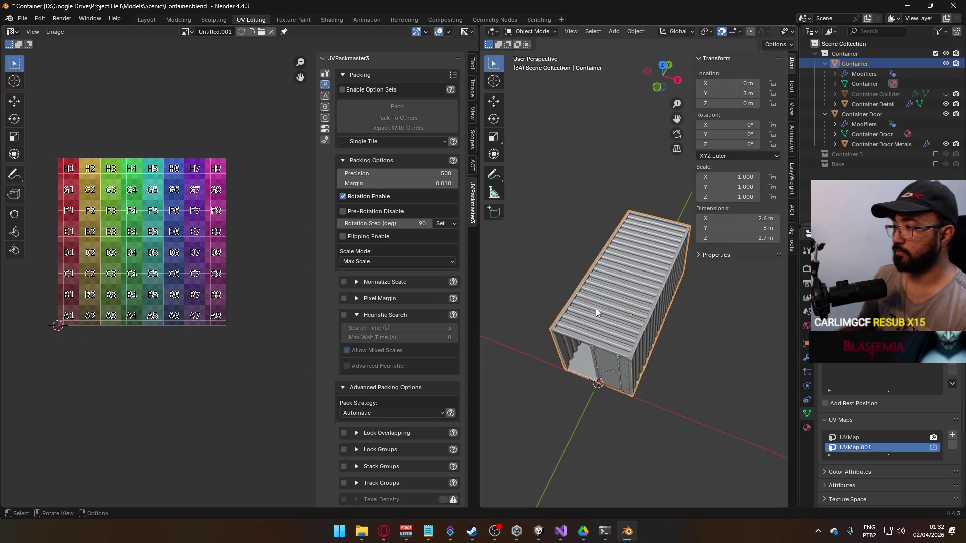
key("Tab")
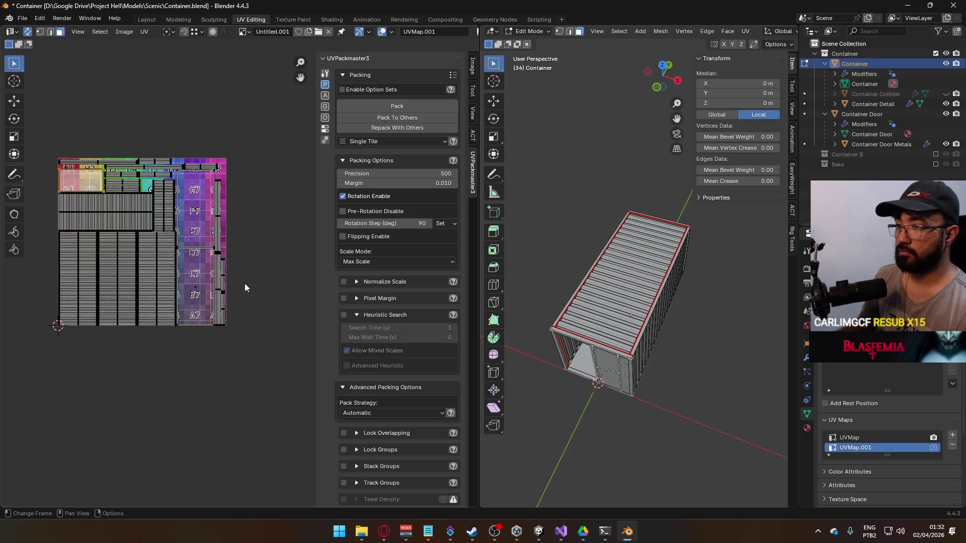
key("alt+Tab")
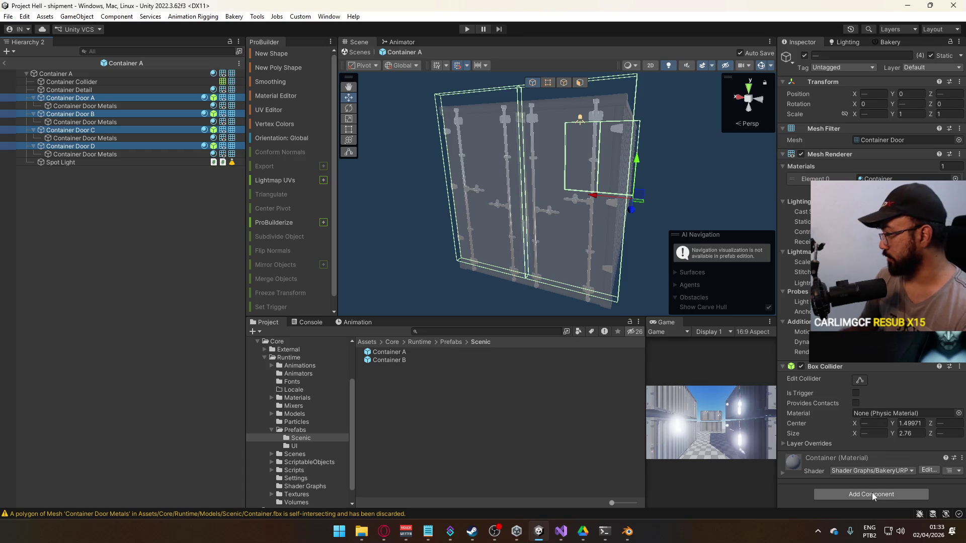
Replace the doors' Box Collider with a convex Mesh Collider.
right_click(855, 367)
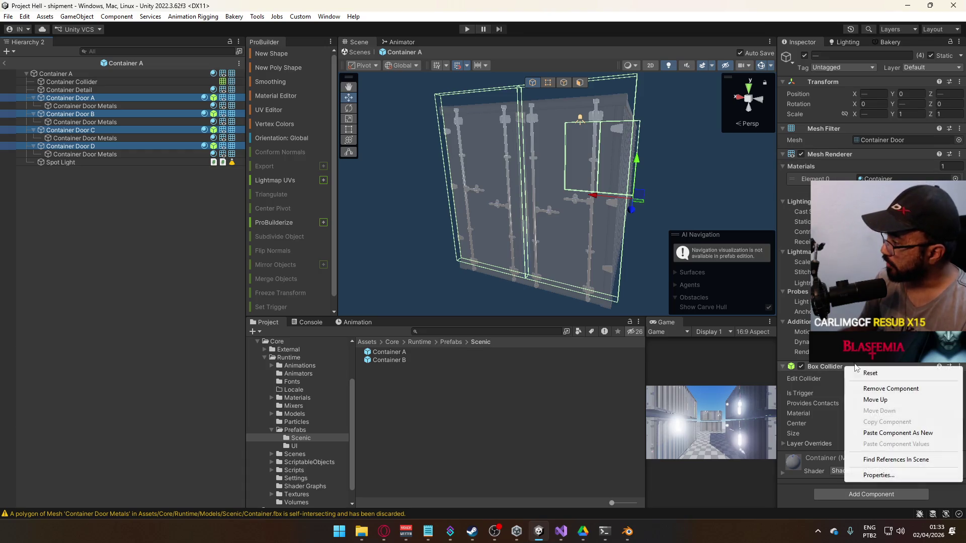
left_click(888, 389)
left_click(864, 405)
type("mesh c")
key("Return")
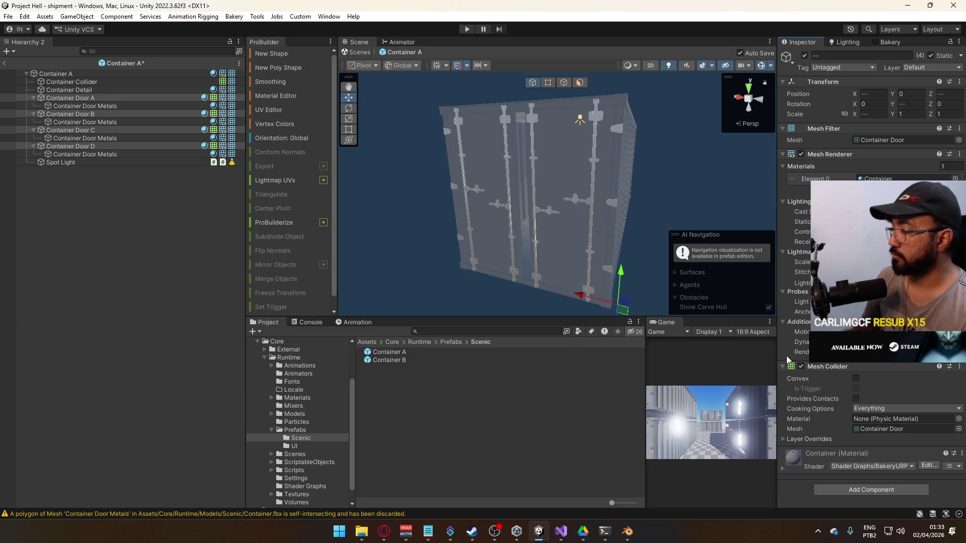
left_click(856, 380)
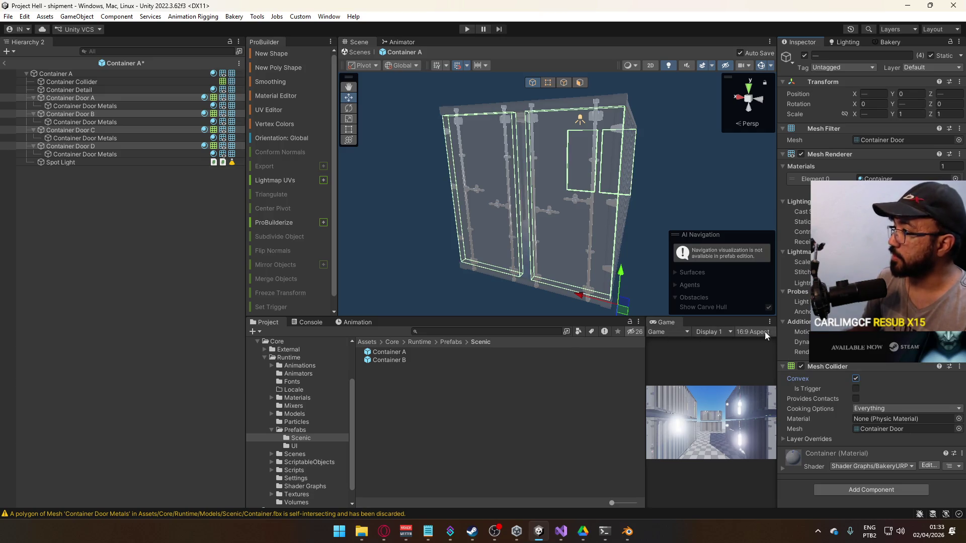
Select and frame Container Door A in the scene view.
left_click_drag(533, 188, 503, 191)
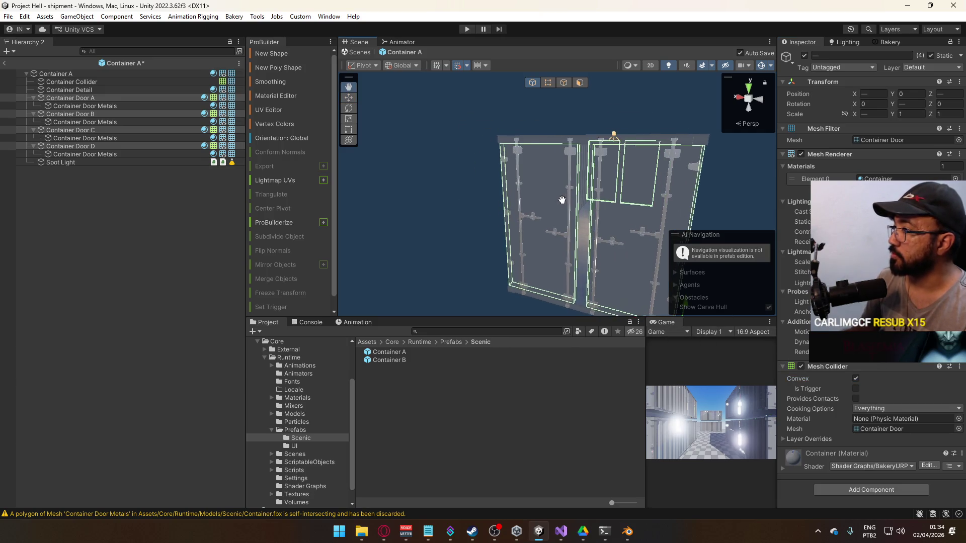
left_click(86, 100)
double_click(86, 101)
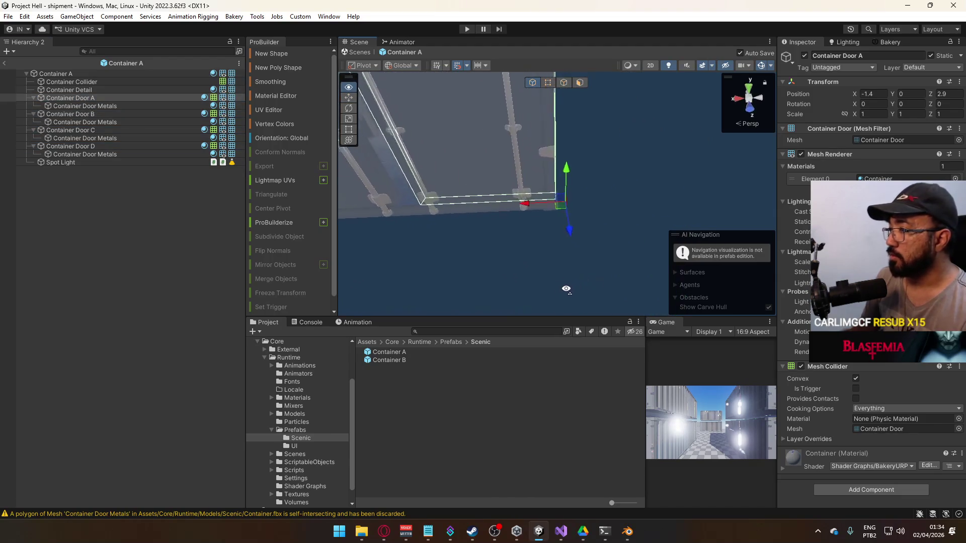
Slide Container Door A to X -1.3 and Container Door B to X 1.3.
left_click_drag(548, 229, 566, 229)
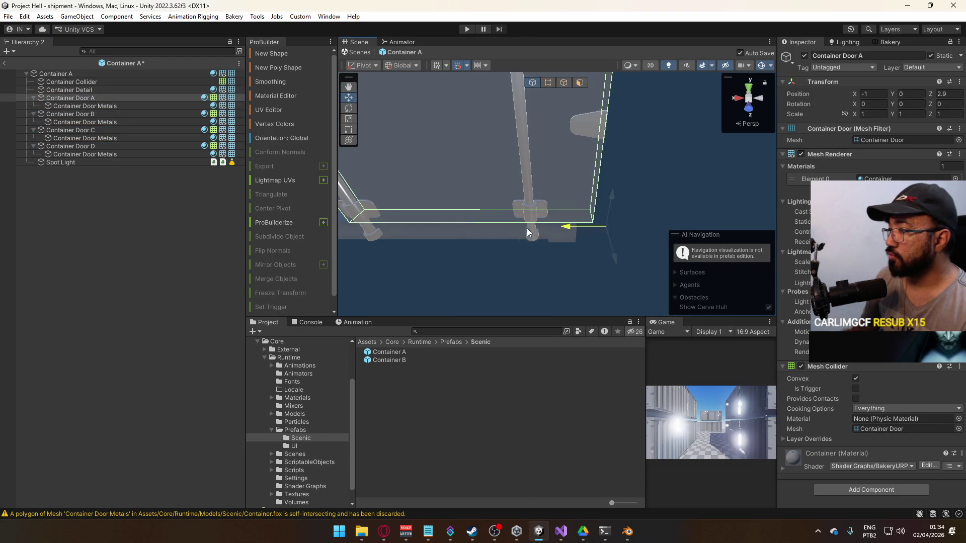
left_click(467, 65)
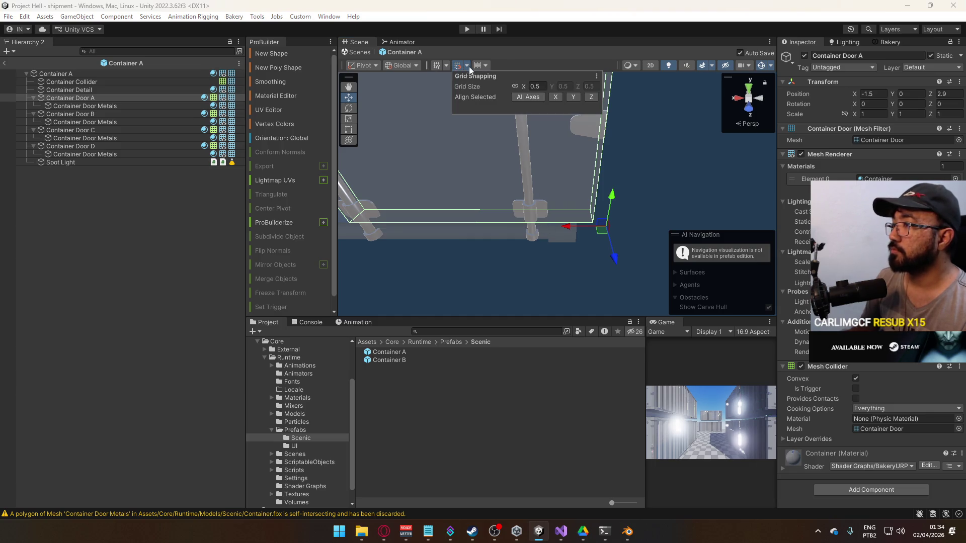
left_click(663, 196)
left_click(588, 221)
left_click_drag(566, 227, 483, 225)
left_click(483, 225)
mouse_move(413, 226)
left_mouse_down()
mouse_move(450, 227)
mouse_move(442, 155)
mouse_move(443, 263)
mouse_move(478, 274)
mouse_move(458, 273)
left_mouse_up()
Switch to Blender and view the container door from the front in orthographic.
key("alt+Tab")
mouse_move(642, 297)
left_mouse_down()
mouse_move(621, 343)
mouse_move(647, 335)
mouse_move(663, 348)
mouse_move(572, 301)
mouse_move(639, 313)
left_mouse_up()
key("KP_5")
scroll(654, 346, "up", 4)
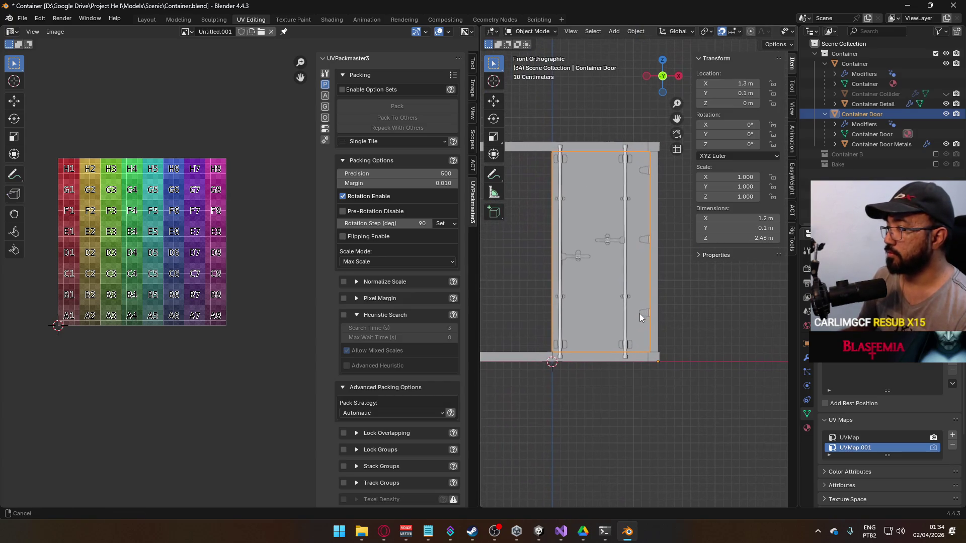
Shift the container door and Container Door Metals 0.1 m along X.
scroll(628, 309, "up", 1)
key("Tab")
key("g")
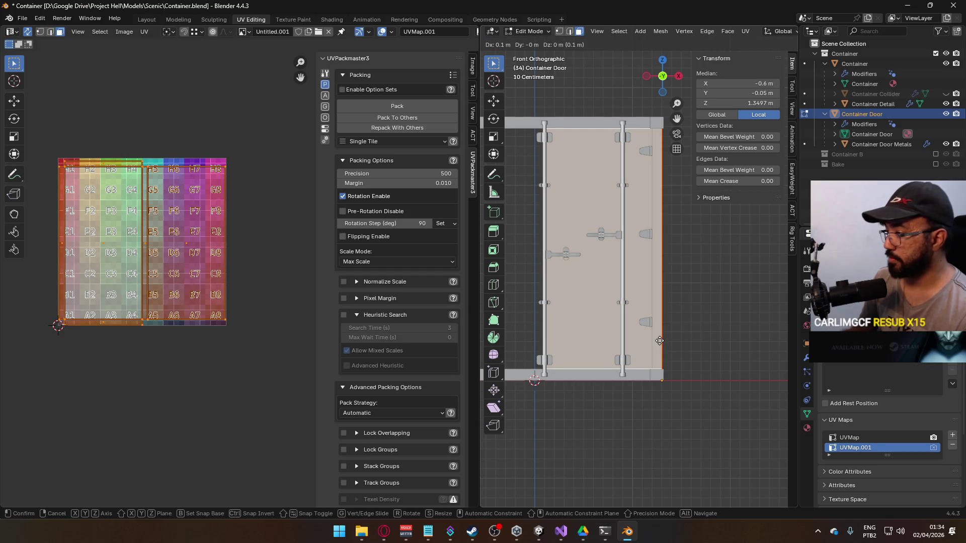
left_click(659, 341)
key("Tab")
key("g")
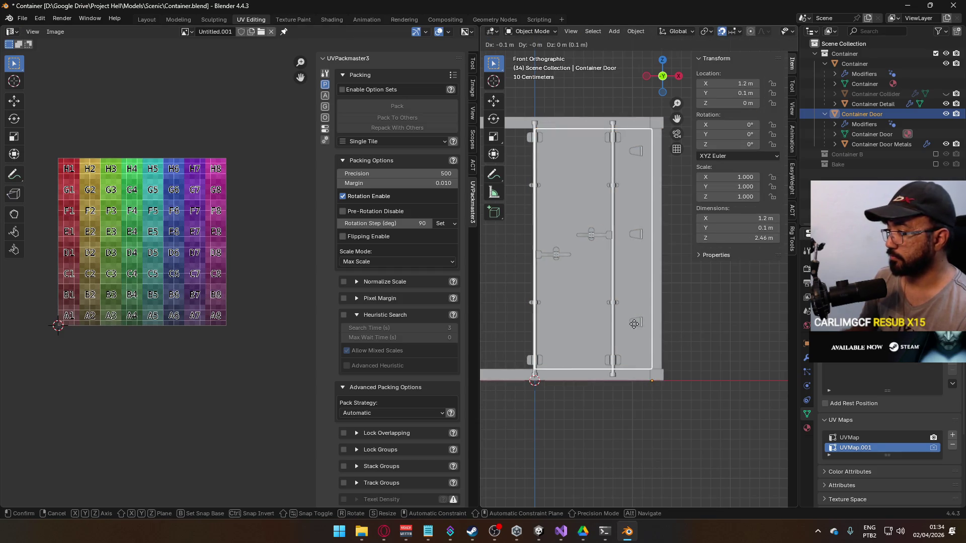
left_click(676, 345)
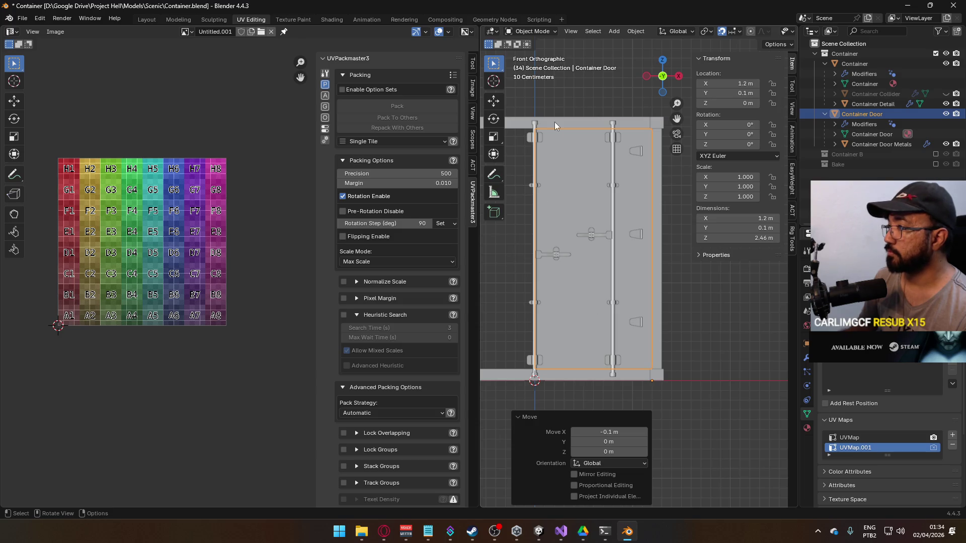
left_click(618, 141)
key("g")
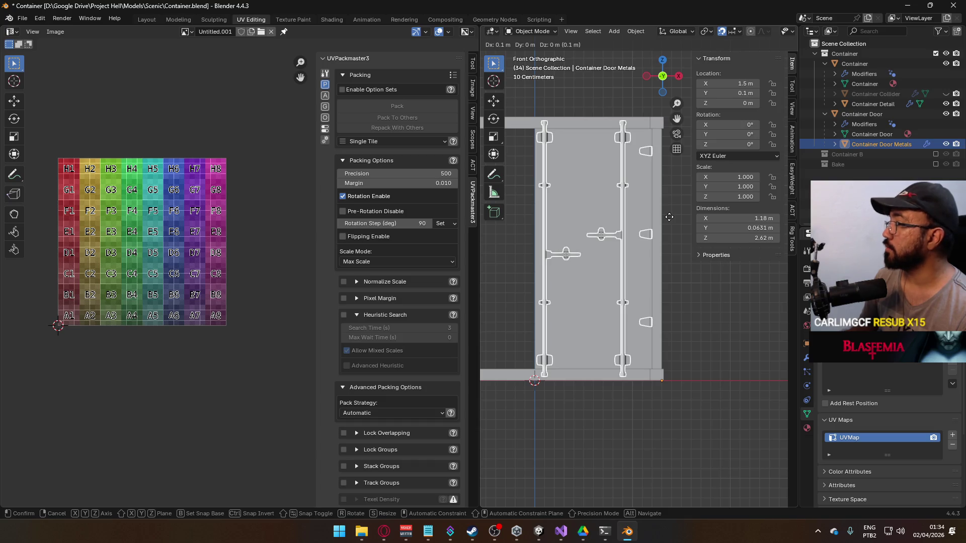
left_click(669, 216)
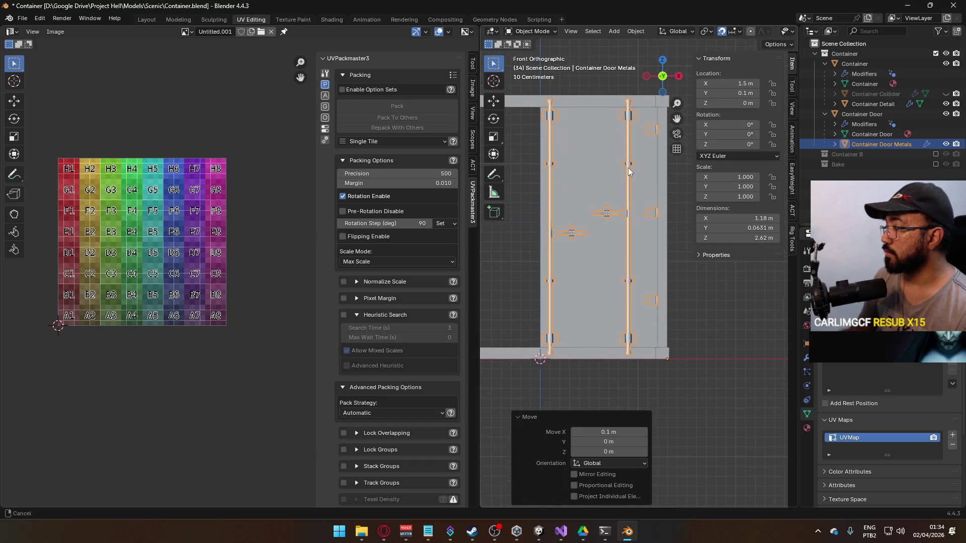
Select the metals' left pole and handle in X-ray vertex mode and move them 0.2 m right.
key("Tab")
mouse_move(538, 88)
left_mouse_down()
mouse_move(549, 353)
mouse_move(608, 398)
mouse_move(615, 386)
left_mouse_up()
key("1")
mouse_move(533, 86)
left_mouse_down()
mouse_move(609, 402)
mouse_move(594, 325)
left_mouse_up()
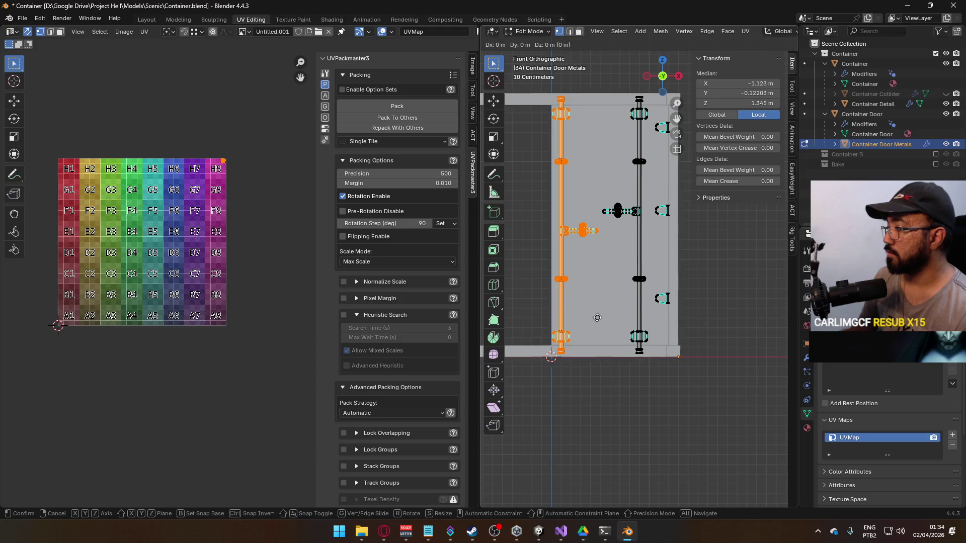
key("alt+z")
mouse_move(532, 87)
left_mouse_down()
mouse_move(615, 375)
mouse_move(607, 407)
left_mouse_up()
key("g")
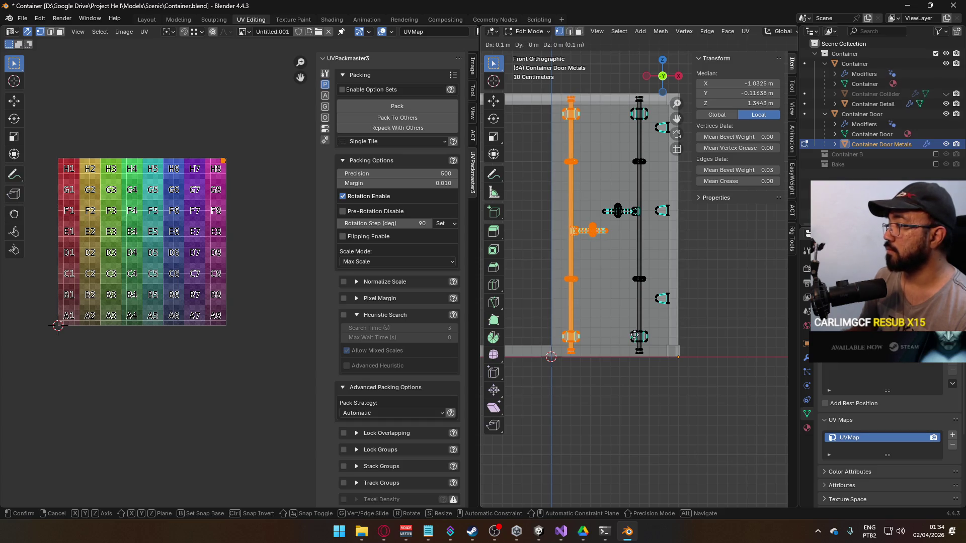
left_click(628, 325)
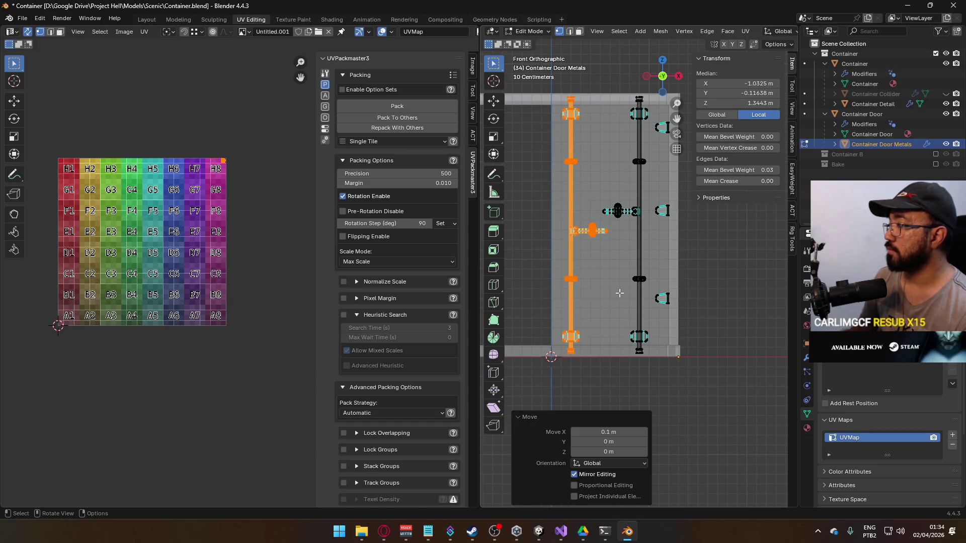
key("g")
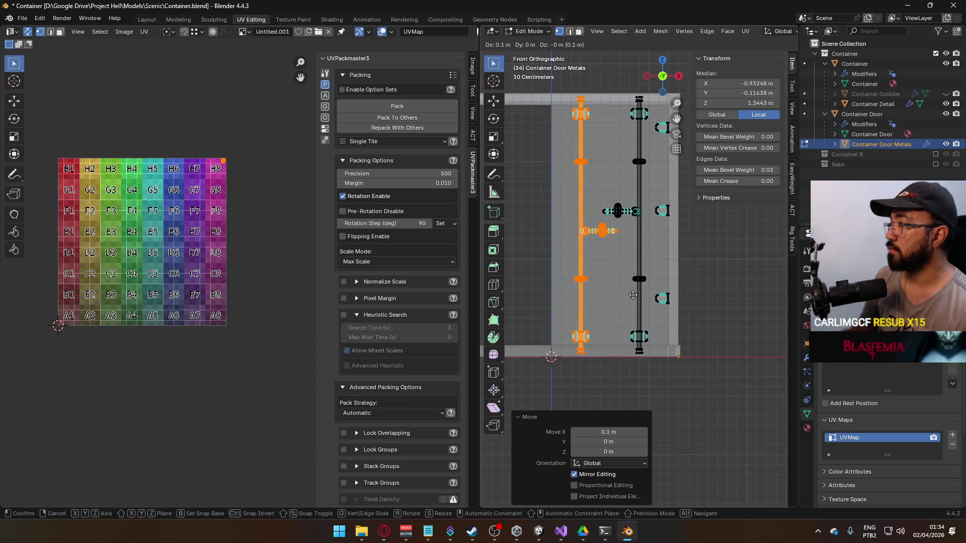
left_click(633, 295)
Select all objects and save Container.blend.
key("Tab")
scroll(692, 390, "down", 3)
left_click(692, 389)
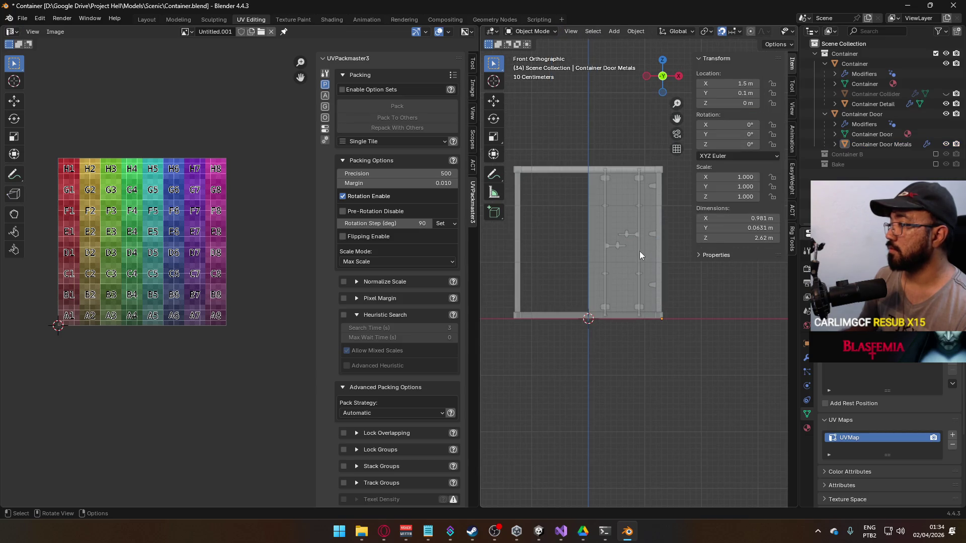
left_click(637, 267)
key("a")
key("ctrl+s")
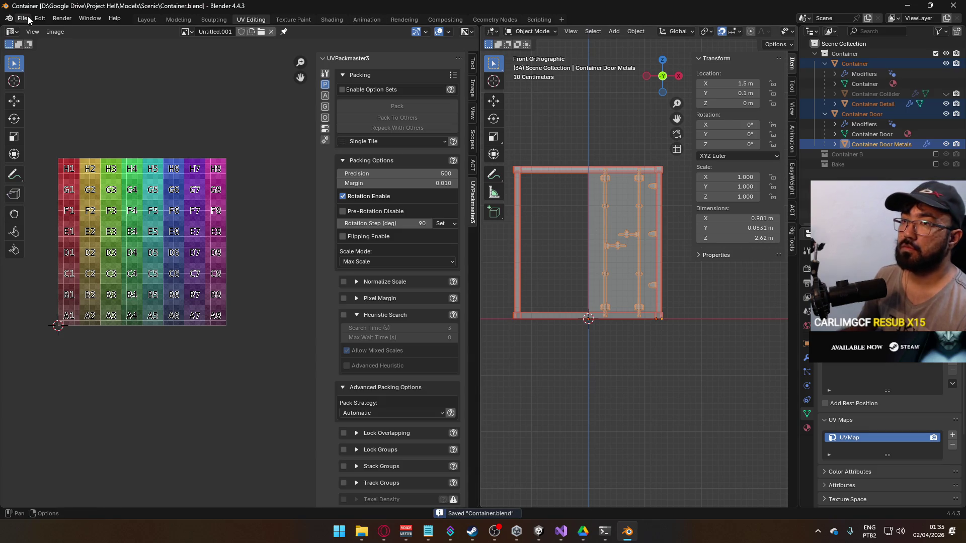
left_click(30, 19)
Export the objects as FBX, overwriting Container.fbx, and check the updated doors in Unity.
mouse_move(76, 162)
left_click(218, 260)
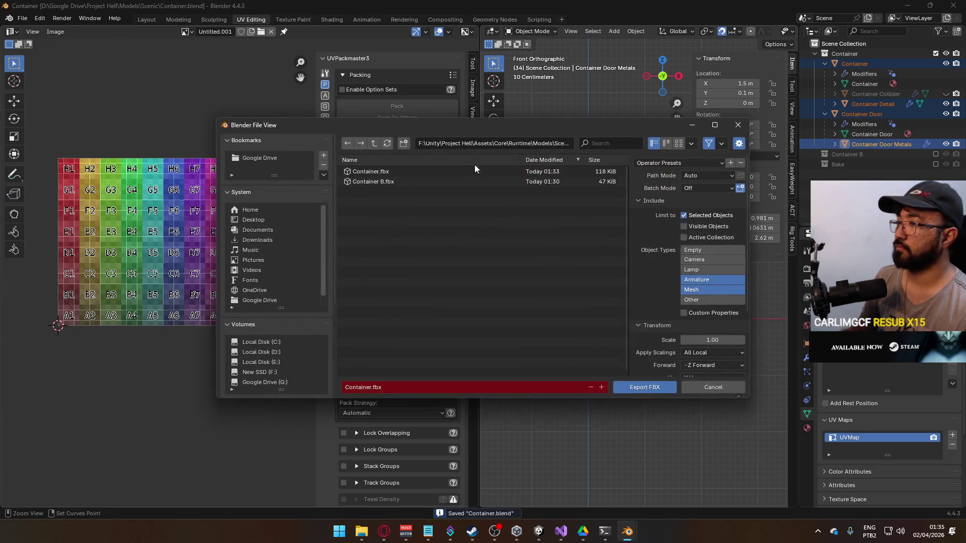
double_click(438, 171)
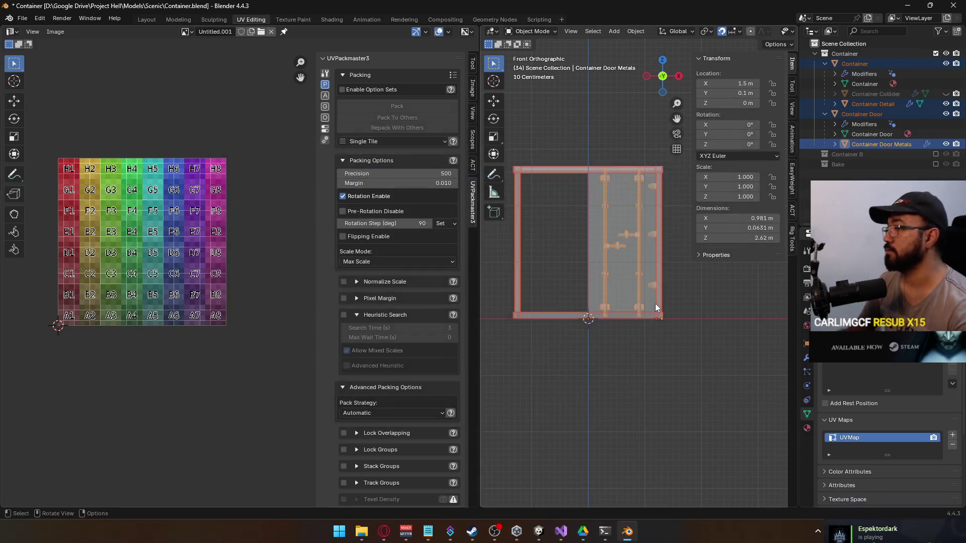
key("alt+Tab")
mouse_move(618, 275)
left_mouse_down()
mouse_move(586, 171)
mouse_move(557, 206)
left_mouse_up()
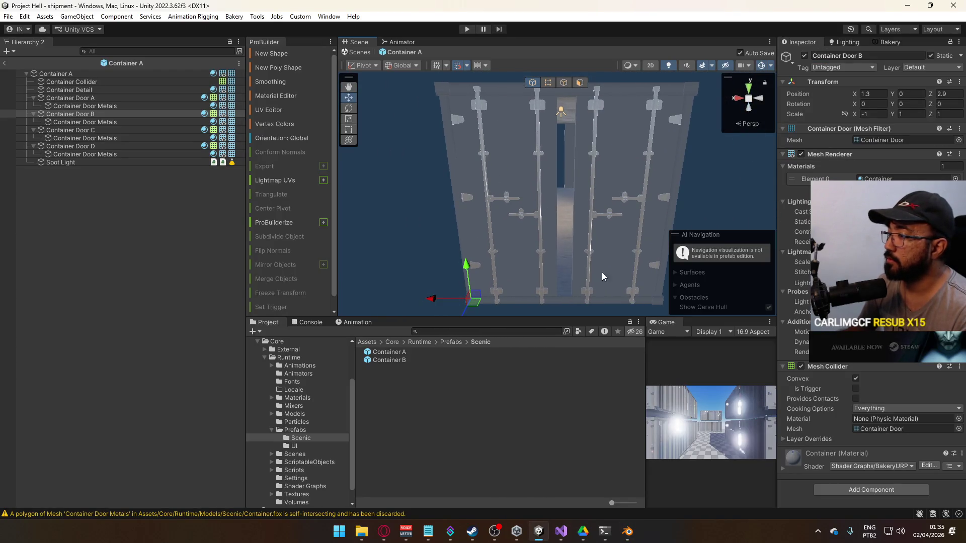
Move Container A's doors B and C inward to X 1.2, then return to the shipment scene.
left_click_drag(450, 296, 447, 299)
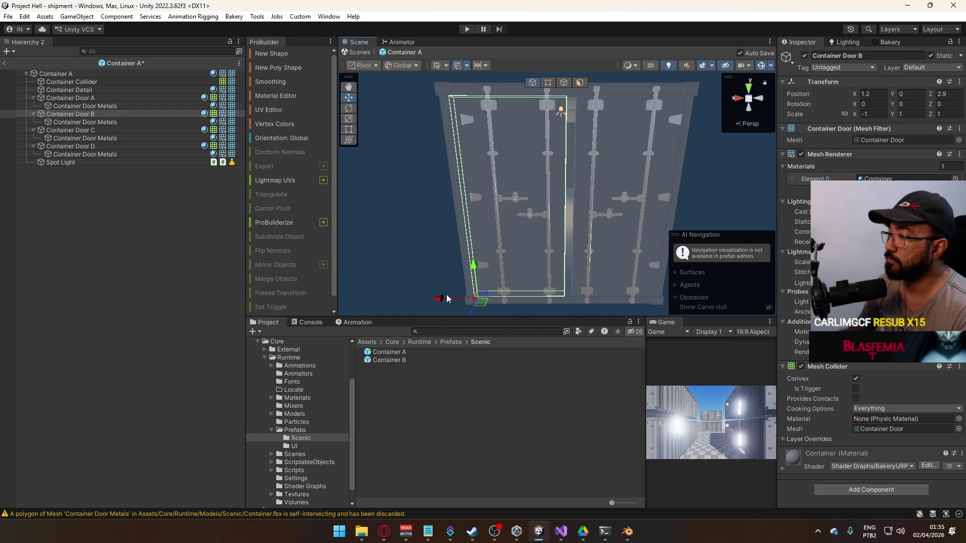
left_click(618, 300)
mouse_move(649, 296)
left_mouse_down()
mouse_move(504, 267)
mouse_move(363, 255)
mouse_move(478, 249)
mouse_move(517, 250)
mouse_move(527, 262)
left_mouse_up()
left_click(517, 247)
left_click(647, 247)
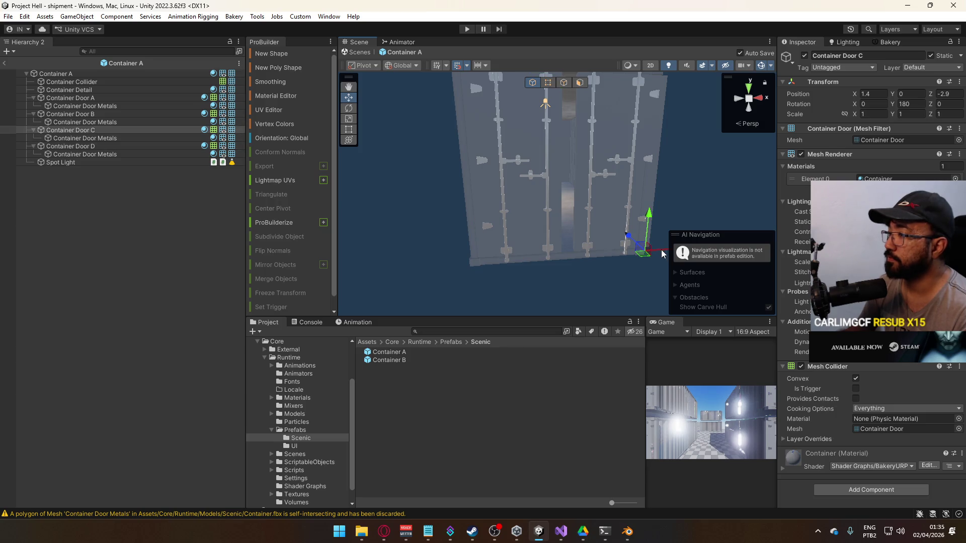
left_click_drag(662, 254, 651, 252)
key("f")
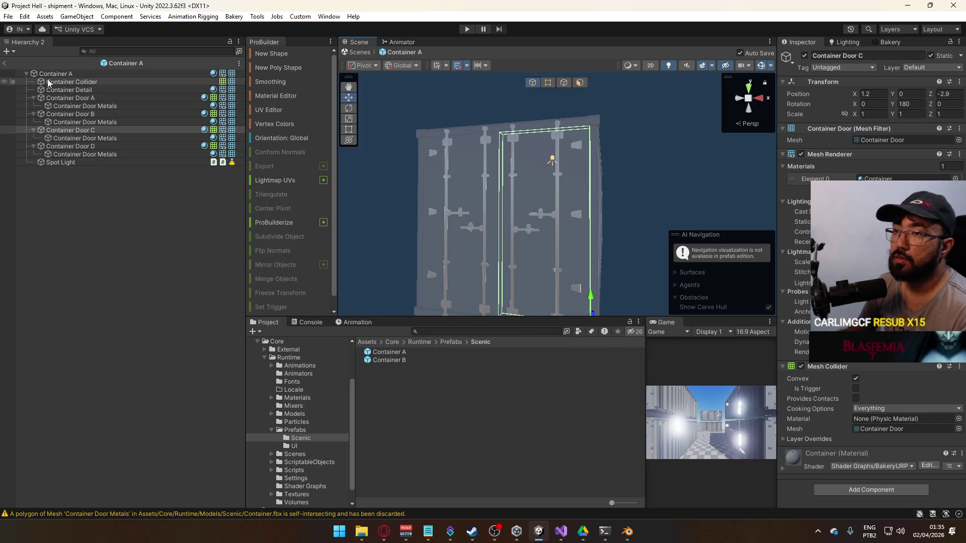
left_click(4, 63)
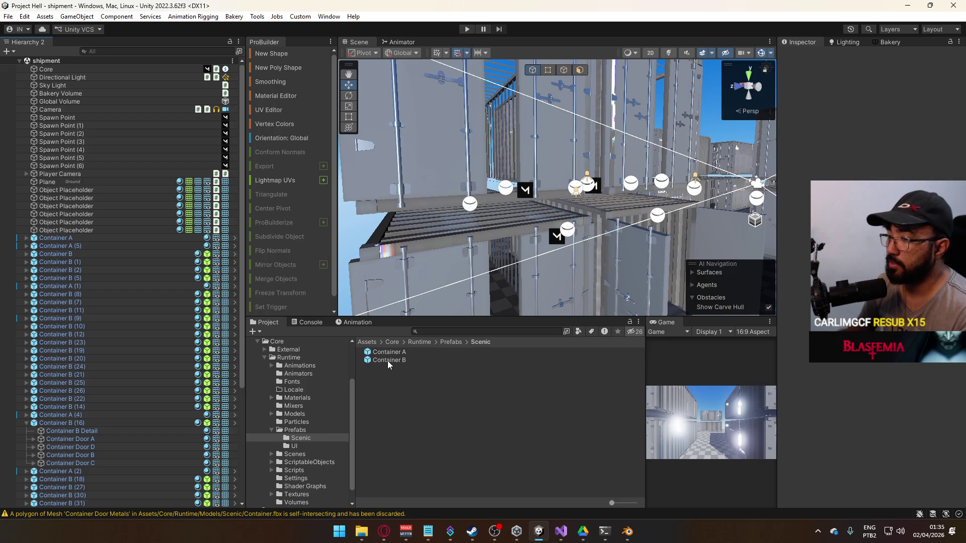
Open the Container B prefab and slide Container Door B to X 1.2.
double_click(388, 361)
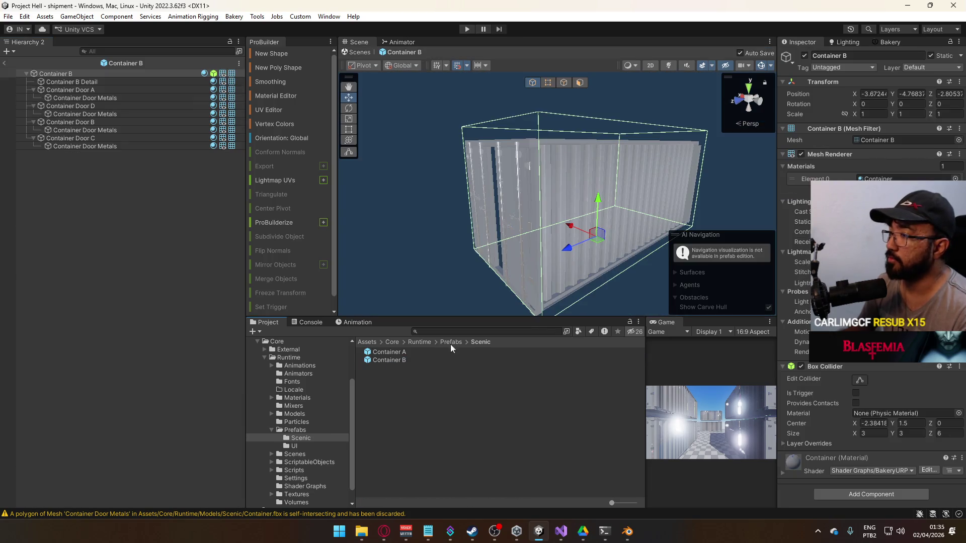
left_click(510, 223)
mouse_move(503, 239)
left_mouse_down()
mouse_move(494, 242)
mouse_move(538, 280)
mouse_move(493, 236)
mouse_move(494, 215)
left_mouse_up()
left_click(467, 205)
mouse_move(402, 218)
left_mouse_down()
mouse_move(498, 225)
mouse_move(469, 199)
mouse_move(409, 224)
left_mouse_up()
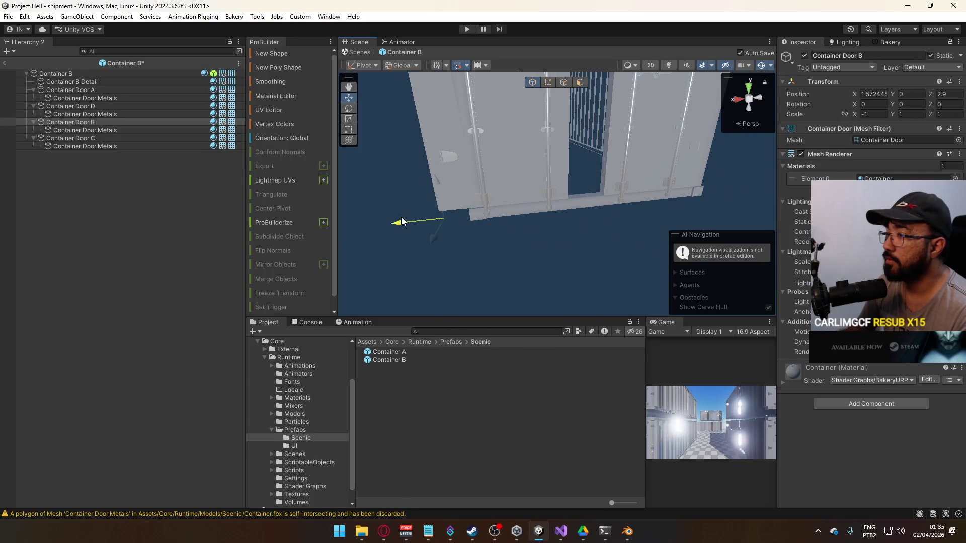
key("f")
scroll(402, 229, "down", 3)
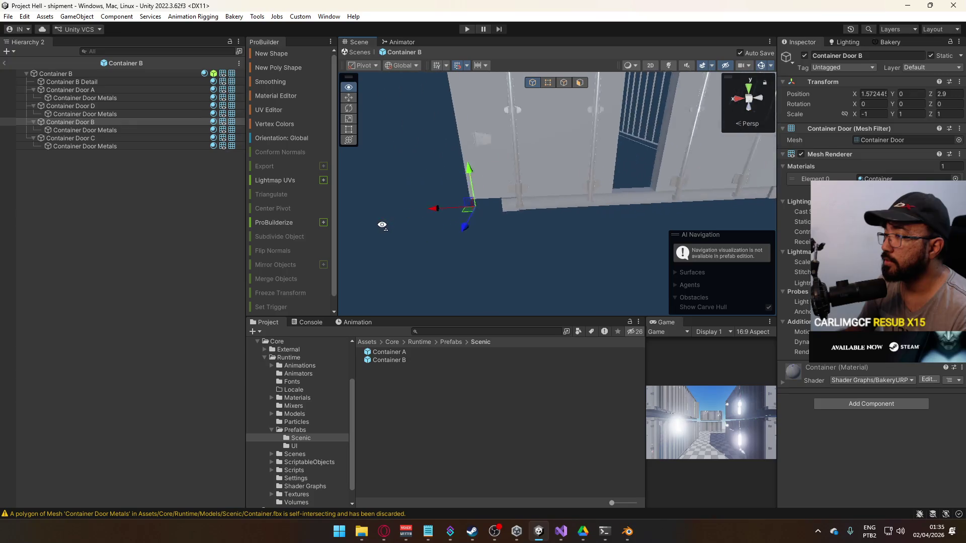
mouse_move(454, 216)
left_mouse_down()
mouse_move(503, 201)
mouse_move(556, 132)
left_mouse_up()
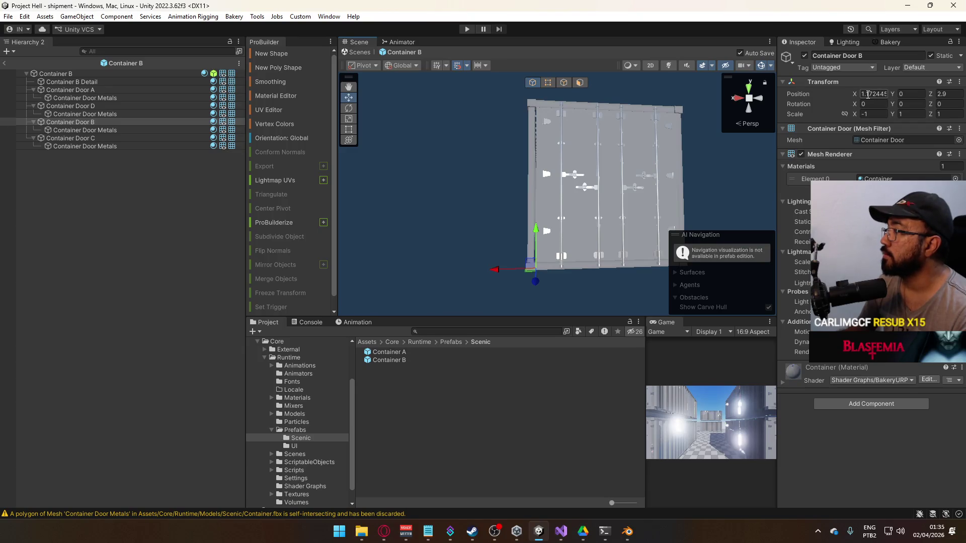
left_click(466, 65)
left_click(467, 66)
left_click(870, 93)
type("0")
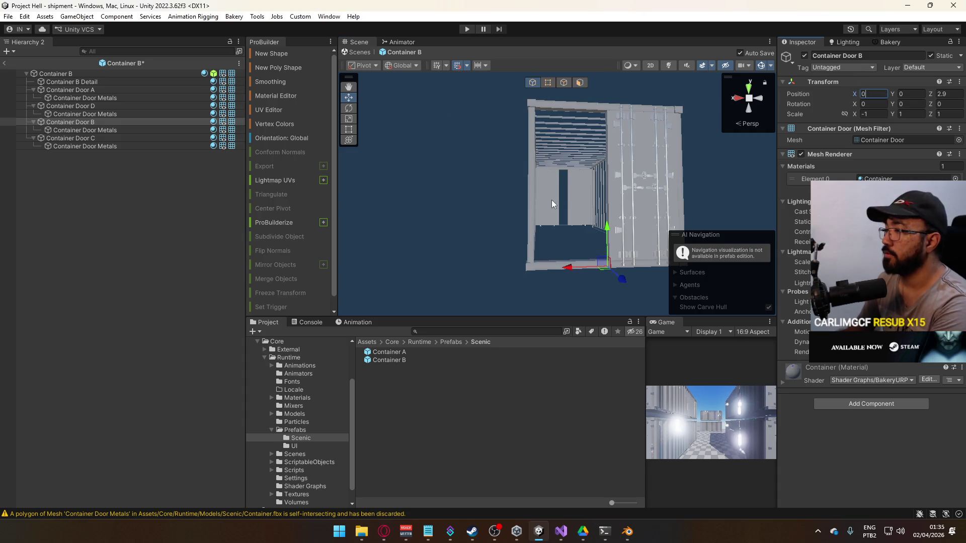
left_click_drag(581, 270, 496, 271)
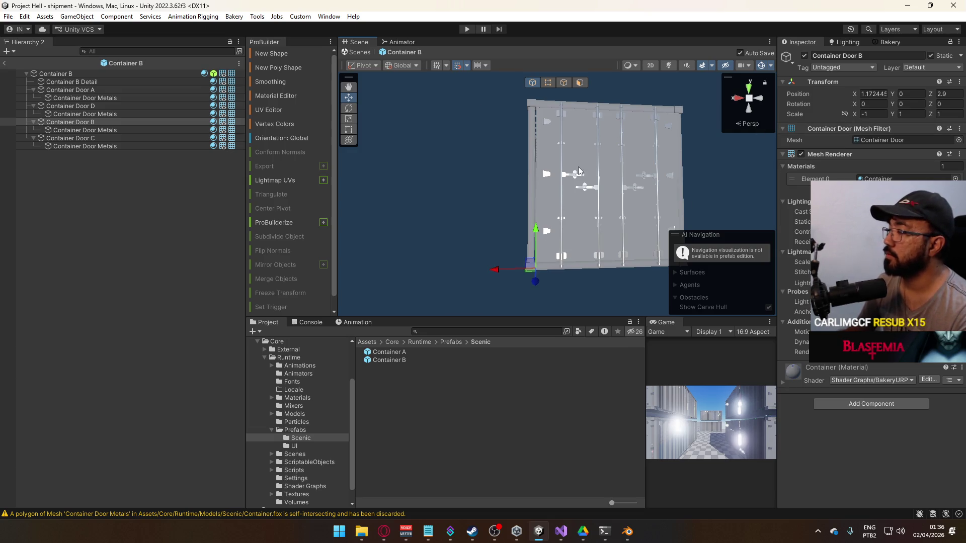
Set the Container B root's position to 0, 0, 0.
left_click(529, 157)
left_click(870, 94)
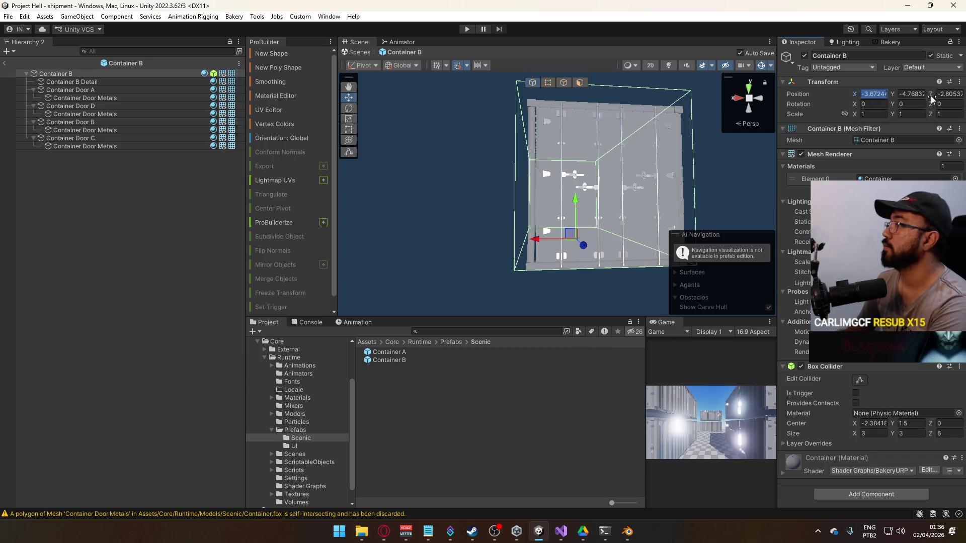
type("0")
left_click(944, 94)
type("0")
left_click(910, 94)
type("0")
Inspect the recentred container and select Container Door A, now at about X -1.23.
left_click_drag(602, 154, 586, 211)
left_click(477, 191)
scroll(473, 187, "up", 5)
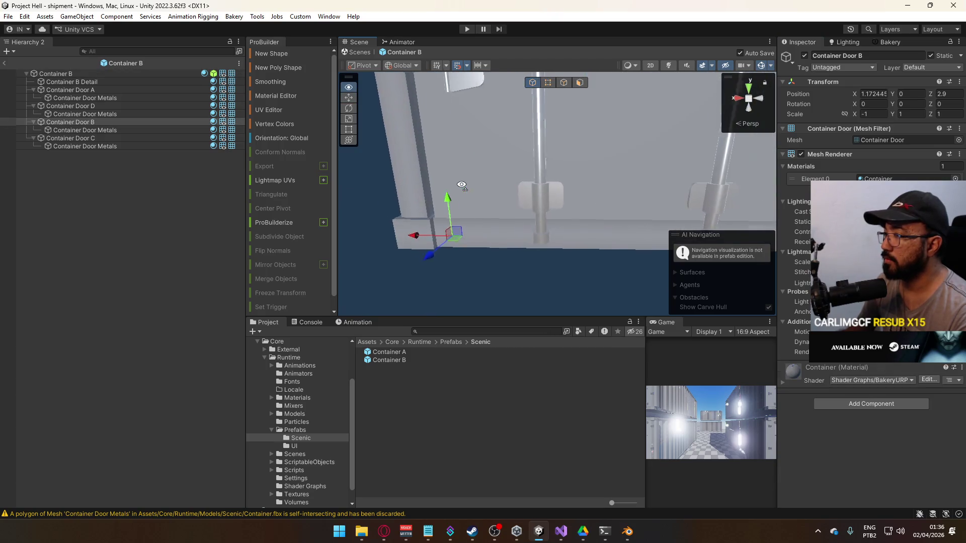
mouse_move(470, 185)
left_mouse_down()
mouse_move(489, 208)
mouse_move(481, 229)
left_mouse_up()
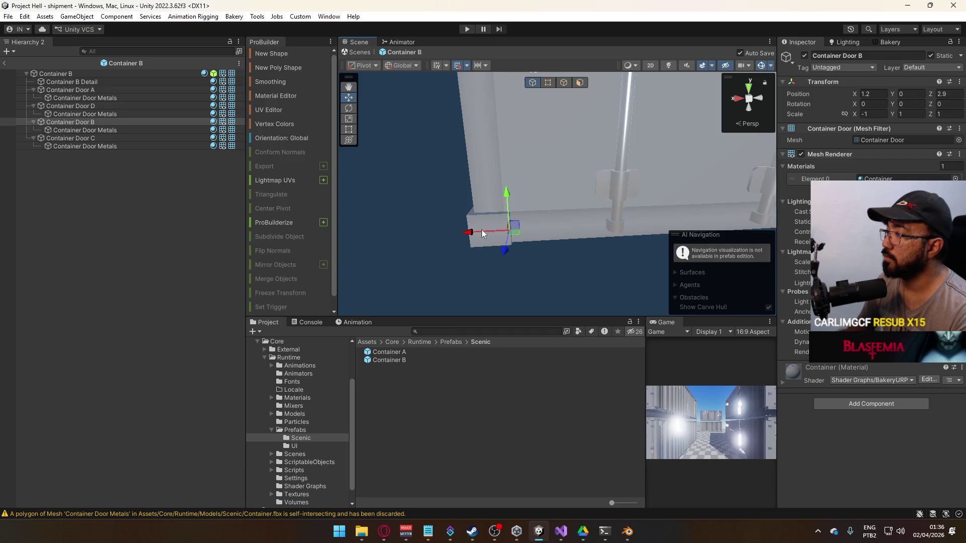
scroll(482, 230, "down", 5)
left_click(538, 198)
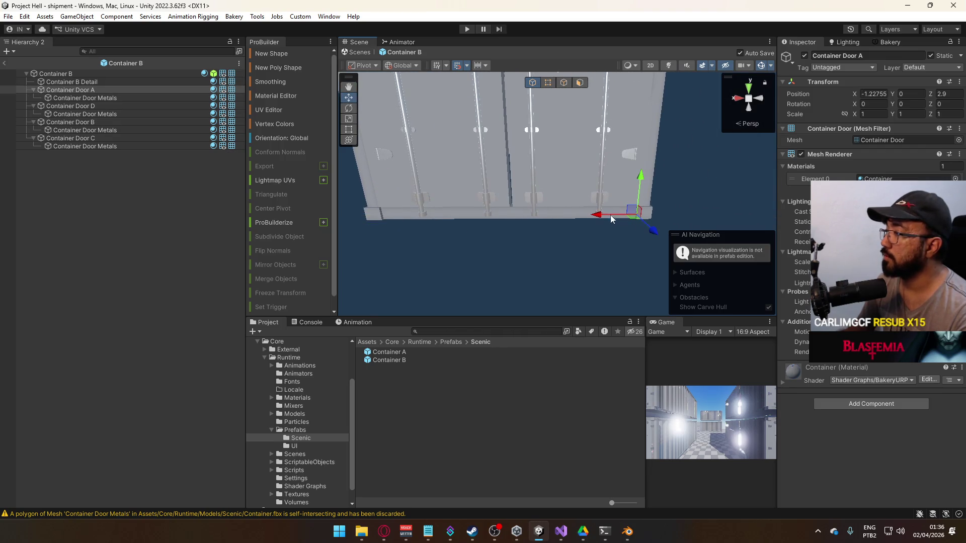
Slide Container Door A along X in the Container B prefab.
left_click(597, 210)
key("z")
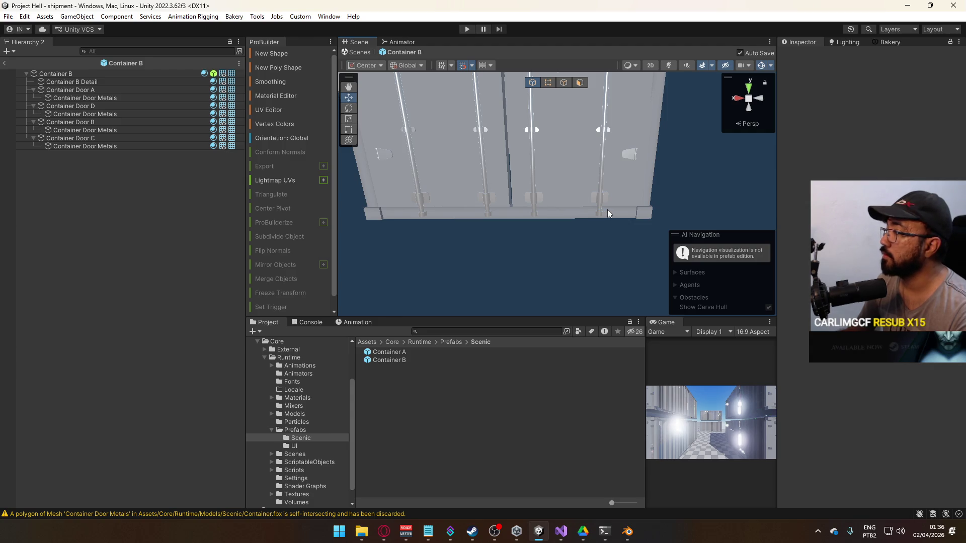
left_click(607, 209)
left_click(623, 189)
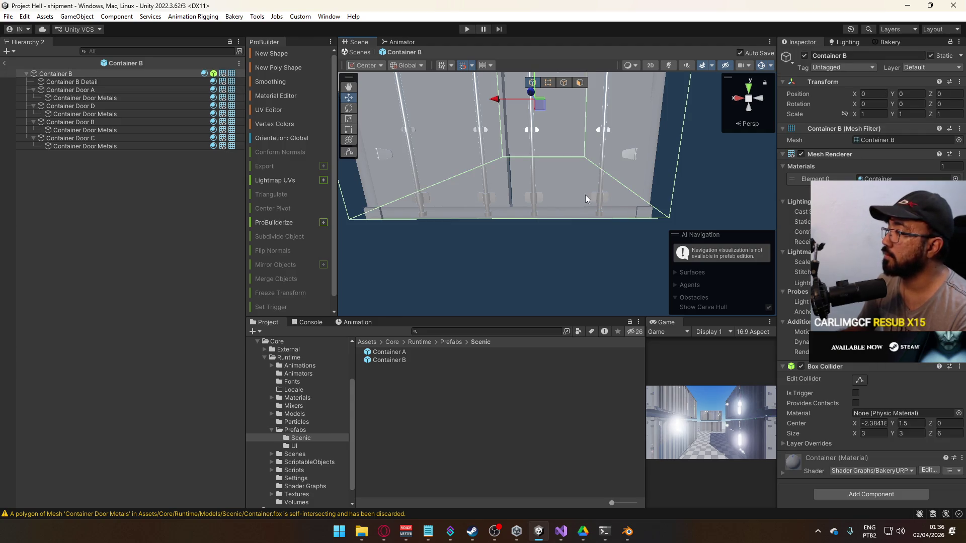
left_click(568, 186)
left_click_drag(567, 186, 599, 164)
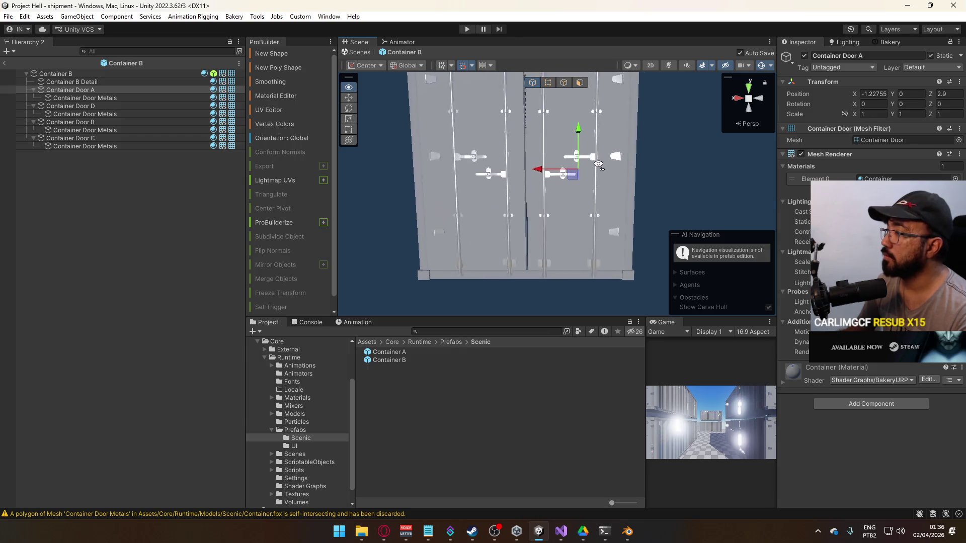
scroll(599, 164, "up", 5)
left_click_drag(569, 136, 566, 135)
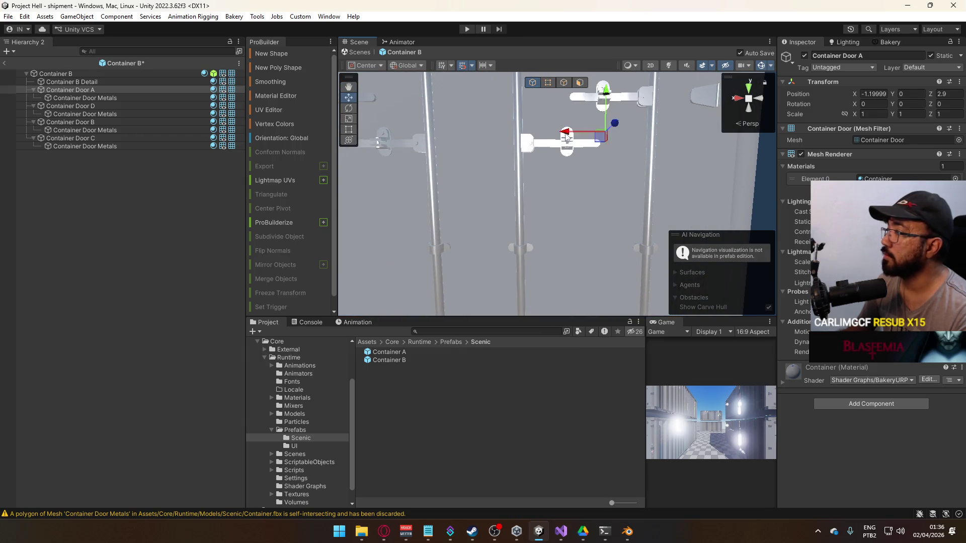
scroll(566, 136, "down", 10)
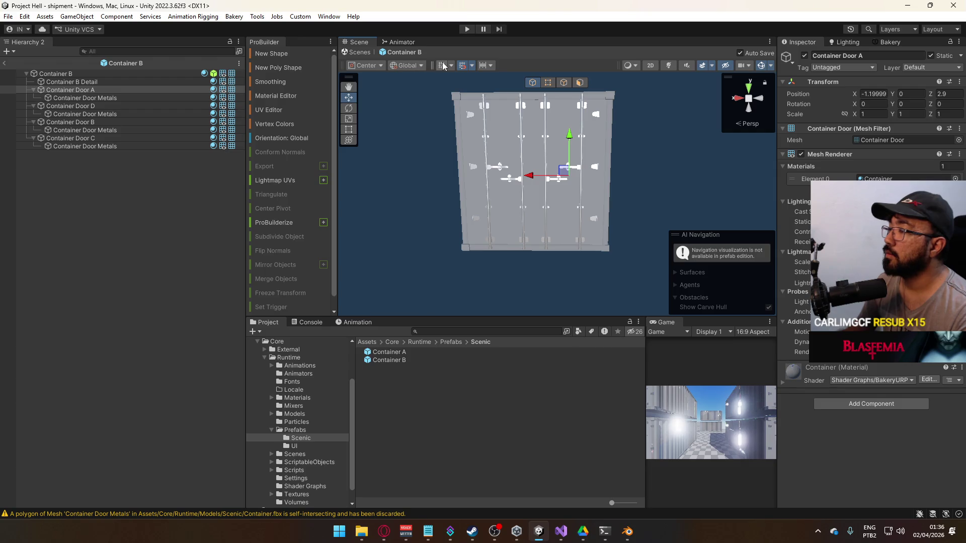
mouse_move(529, 177)
left_mouse_down()
mouse_move(576, 172)
mouse_move(551, 172)
left_mouse_up()
Switch handles to Pivot and reposition Container Doors C and D along X.
left_click(366, 65)
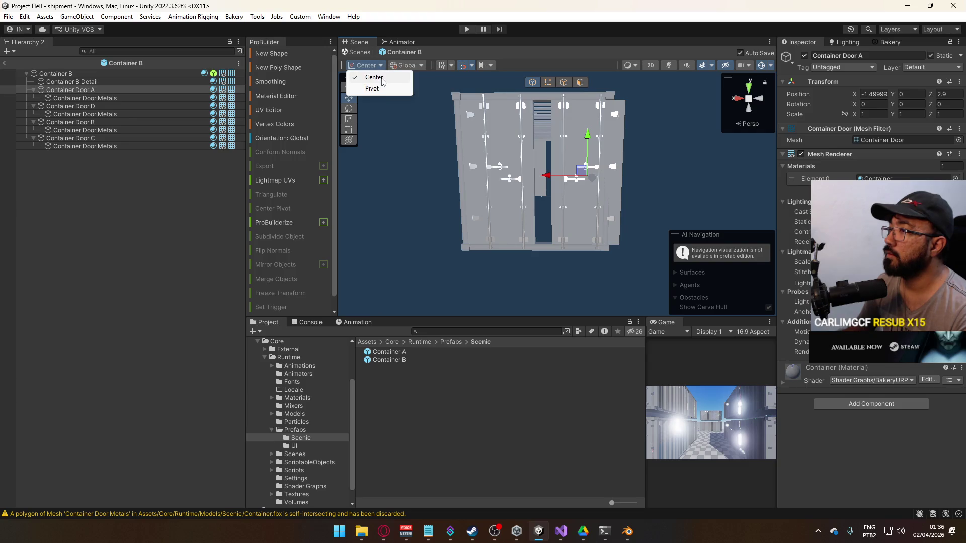
left_click(363, 88)
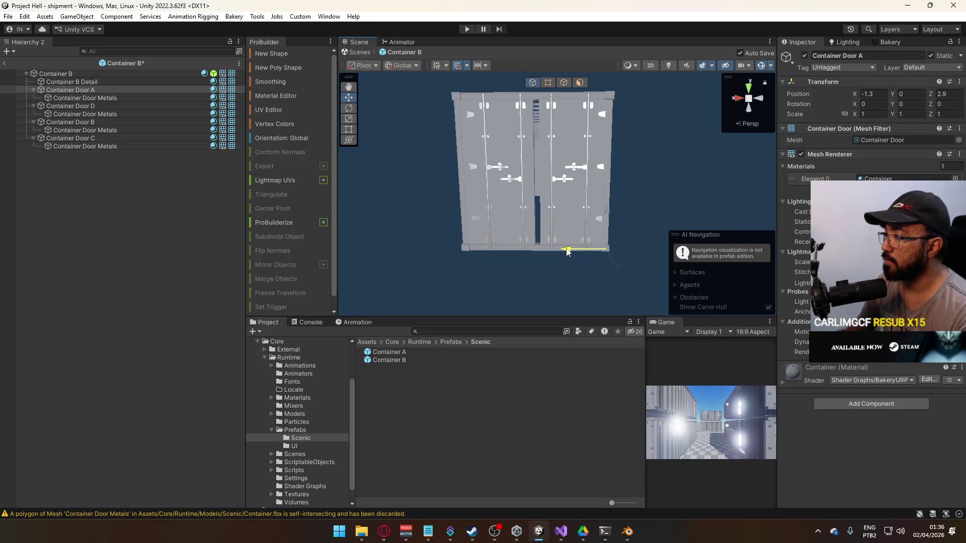
mouse_move(568, 231)
left_mouse_down()
mouse_move(534, 206)
mouse_move(583, 233)
left_mouse_up()
left_click(584, 233)
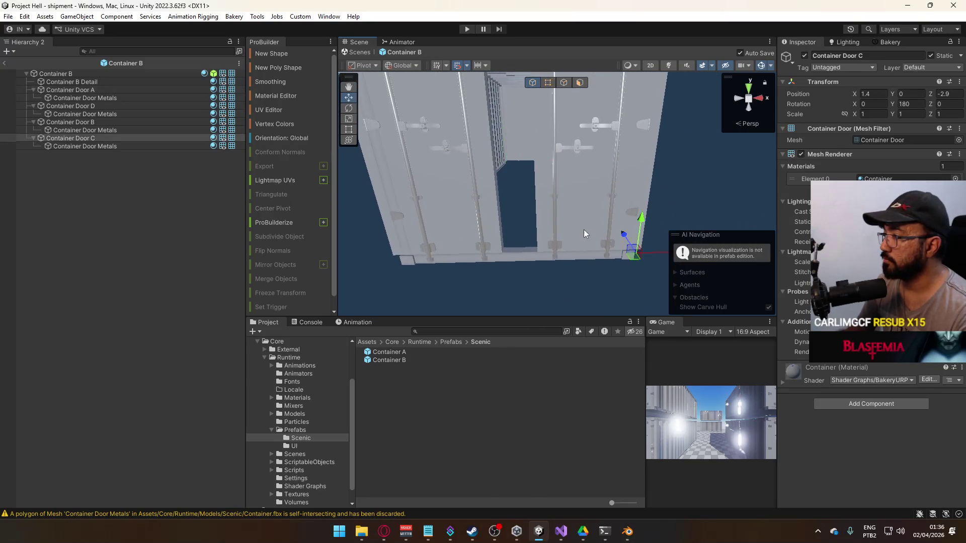
left_click_drag(656, 253, 632, 255)
left_click(443, 237)
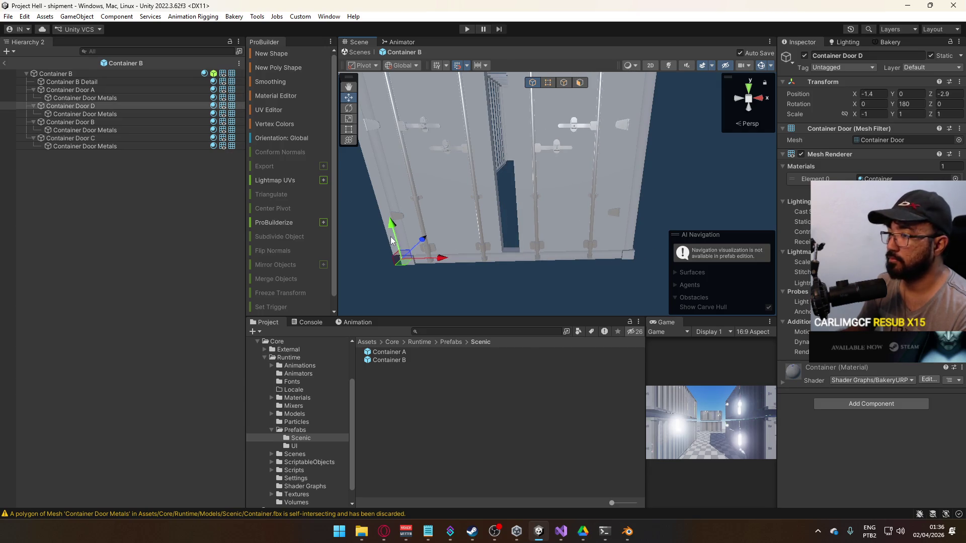
left_click_drag(456, 263, 492, 265)
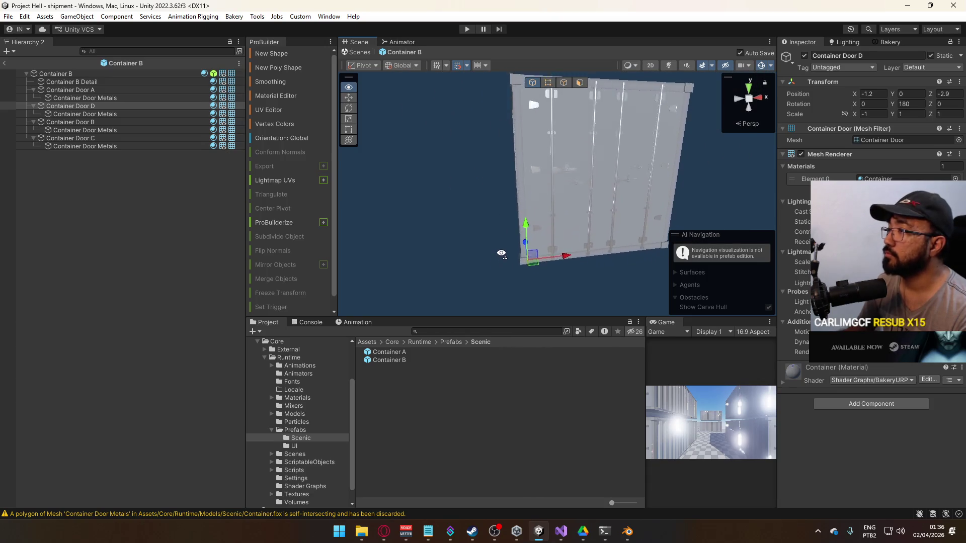
Exit prefab mode back to the shipment scene and view it from a new angle.
left_click(2, 63)
mouse_move(557, 231)
left_mouse_down()
mouse_move(603, 189)
mouse_move(442, 200)
mouse_move(453, 210)
mouse_move(748, 258)
mouse_move(679, 238)
mouse_move(747, 234)
left_mouse_up()
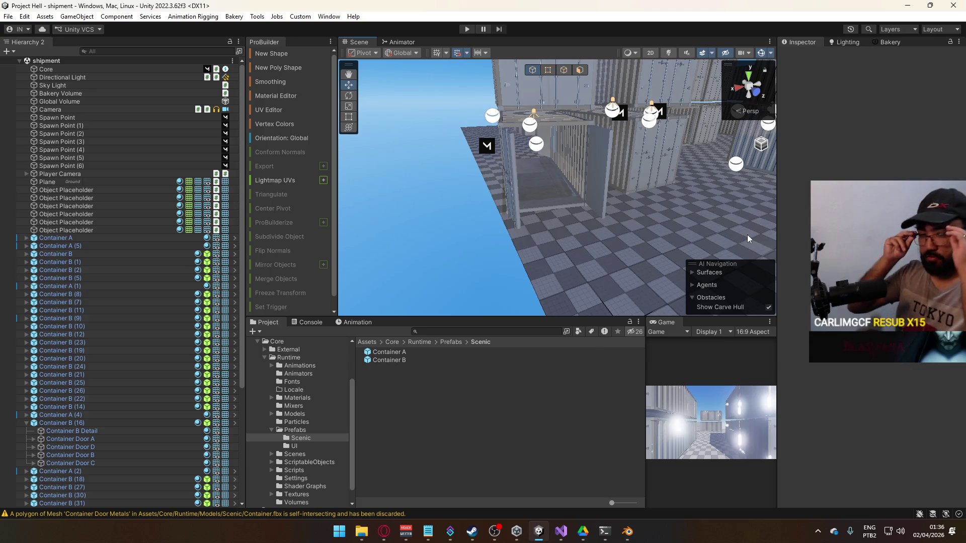
key("alt+Tab")
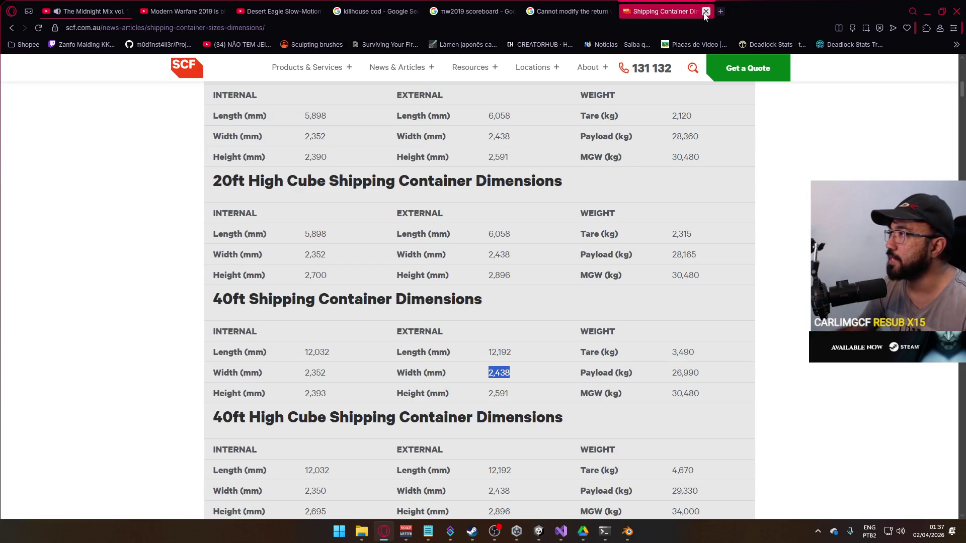
Close the container dimensions page and open YouTube in a new tab.
left_click(706, 12)
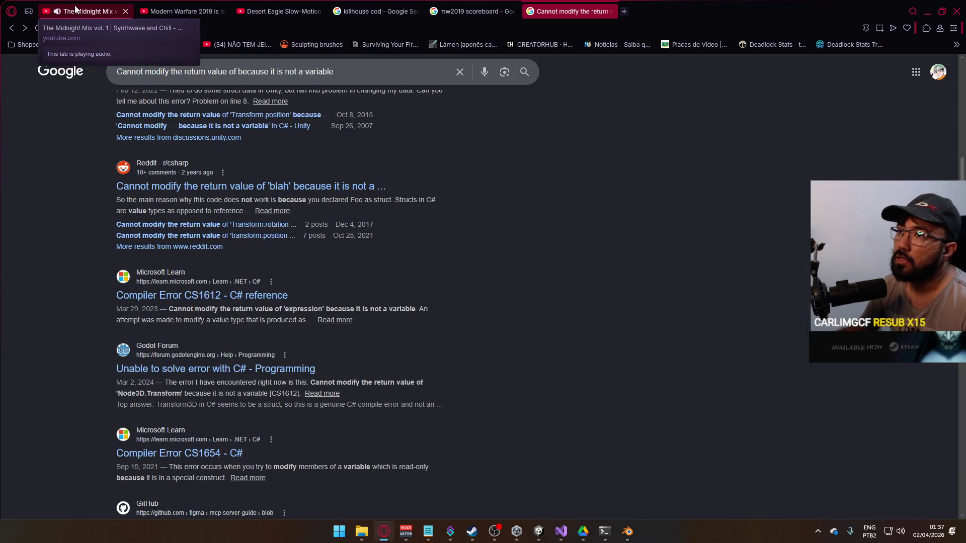
left_click(68, 15)
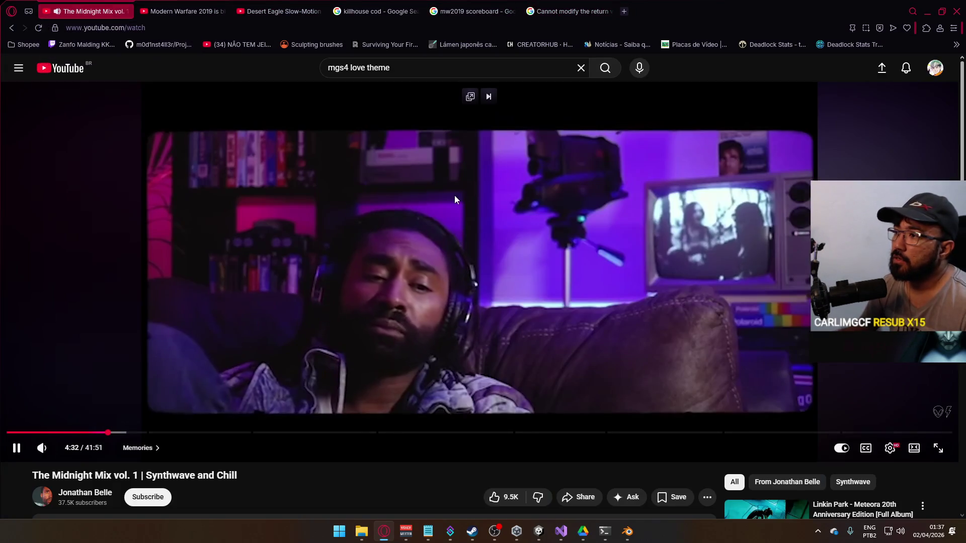
left_click(624, 16)
left_click(451, 294)
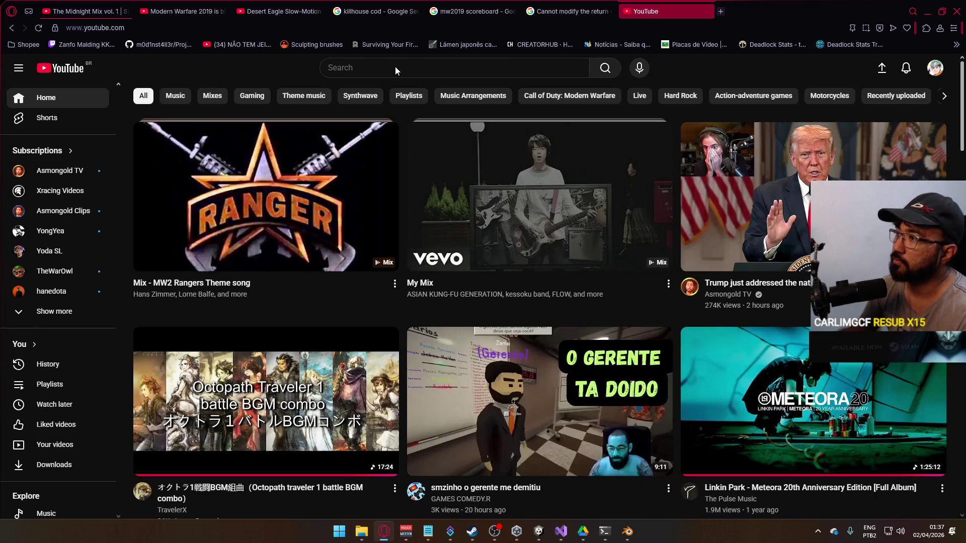
Search YouTube for 'cod shipment tour'.
left_click(397, 67)
type("shipment t")
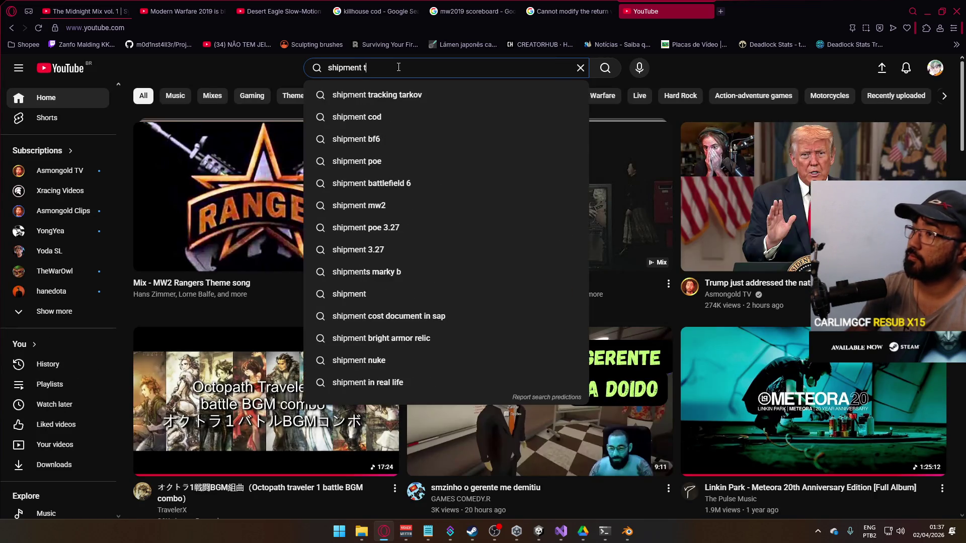
type("our")
key("Return")
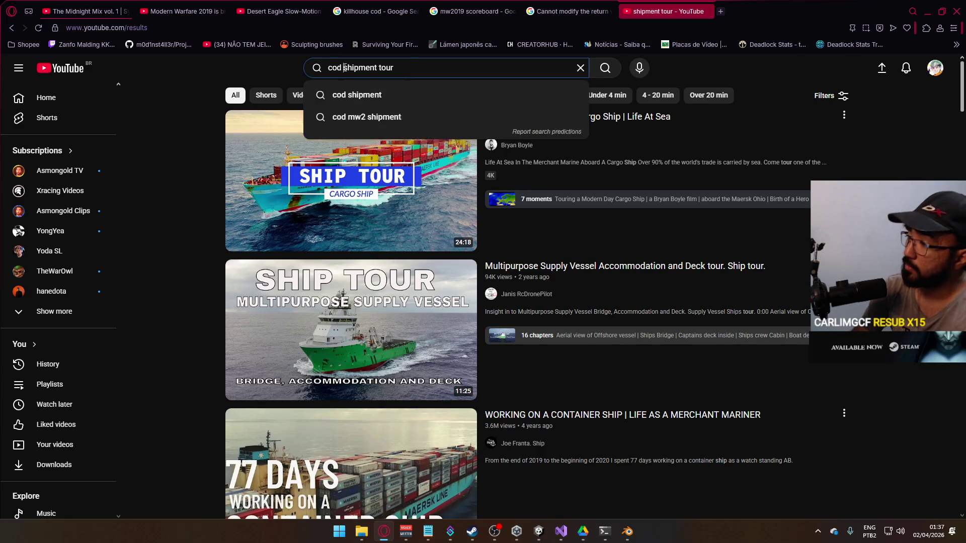
key("Return")
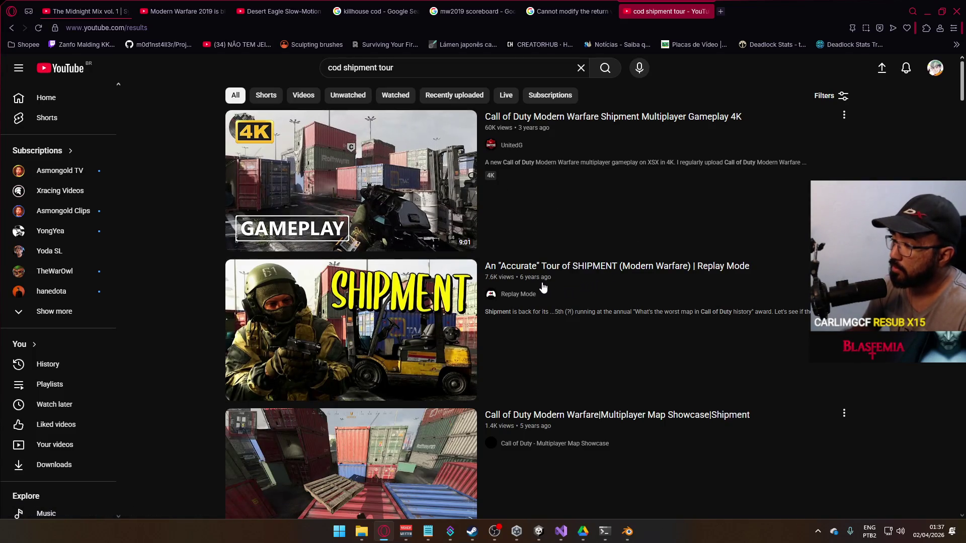
Scroll through the cod shipment tour results and Shorts.
scroll(551, 295, "down", 5)
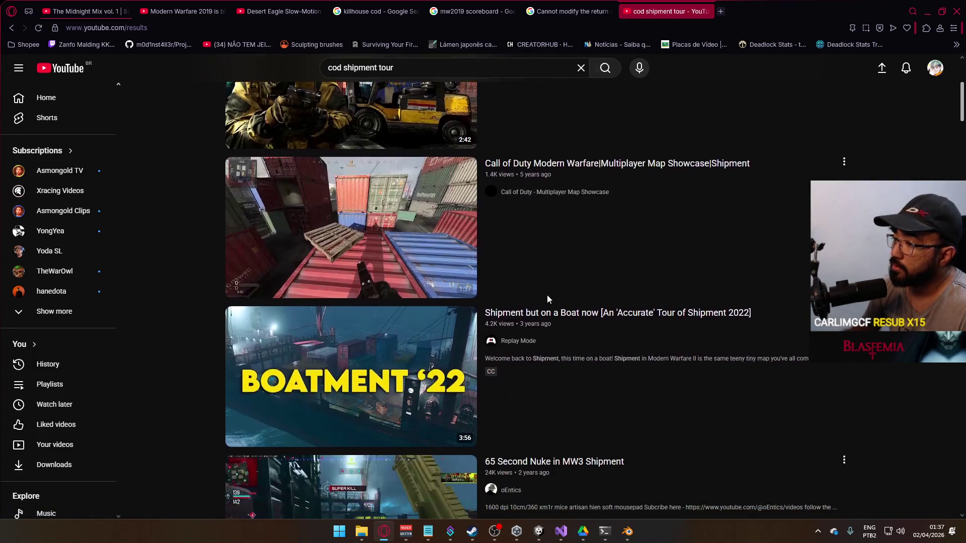
scroll(548, 295, "down", 6)
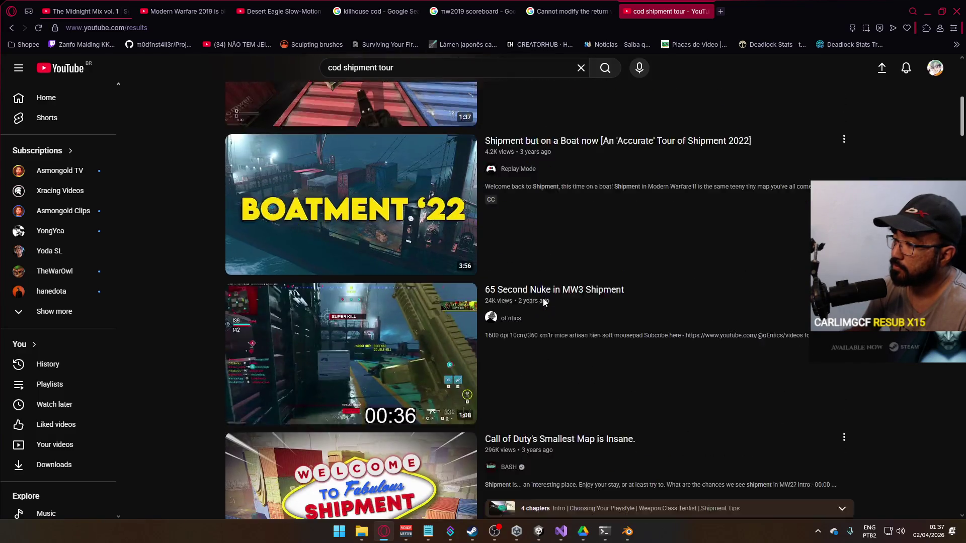
scroll(544, 301, "down", 3)
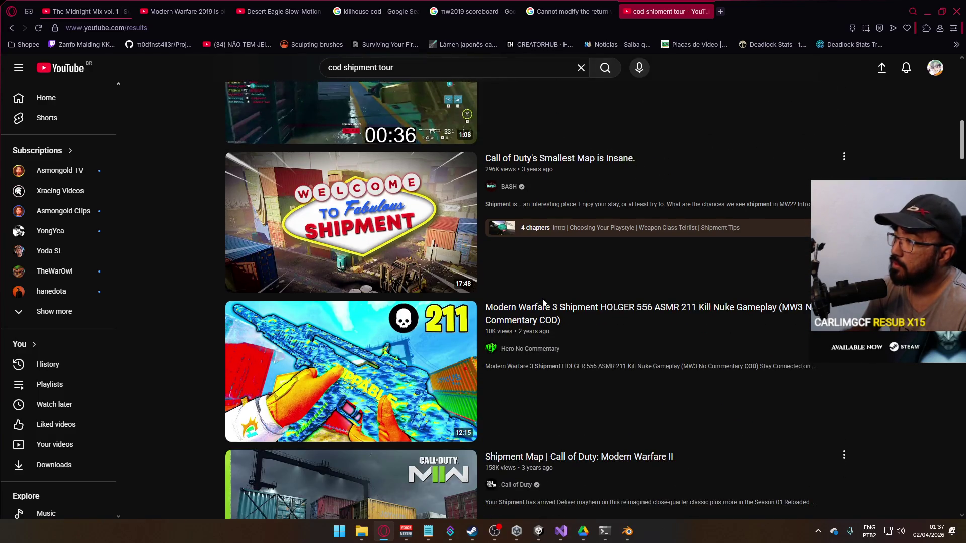
scroll(538, 301, "down", 3)
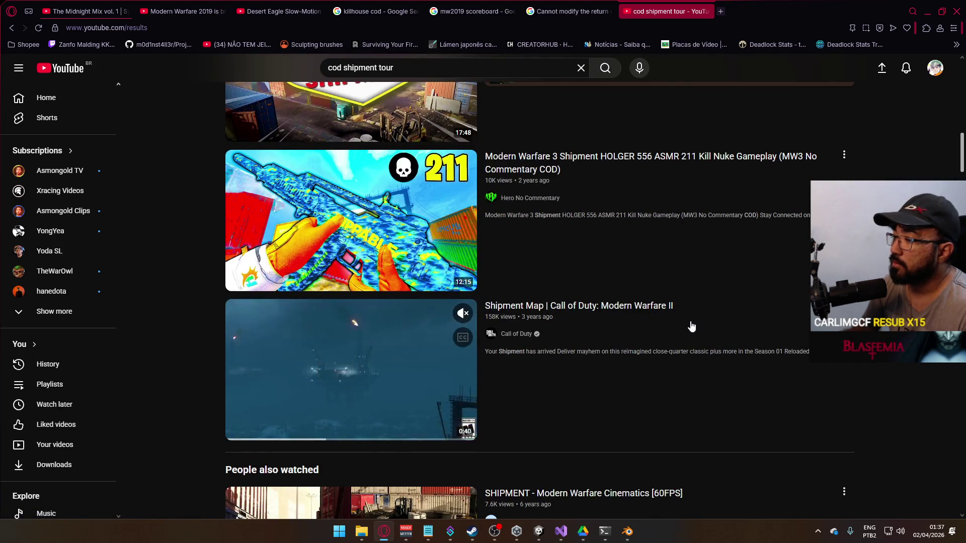
mouse_move(780, 271)
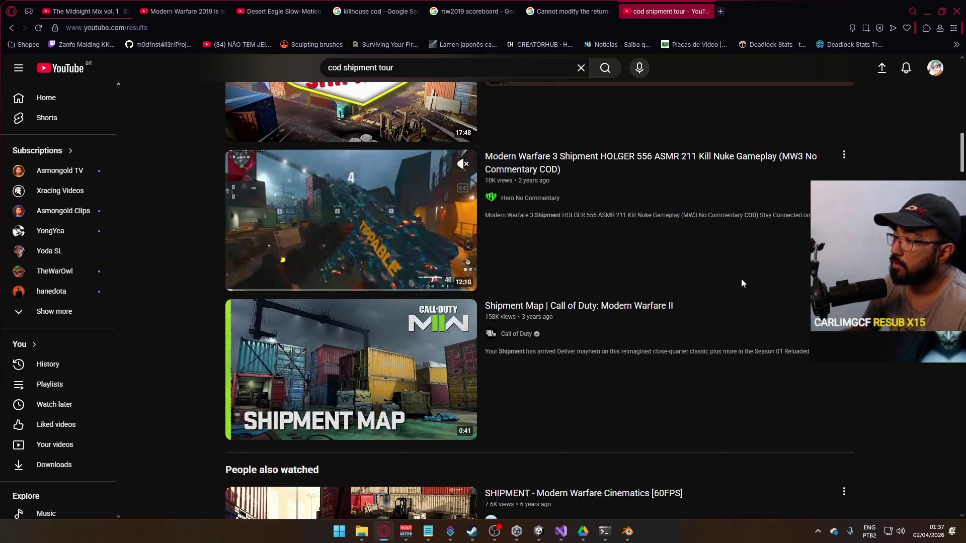
scroll(729, 287, "down", 3)
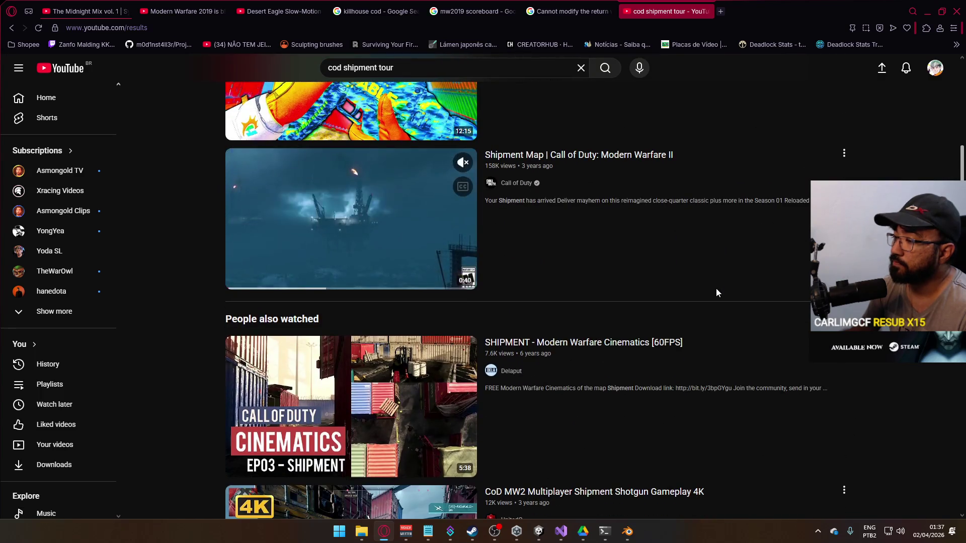
scroll(714, 292, "down", 3)
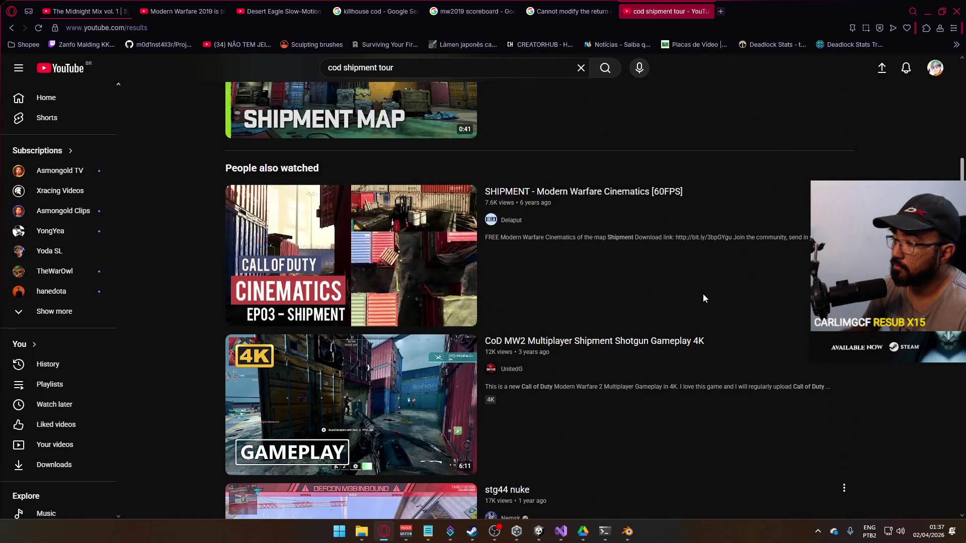
scroll(674, 294, "down", 4)
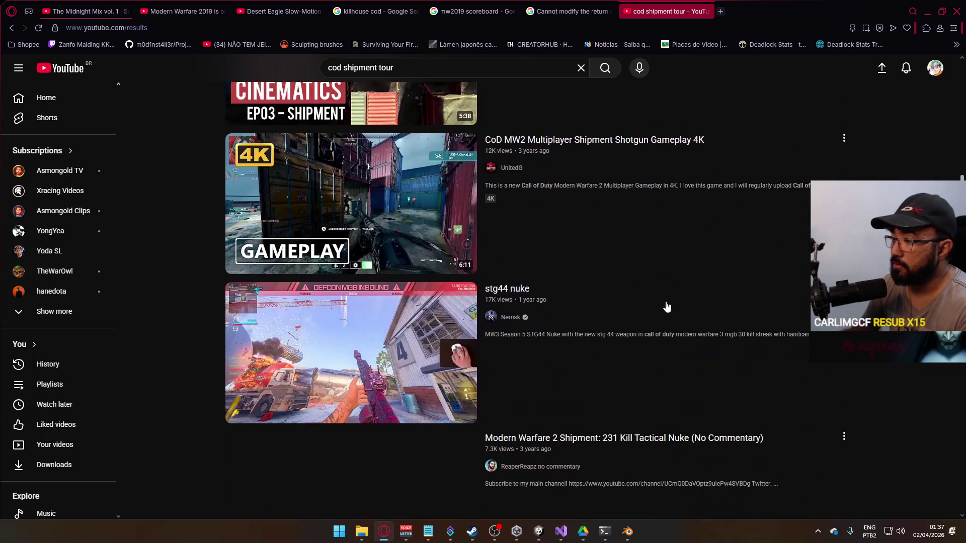
scroll(667, 307, "up", 1)
scroll(665, 305, "down", 6)
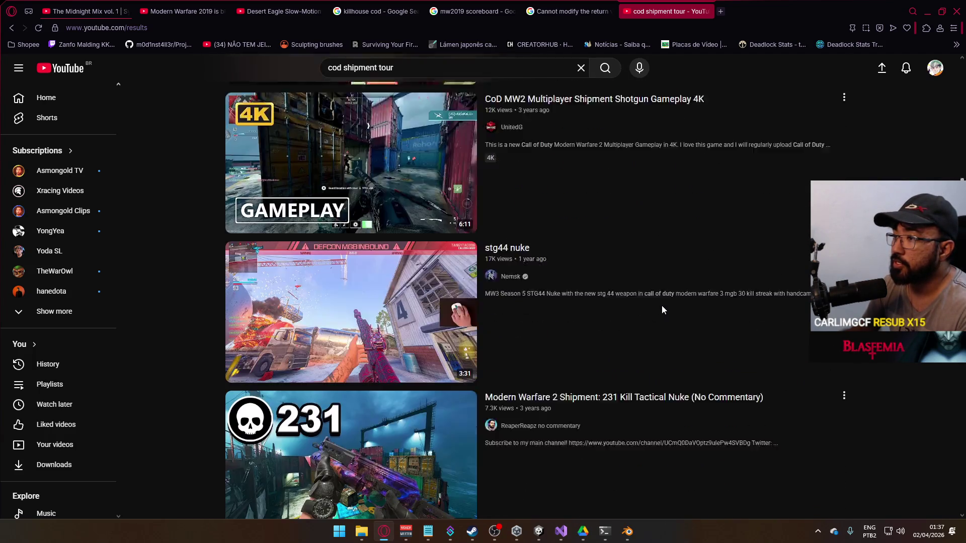
scroll(662, 308, "down", 3)
scroll(659, 312, "down", 11)
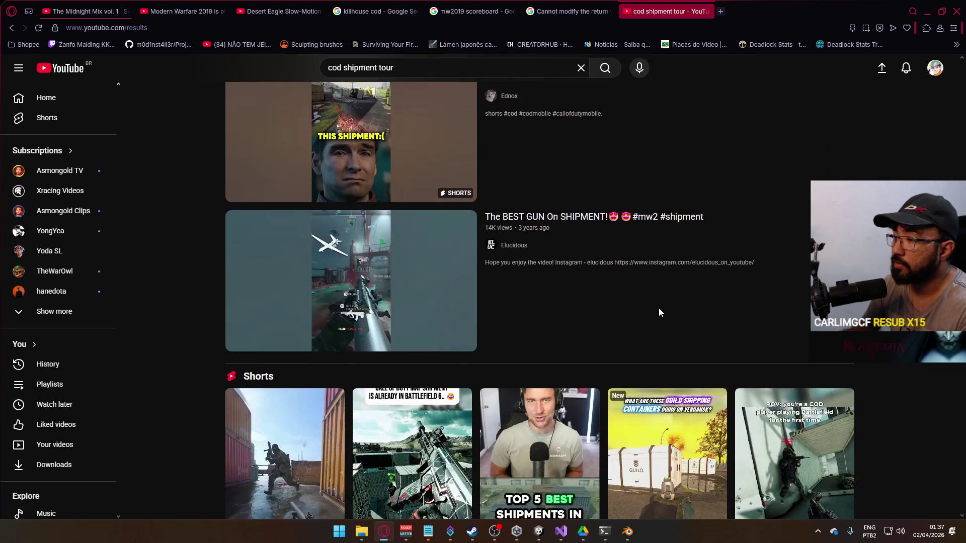
scroll(660, 315, "down", 3)
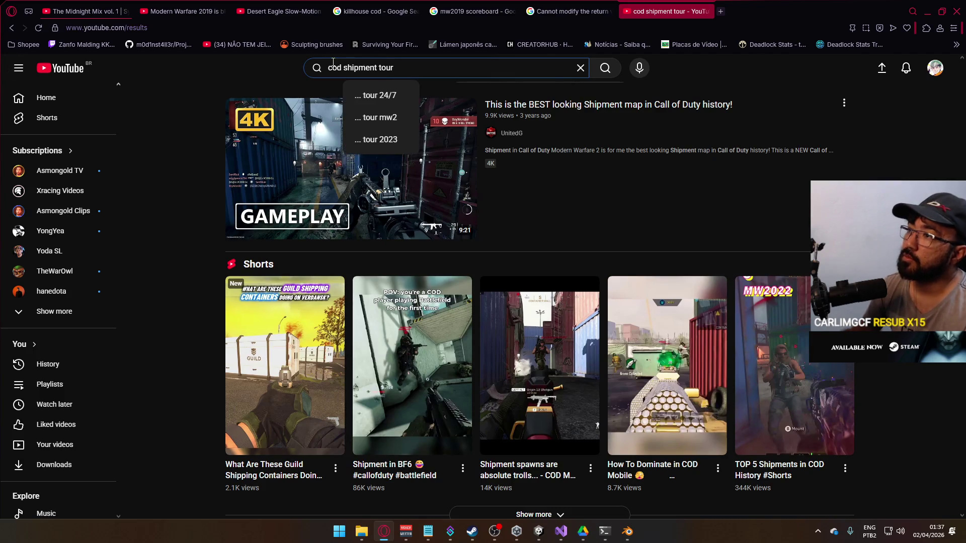
type("bet cod sh")
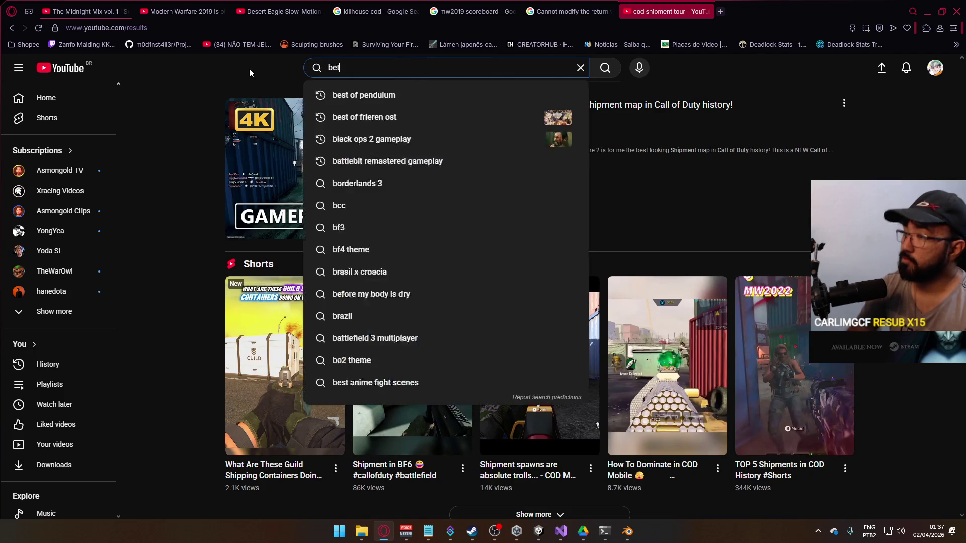
key("BackSpace")
key("BackSpace")
key("BackSpace")
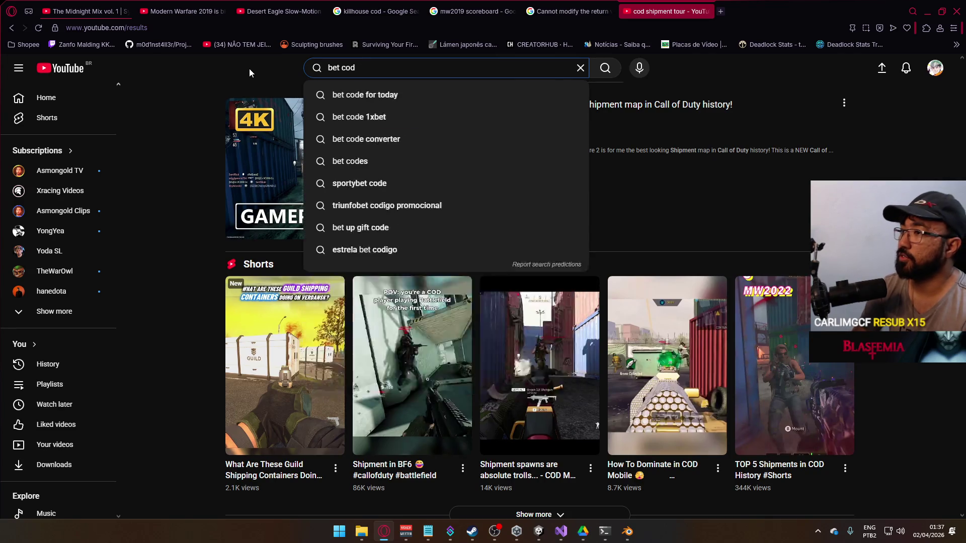
type("est cod shipment")
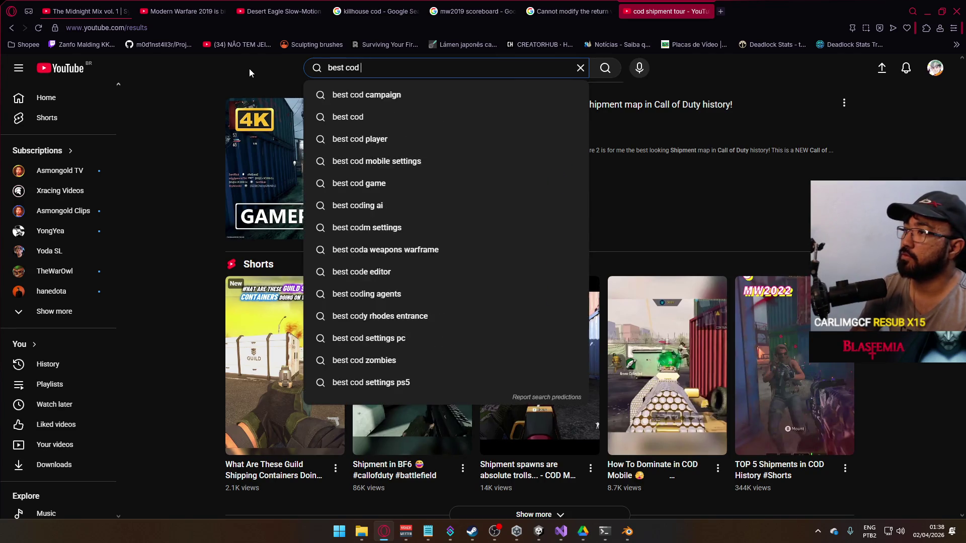
key("Return")
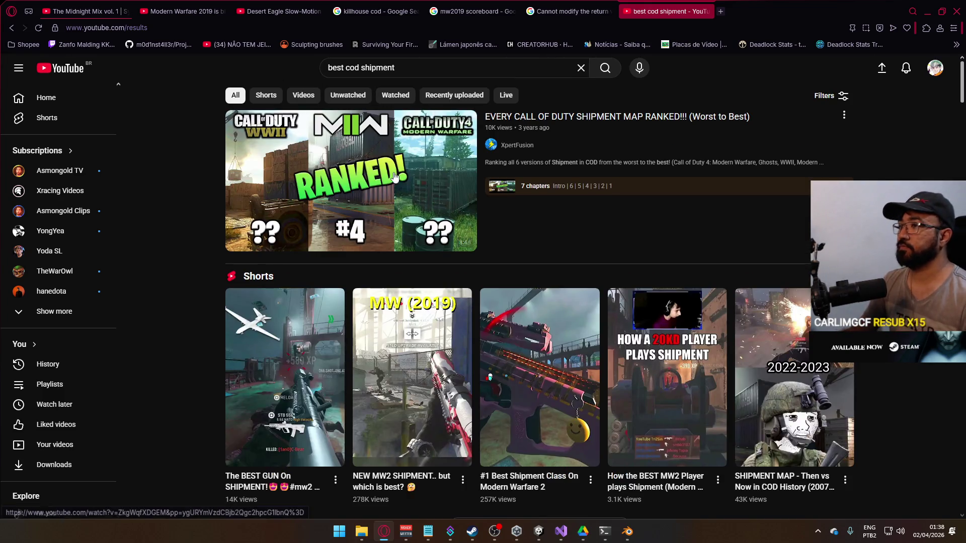
mouse_move(382, 174)
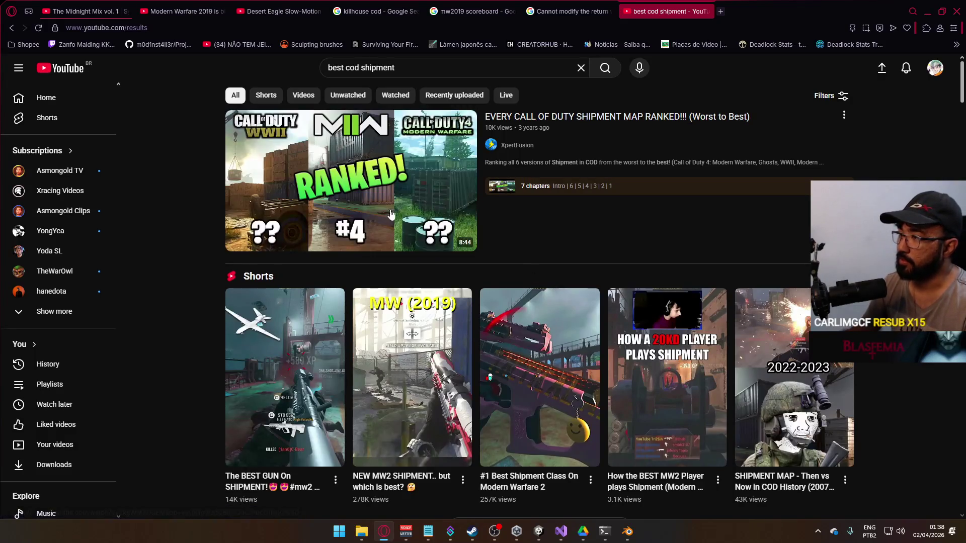
Play the 'EVERY CALL OF DUTY SHIPMENT MAP RANKED!!!' video, pausing briefly, then jump to 3:11.
left_click(360, 195)
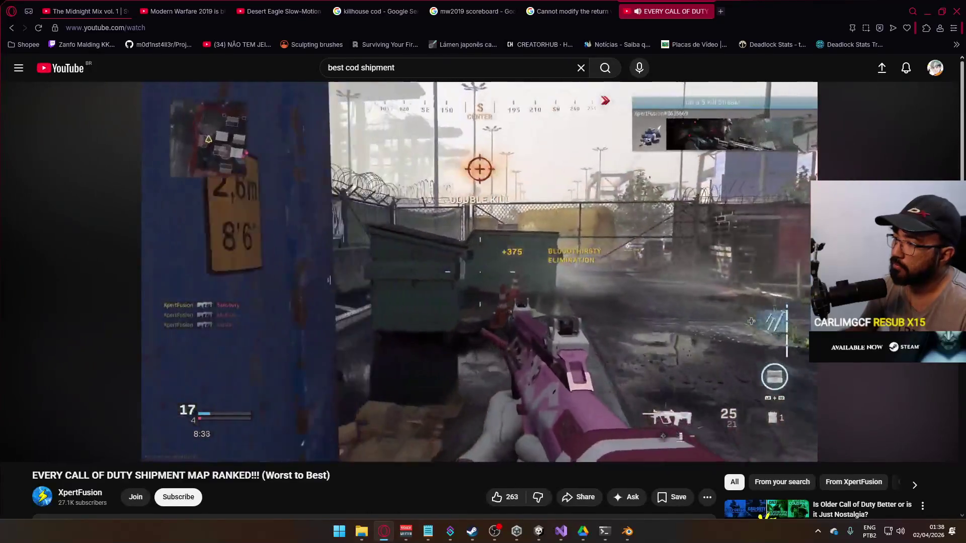
left_click(464, 309)
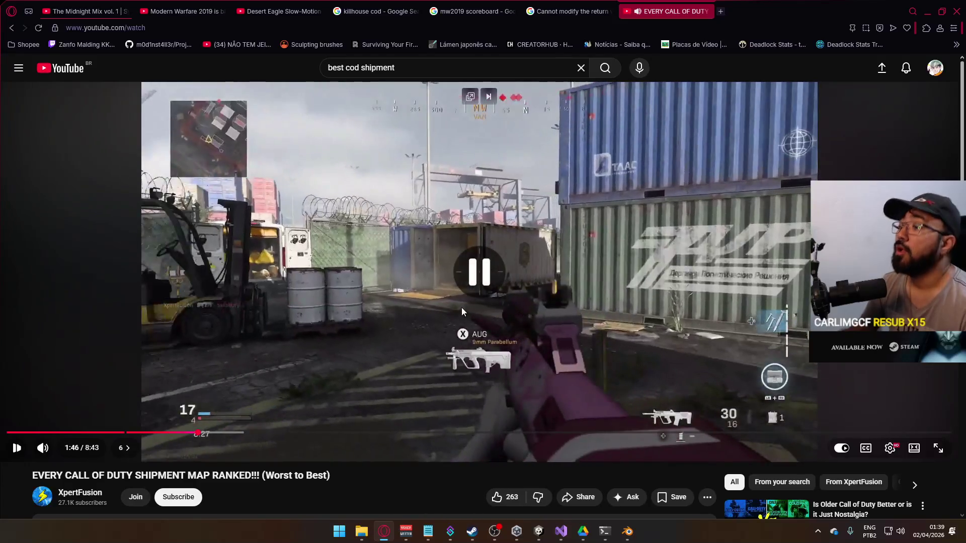
left_click(451, 278)
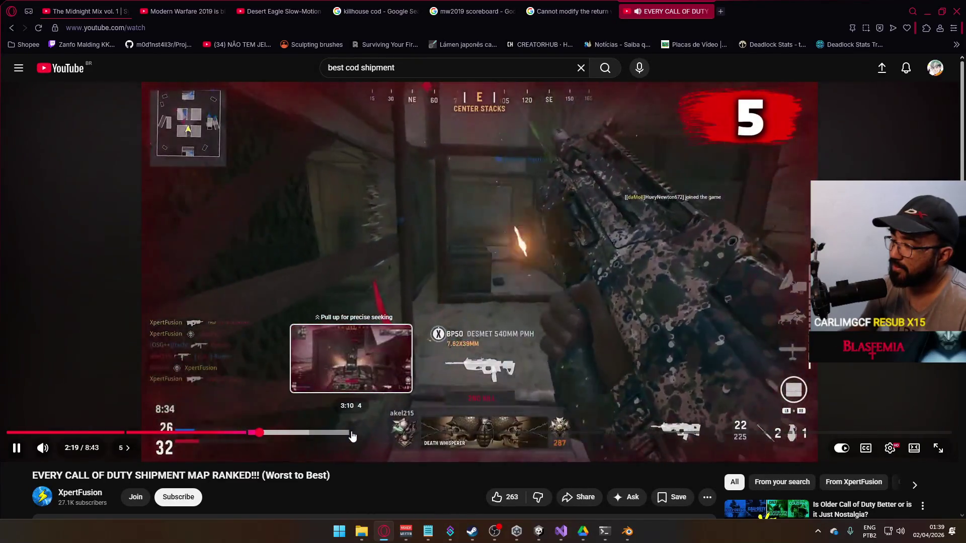
left_click(353, 434)
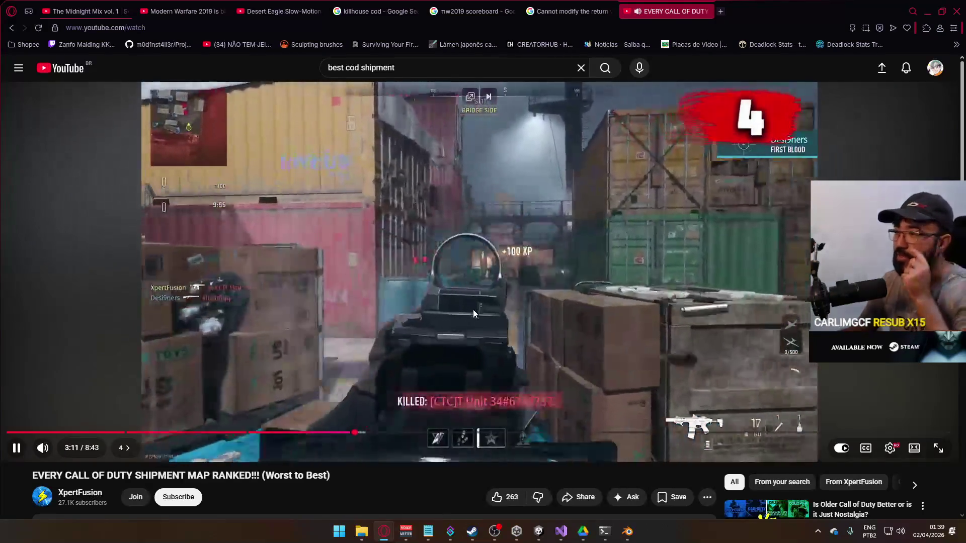
Pause at 3:12 on the stacked containers and wooden crates, then resume.
left_click(406, 262)
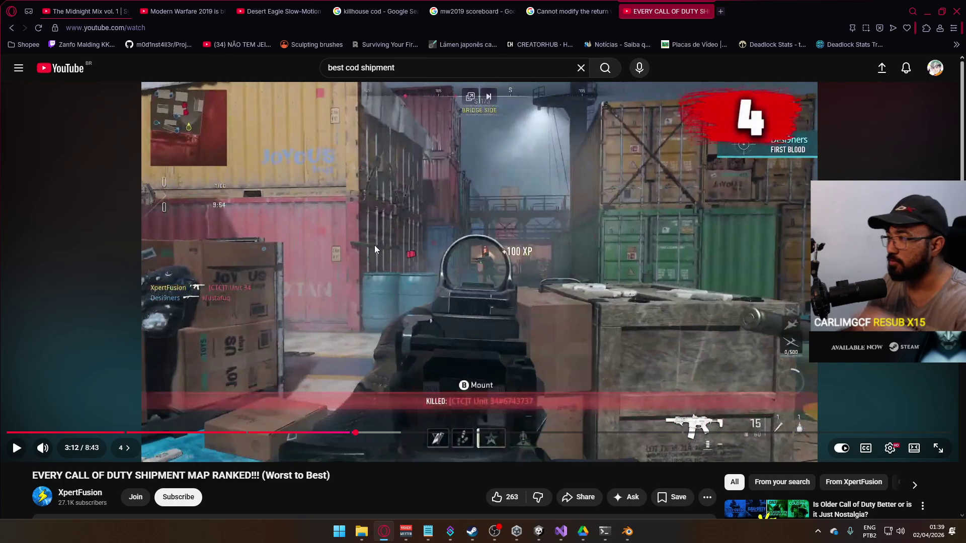
left_click(319, 233)
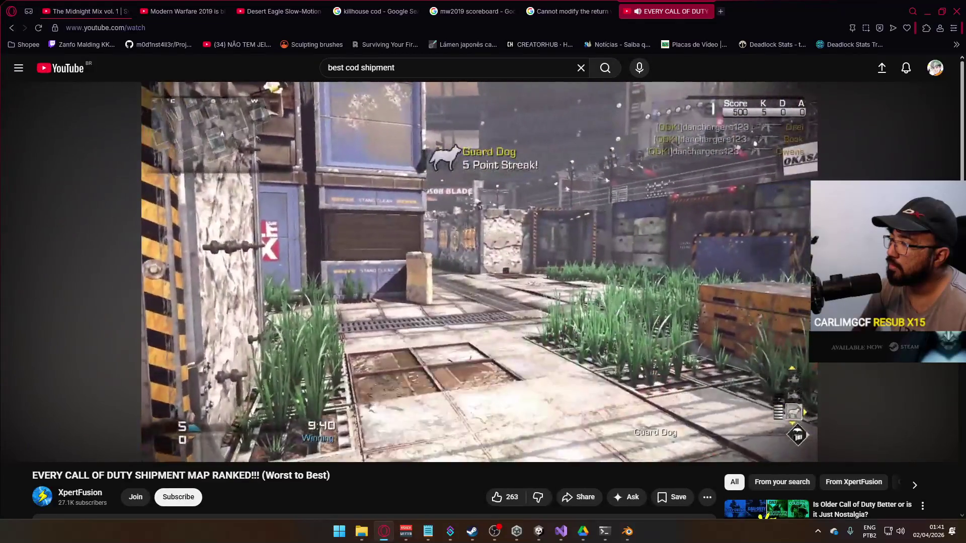
Jump the ranking video ahead to about 6:14, then pause it at 7:48.
mouse_move(642, 339)
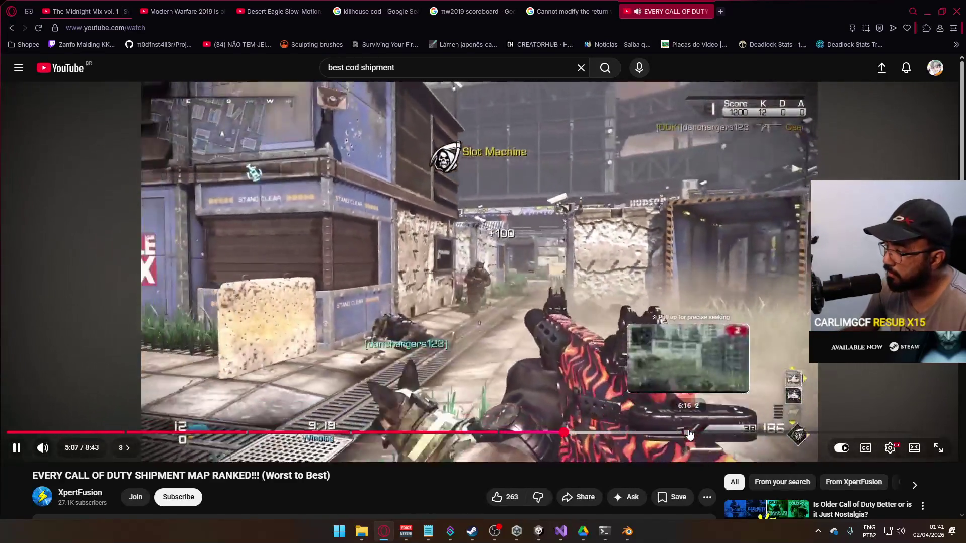
left_click(688, 433)
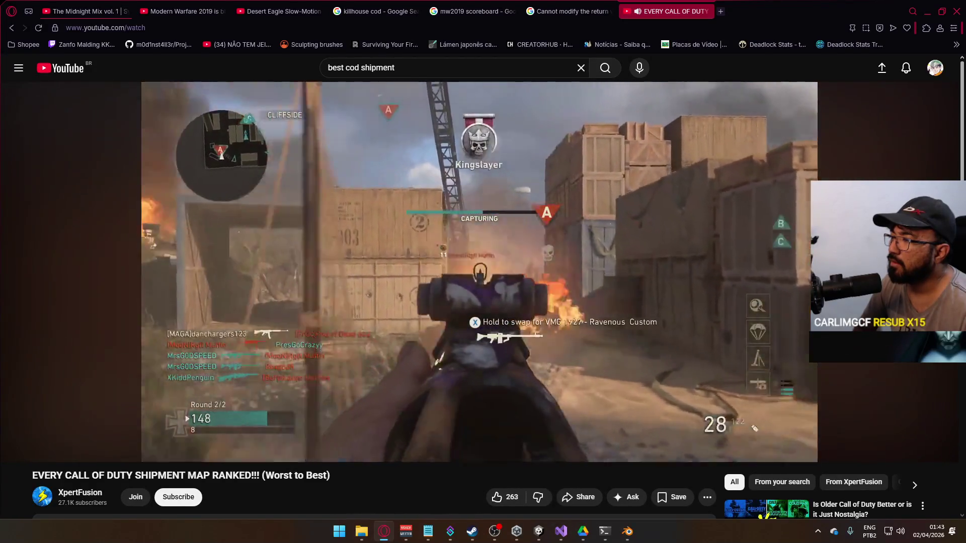
left_click(668, 383)
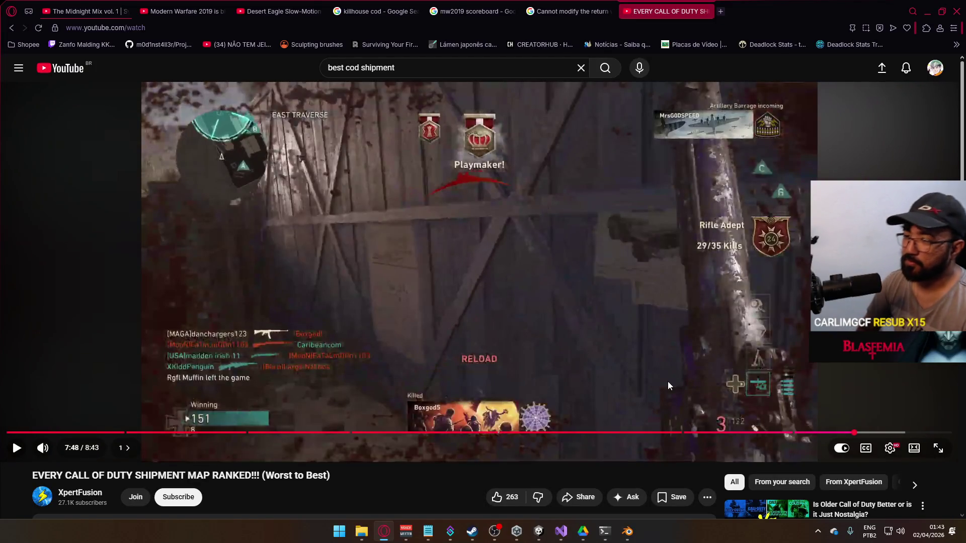
Let the video play to 8:32, pause it, and scroll down to its 69 comments.
left_click(668, 385)
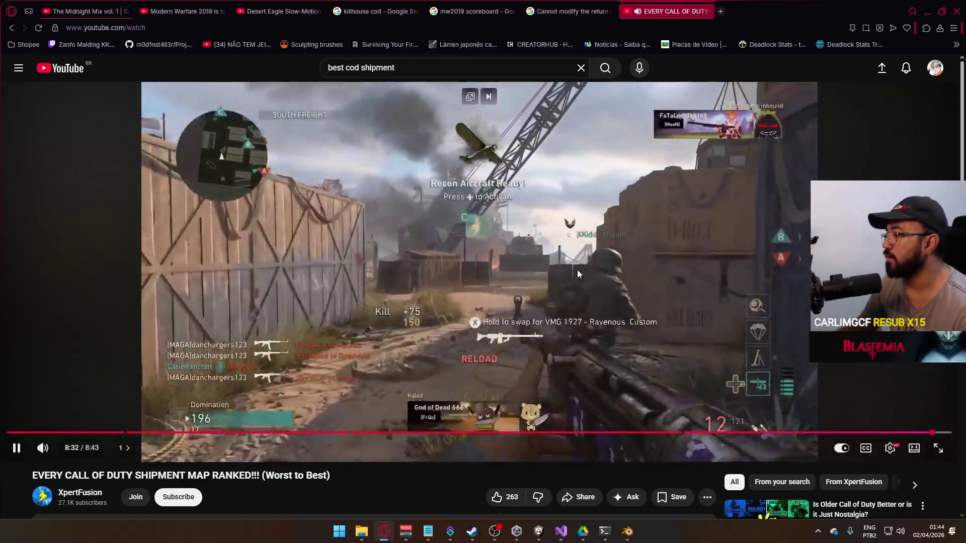
left_click(577, 273)
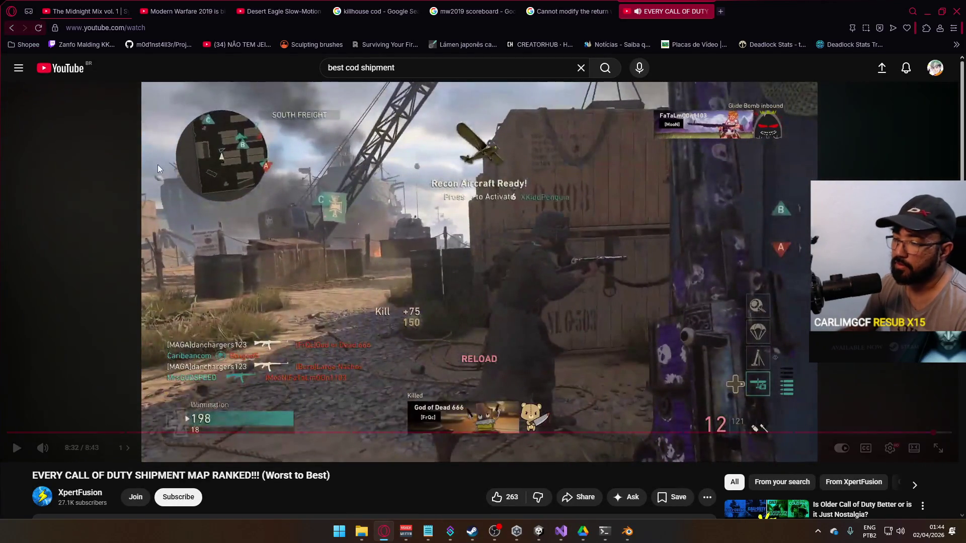
scroll(135, 129, "down", 5)
scroll(256, 254, "down", 3)
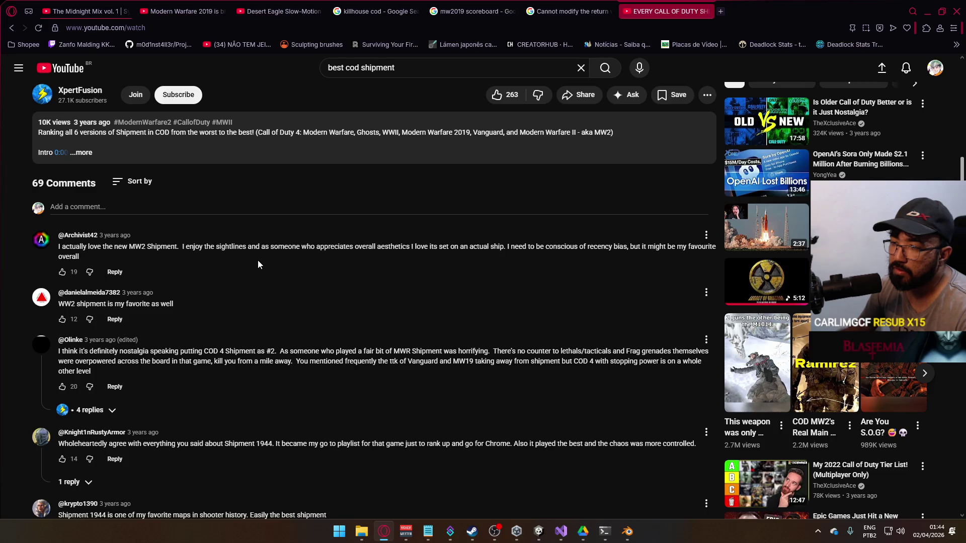
Read through the Shipment comments, then go back to the 'best cod shipment' results.
scroll(258, 261, "down", 2)
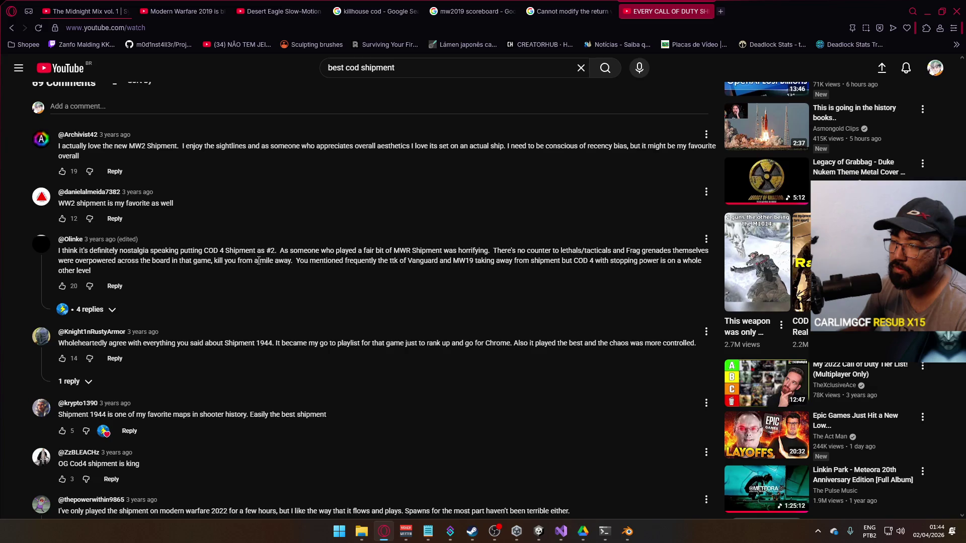
scroll(258, 261, "down", 1)
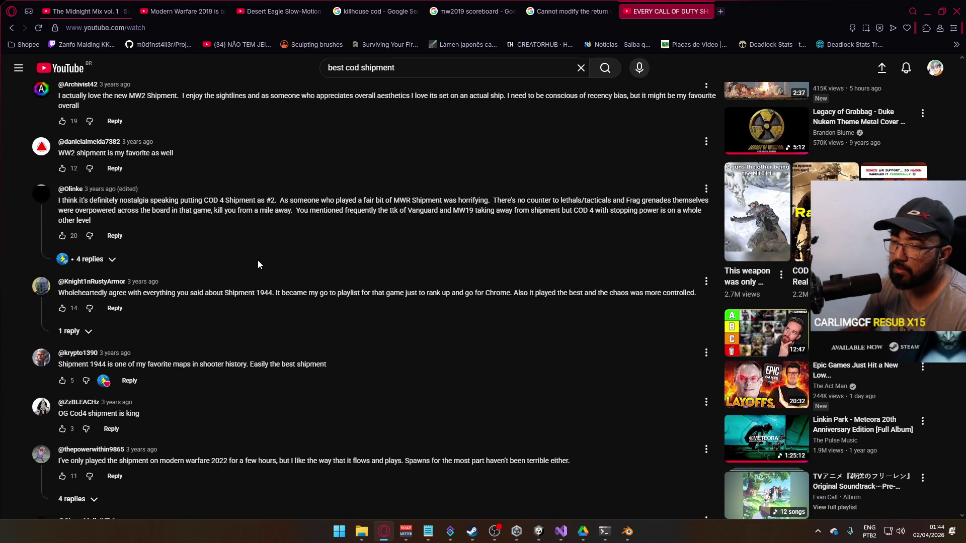
scroll(258, 260, "down", 2)
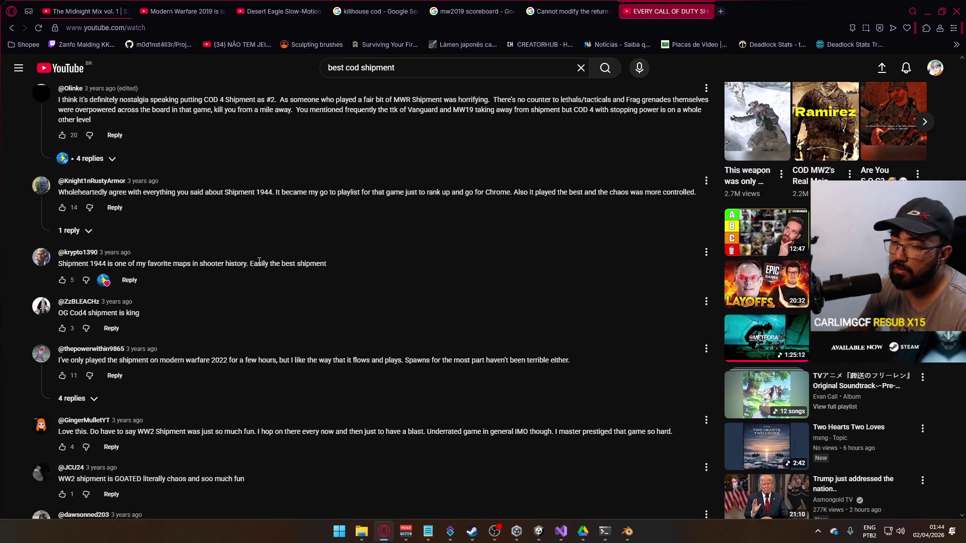
scroll(260, 261, "down", 2)
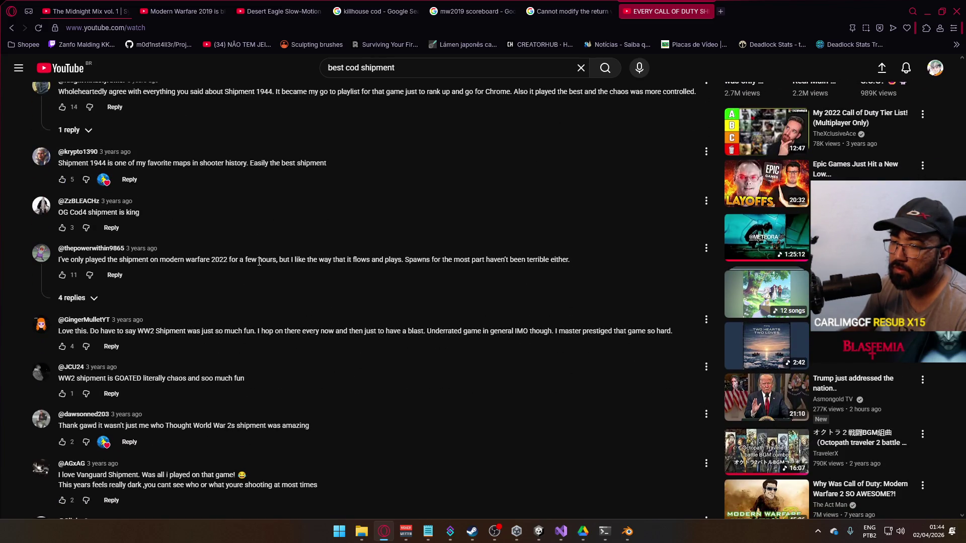
scroll(259, 261, "down", 2)
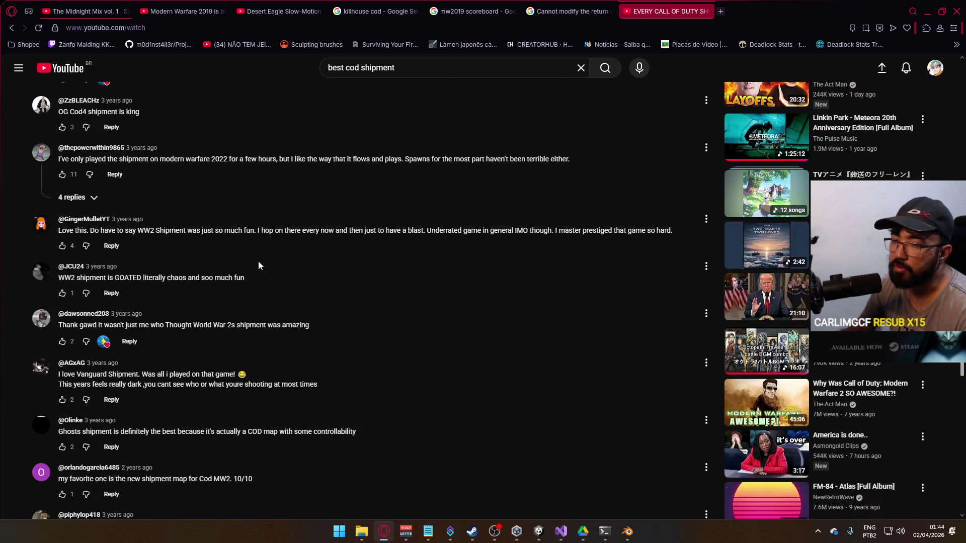
left_click(17, 27)
Google 'shipment map size' to learn it is roughly 35 m × 35 m.
scroll(199, 173, "down", 3)
scroll(171, 174, "down", 5)
scroll(170, 178, "down", 6)
scroll(170, 177, "down", 5)
left_click(695, 26)
type("steamdb.info")
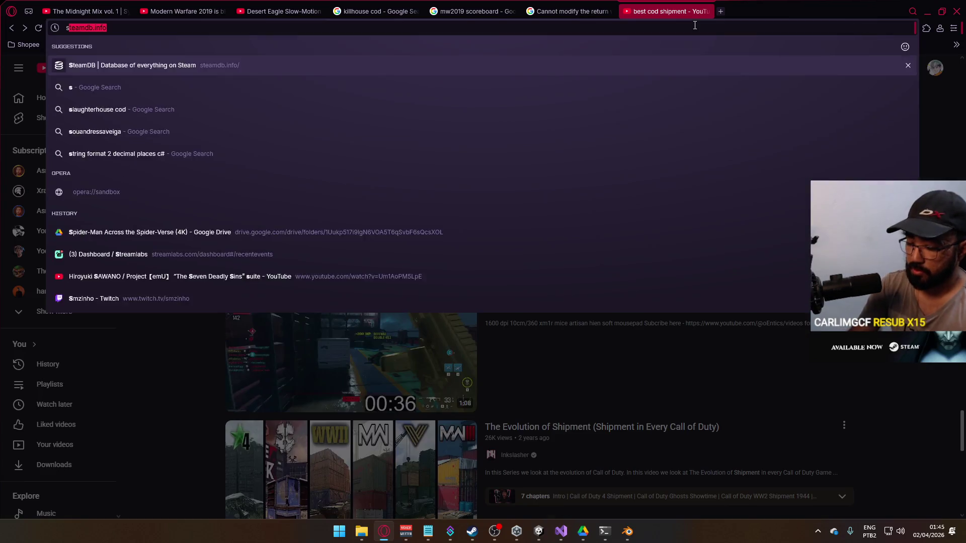
type("hipment map siz")
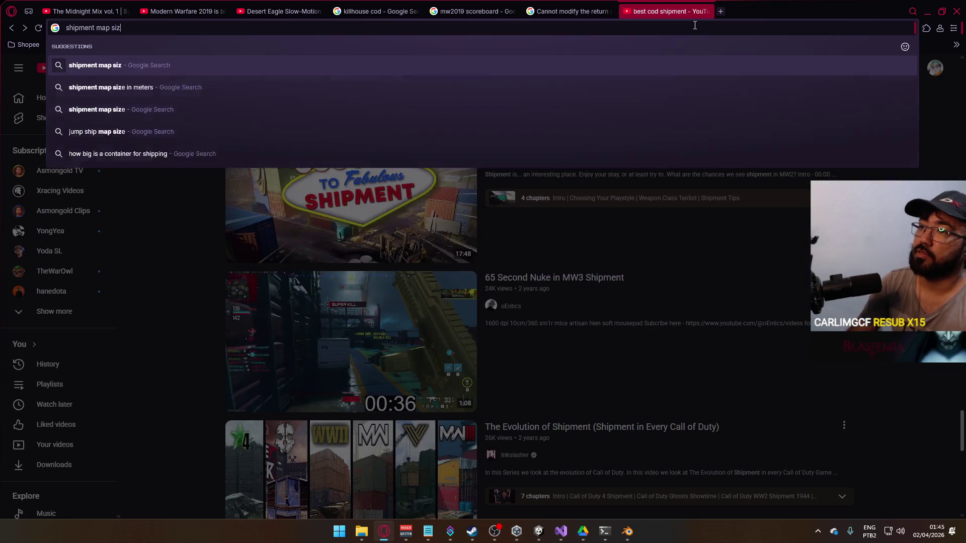
type("e")
key("Return")
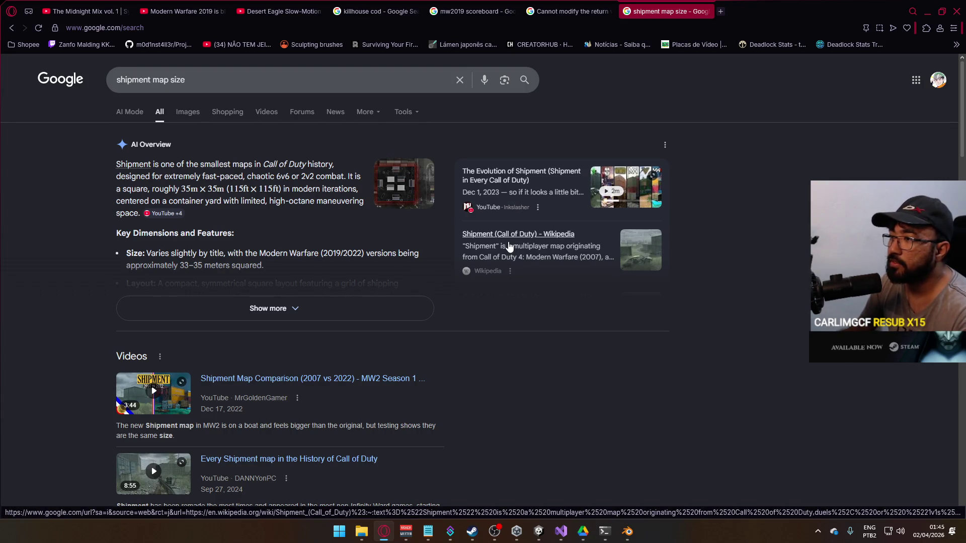
key("alt+Tab")
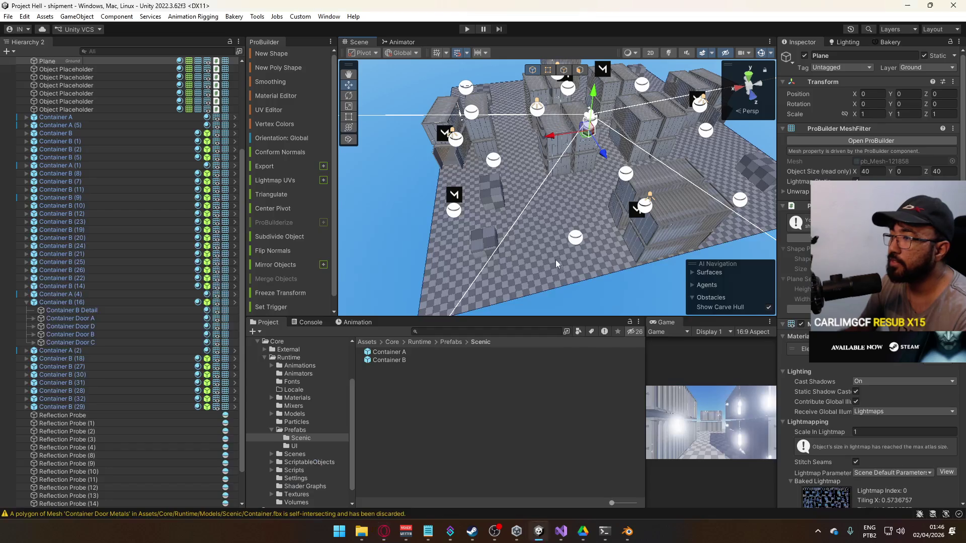
Set the ground Plane's Edit Shape size from 40 × 40 to 35 × 35, then select its top face.
mouse_move(582, 210)
left_mouse_down()
mouse_move(627, 219)
mouse_move(526, 228)
left_mouse_up()
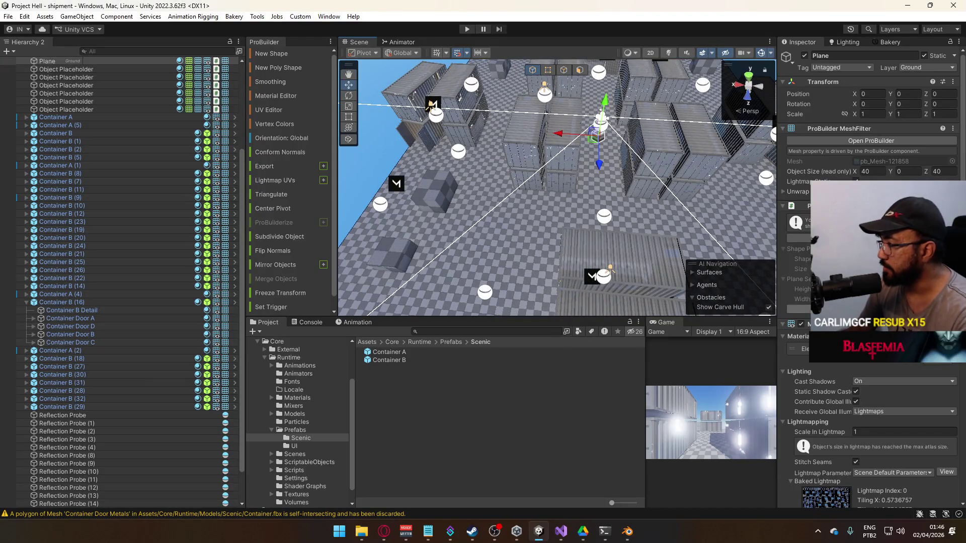
key("y")
left_click(720, 180)
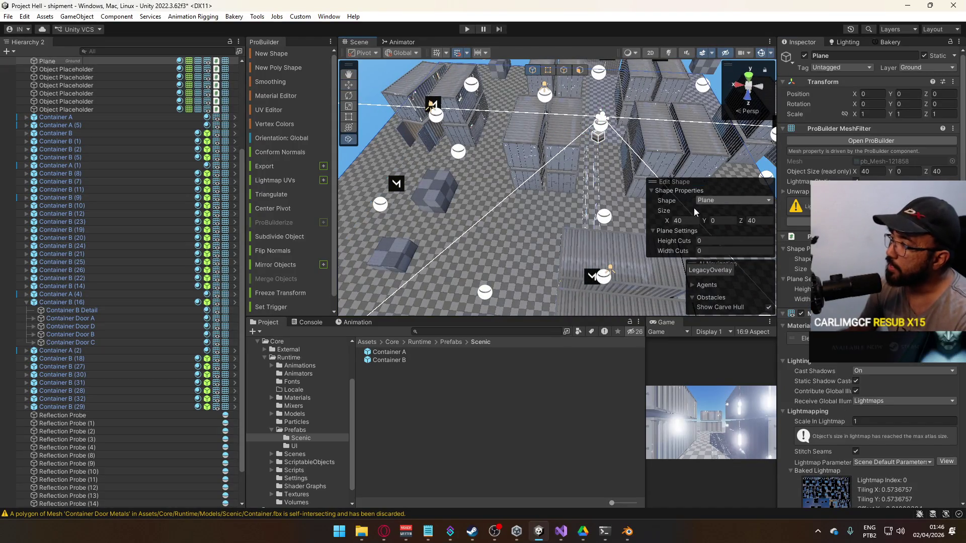
type("35")
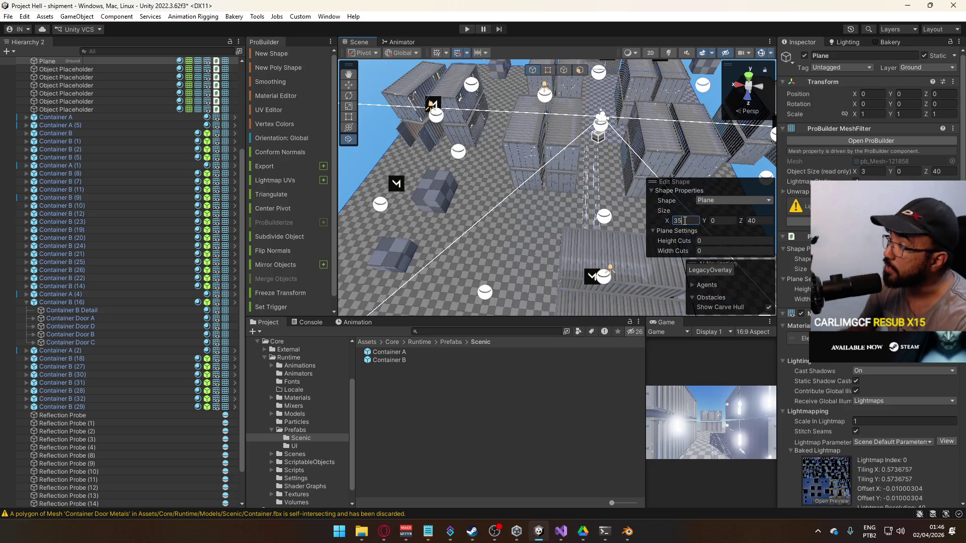
key("Return")
key("f")
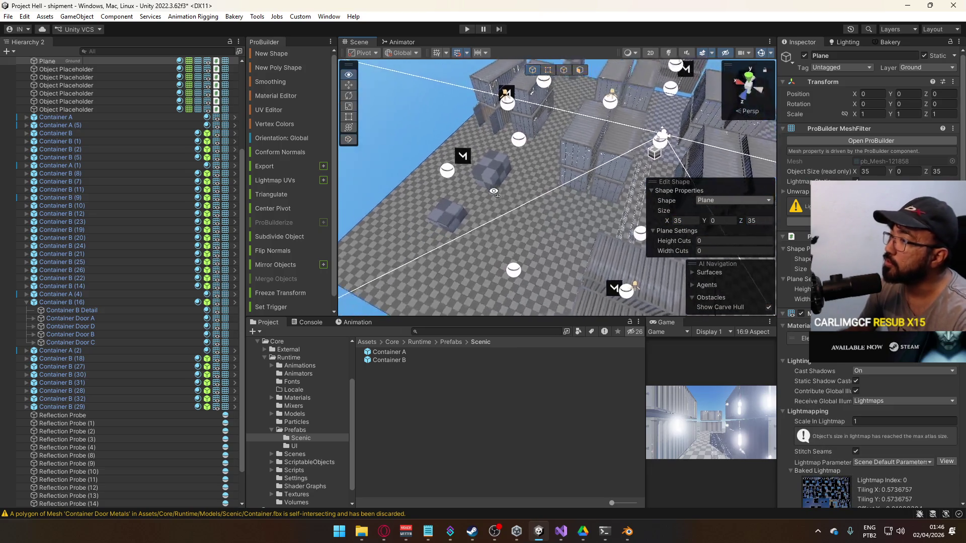
left_click_drag(797, 182, 507, 110)
left_click(580, 70)
left_click(578, 165)
mouse_move(578, 165)
left_mouse_down()
mouse_move(583, 198)
mouse_move(326, 118)
left_mouse_up()
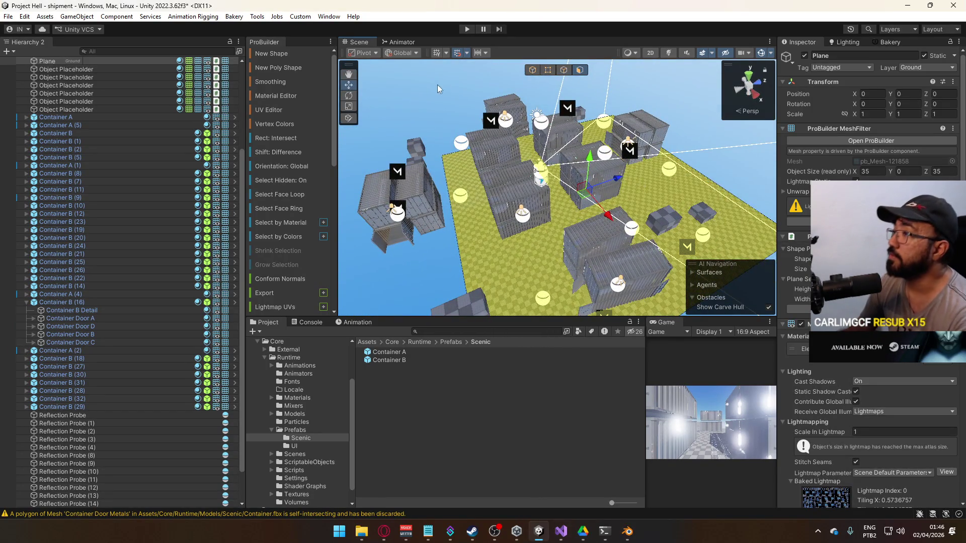
Return to object mode and select Container B (11) in the yard.
left_click(534, 71)
mouse_move(537, 150)
left_mouse_down()
mouse_move(540, 209)
mouse_move(815, 180)
left_mouse_up()
type("0")
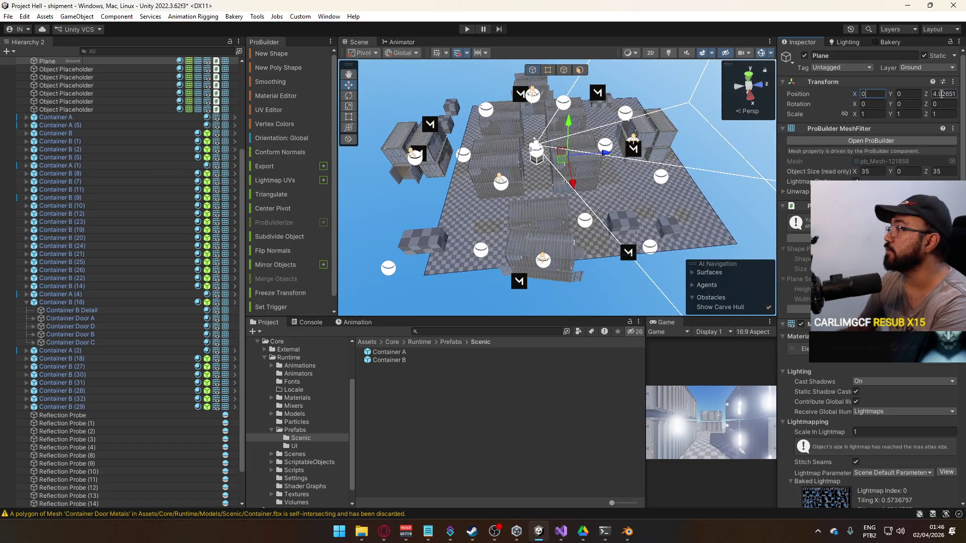
mouse_move(639, 167)
left_mouse_down()
mouse_move(395, 166)
mouse_move(541, 136)
mouse_move(319, 93)
mouse_move(456, 203)
left_mouse_up()
scroll(506, 143, "down", 5)
scroll(541, 136, "up", 8)
left_click(460, 209)
left_click_drag(483, 171, 499, 164)
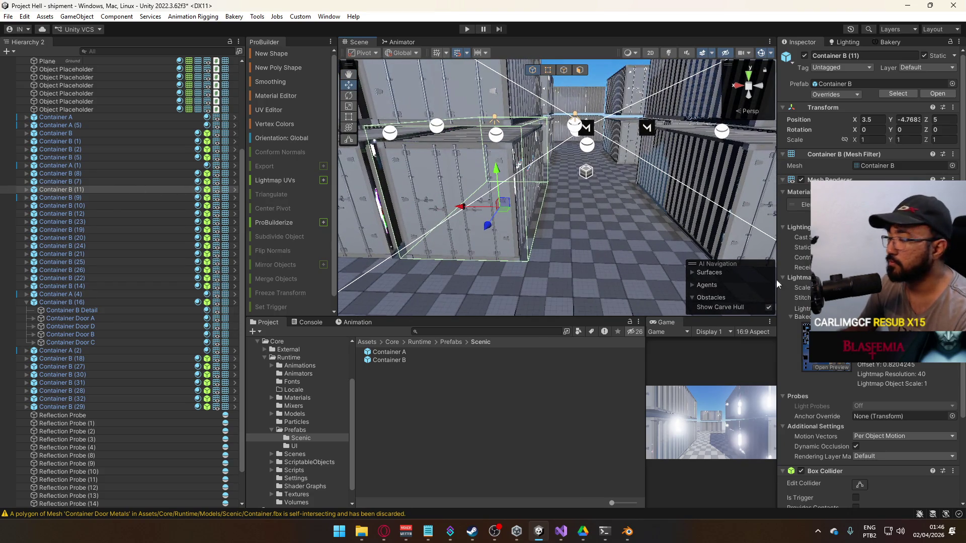
scroll(853, 381, "down", 4)
Reset Container B (11)'s Box Collider and apply the override to the Container B prefab.
right_click(861, 364)
left_click(900, 371)
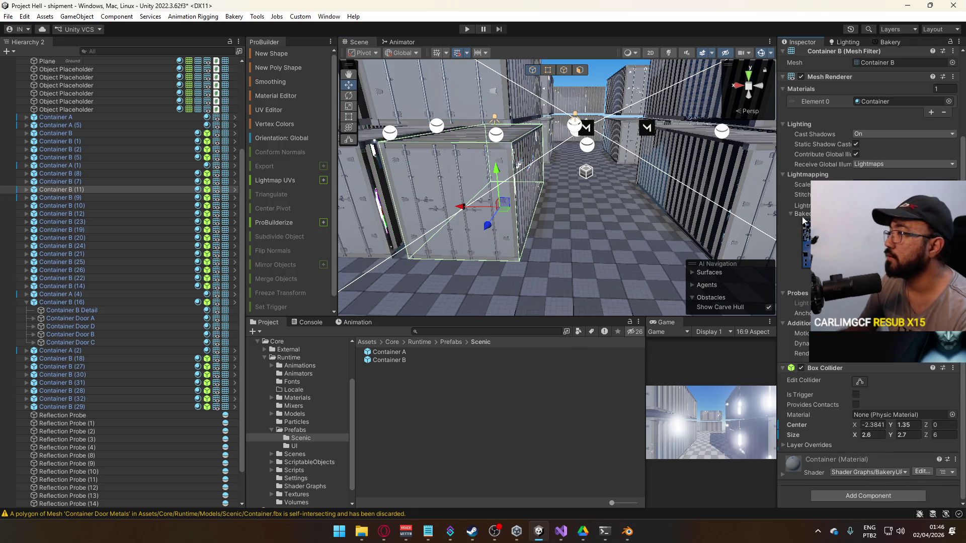
scroll(798, 218, "up", 4)
left_click(827, 94)
left_click(839, 145)
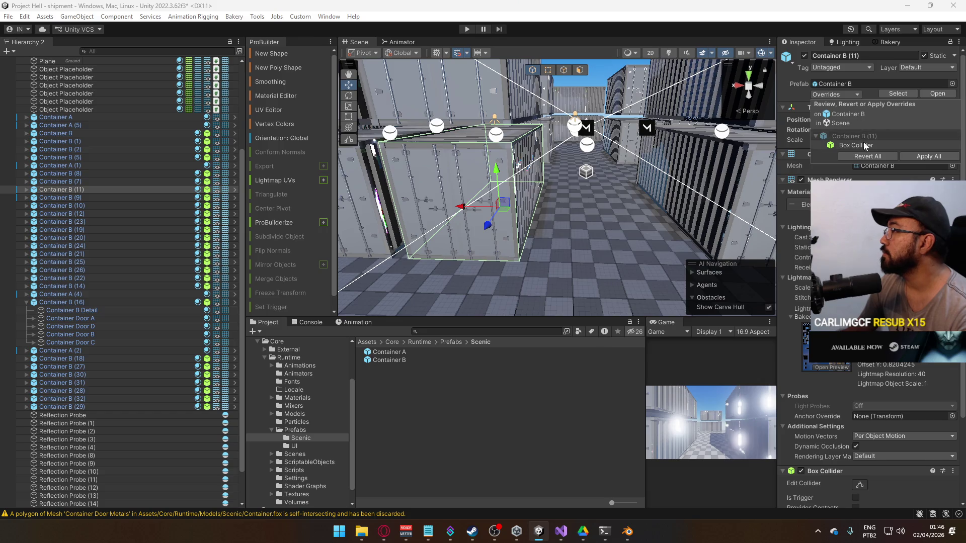
left_click(817, 159)
Slide Container B (11) along X into the alley at X 2.8.
mouse_move(507, 209)
left_mouse_down()
mouse_move(383, 221)
mouse_move(527, 235)
left_mouse_up()
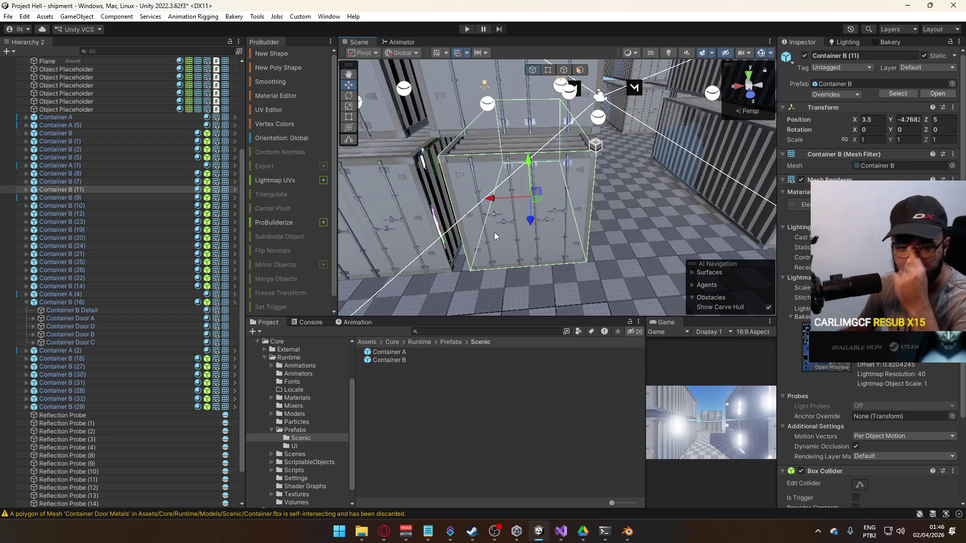
mouse_move(498, 240)
left_mouse_down()
mouse_move(638, 258)
mouse_move(628, 268)
left_mouse_up()
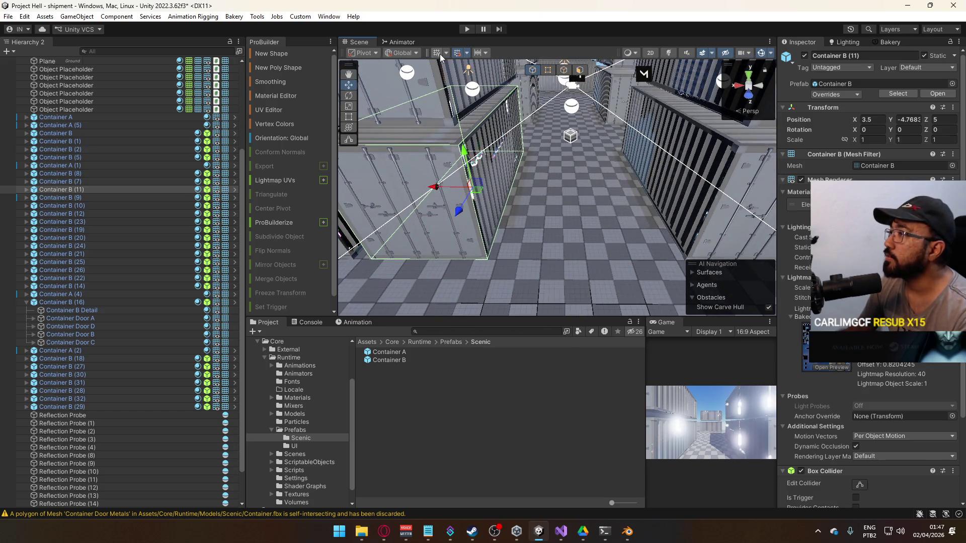
mouse_move(437, 190)
left_mouse_down()
mouse_move(461, 195)
mouse_move(492, 165)
left_mouse_up()
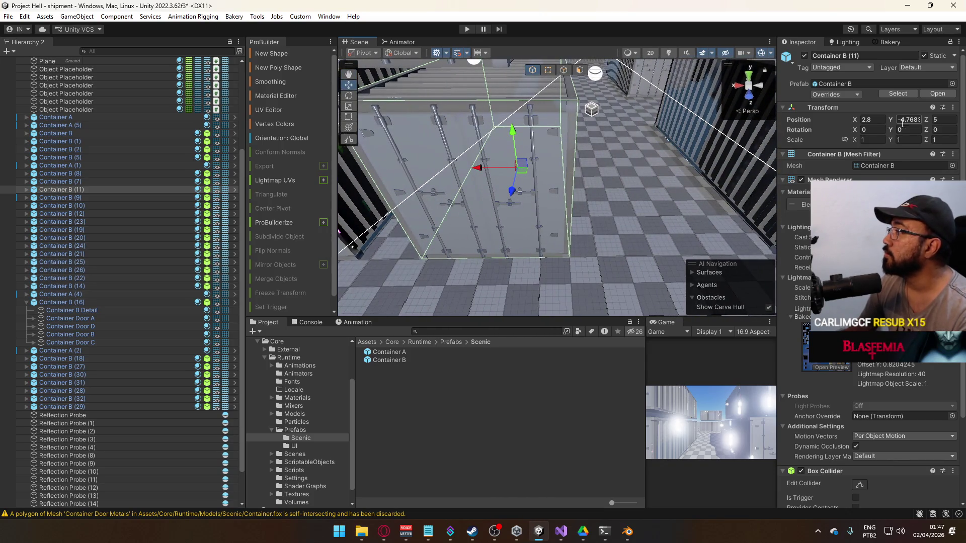
left_click_drag(480, 174, 913, 119)
left_click_drag(471, 205, 494, 238)
left_click_drag(572, 240, 620, 191)
Slide Container B (12) from X -3.5 to X -2.8.
left_click(615, 178)
key("f")
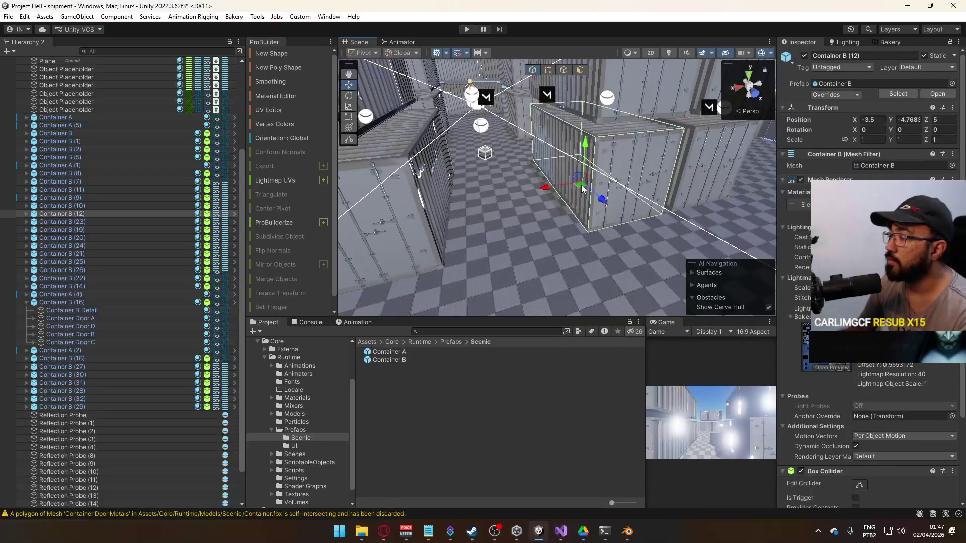
mouse_move(552, 195)
left_mouse_down()
mouse_move(501, 200)
mouse_move(536, 172)
mouse_move(481, 190)
mouse_move(247, 210)
left_mouse_up()
key("f")
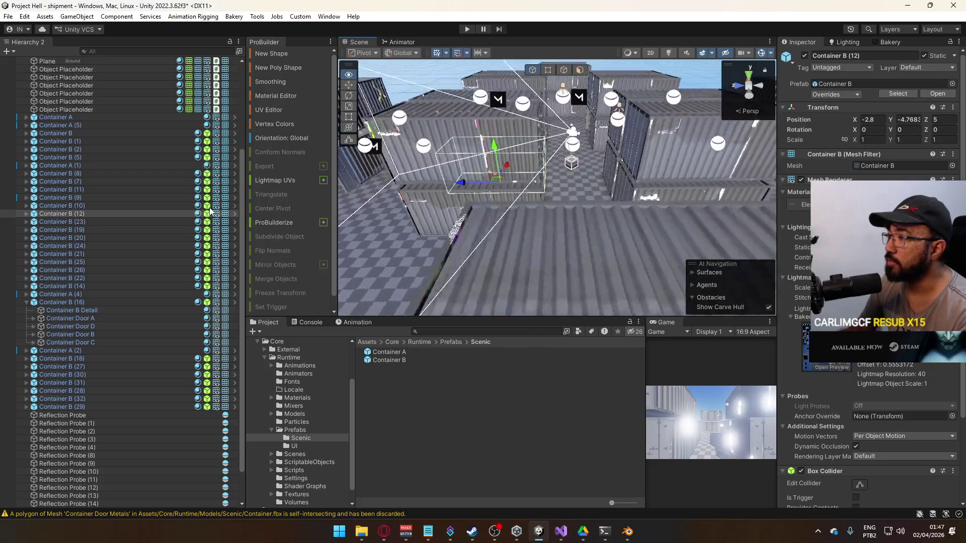
Move Container B (10) and its paired container along Z to -4.5.
left_click(526, 234, "ctrl")
left_click_drag(525, 234, 508, 259)
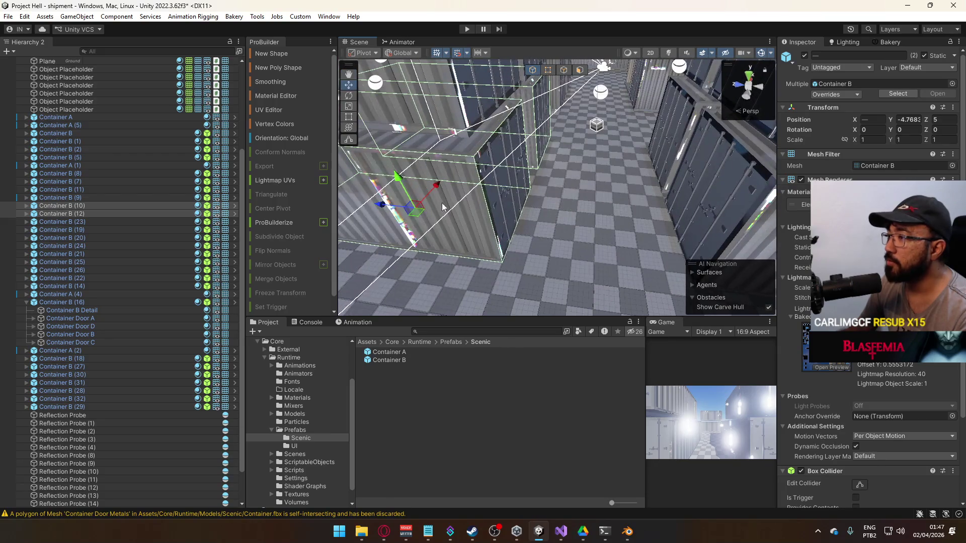
left_click_drag(398, 208, 398, 204)
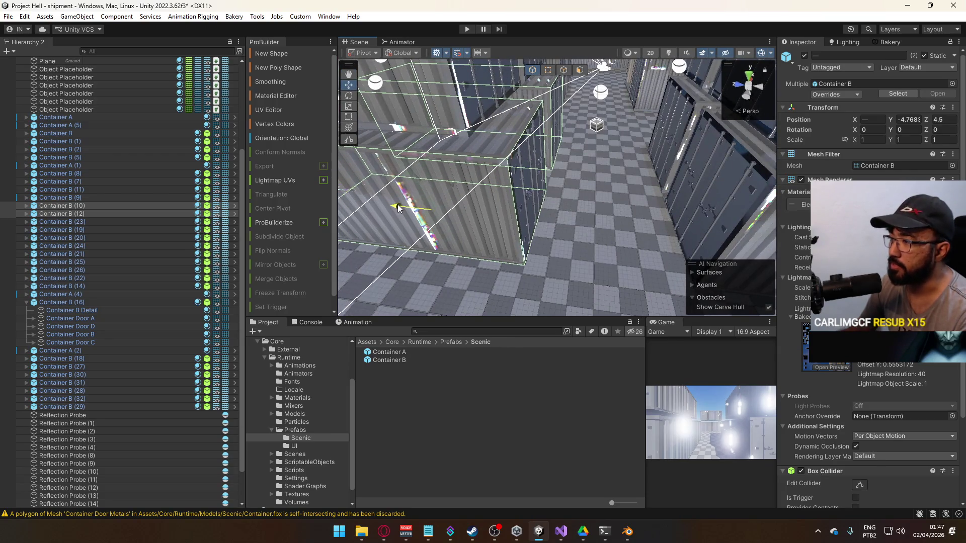
scroll(511, 220, "up", 3)
mouse_move(633, 203)
left_mouse_down()
mouse_move(617, 149)
mouse_move(544, 182)
mouse_move(783, 225)
mouse_move(591, 197)
mouse_move(553, 210)
mouse_move(572, 176)
left_mouse_up()
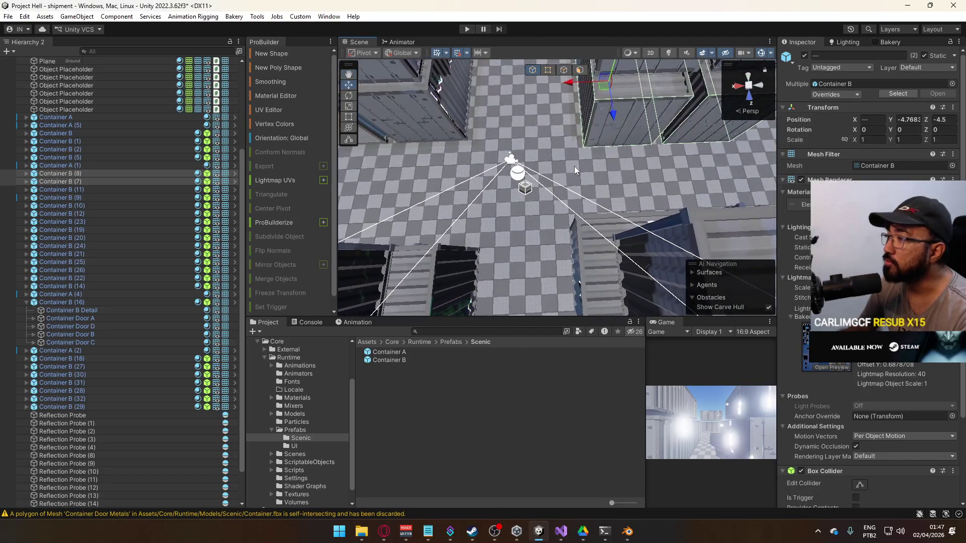
Delete the eight containers stacked at Y 3 on top of the others.
key("f")
left_click_drag(653, 150, 564, 141)
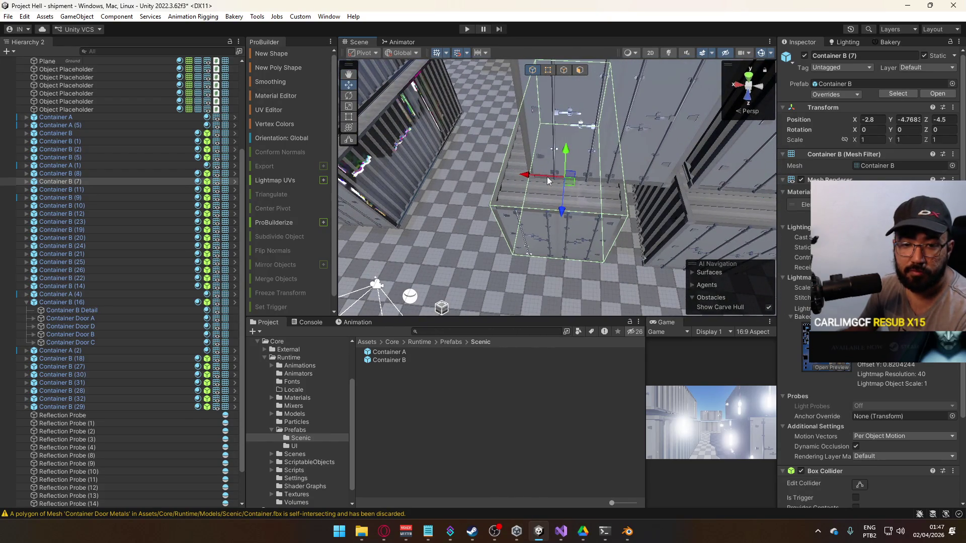
mouse_move(587, 242)
left_mouse_down()
mouse_move(542, 213)
mouse_move(624, 206)
left_mouse_up()
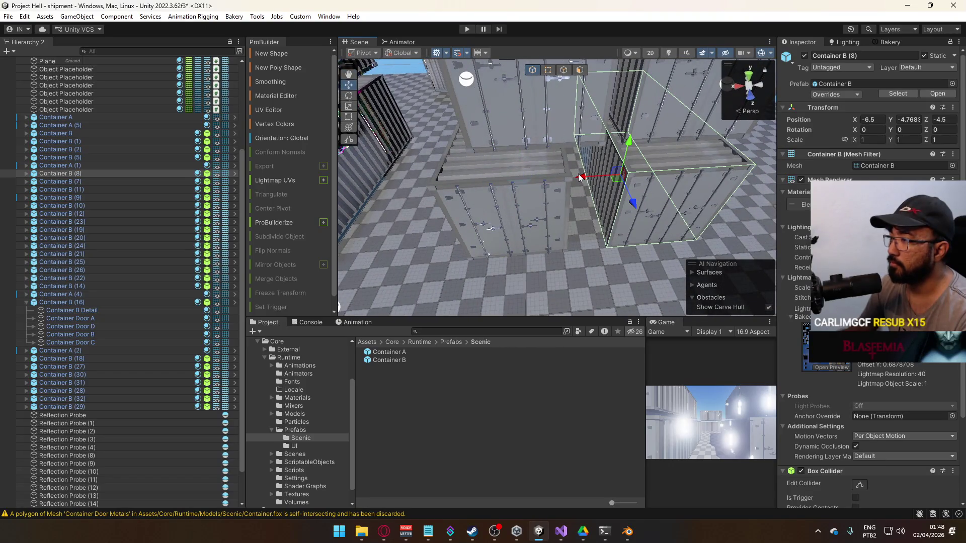
mouse_move(554, 182)
left_mouse_down()
mouse_move(599, 194)
mouse_move(606, 212)
mouse_move(543, 194)
mouse_move(579, 179)
left_mouse_up()
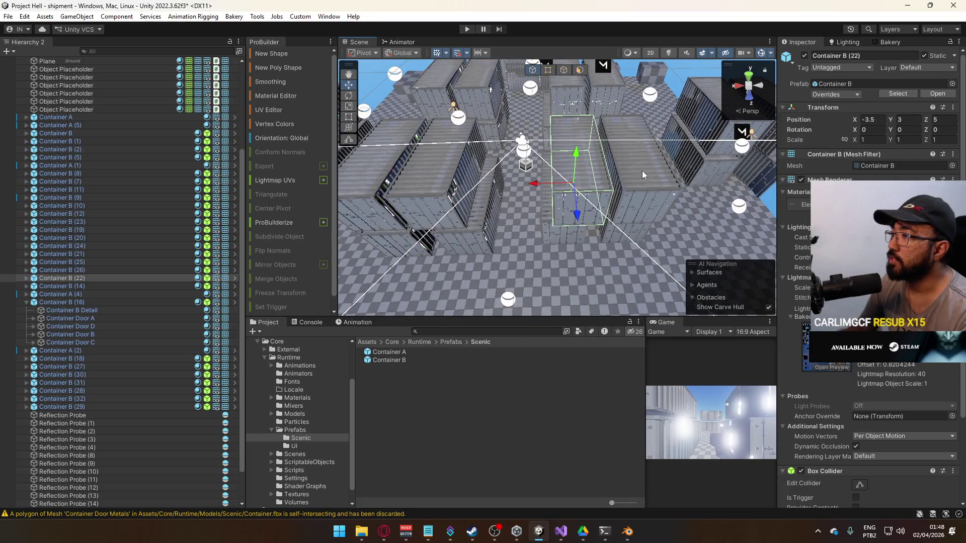
left_click(642, 175, "ctrl")
left_click_drag(642, 174, 607, 91)
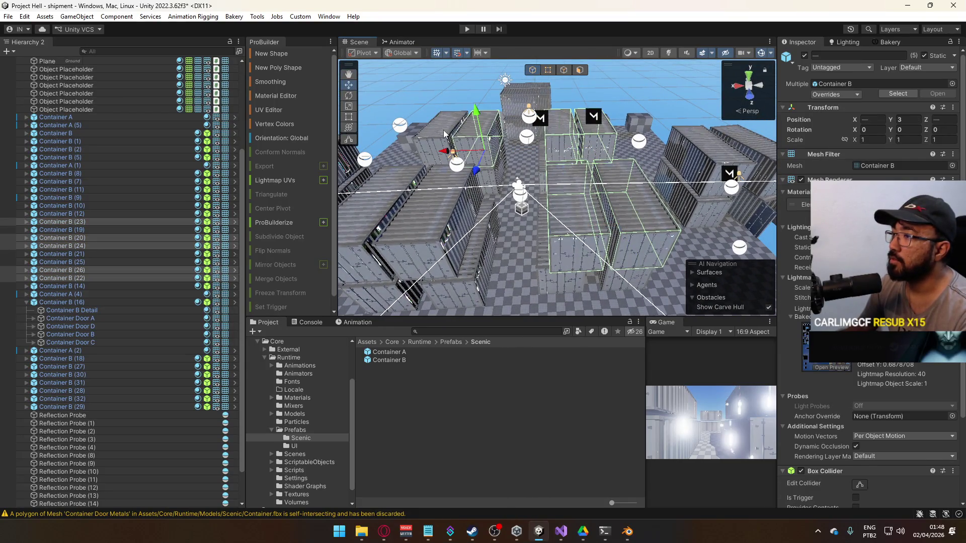
left_click_drag(491, 221, 470, 165)
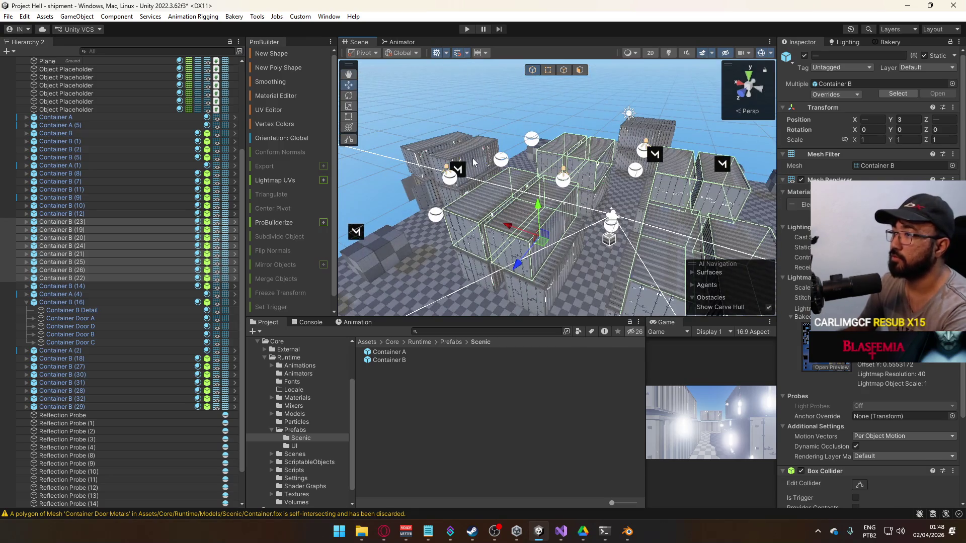
key("Delete")
mouse_move(645, 127)
left_mouse_down()
mouse_move(751, 215)
mouse_move(120, 233)
left_mouse_up()
Glance at the Shipment map size search, then return to Unity and select a container.
key("alt+Tab")
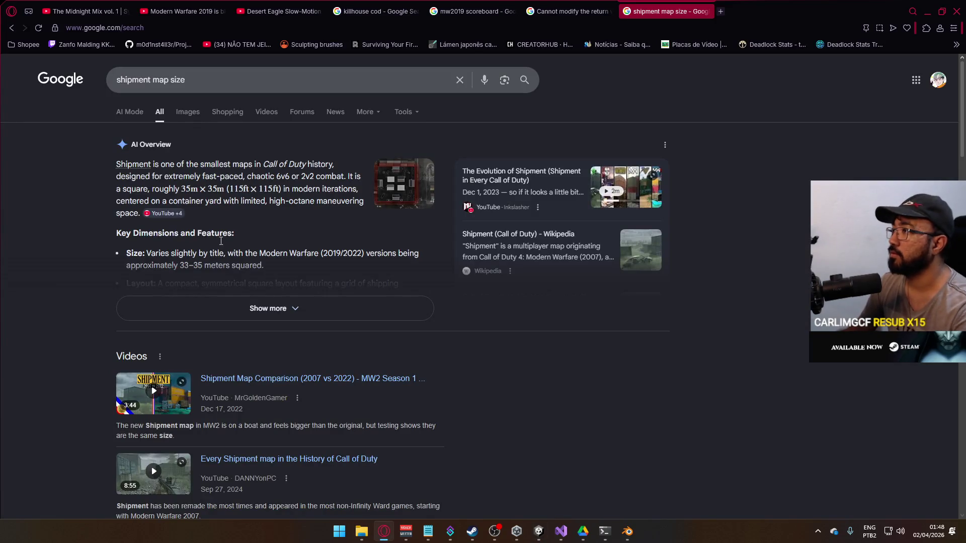
key("alt+Tab")
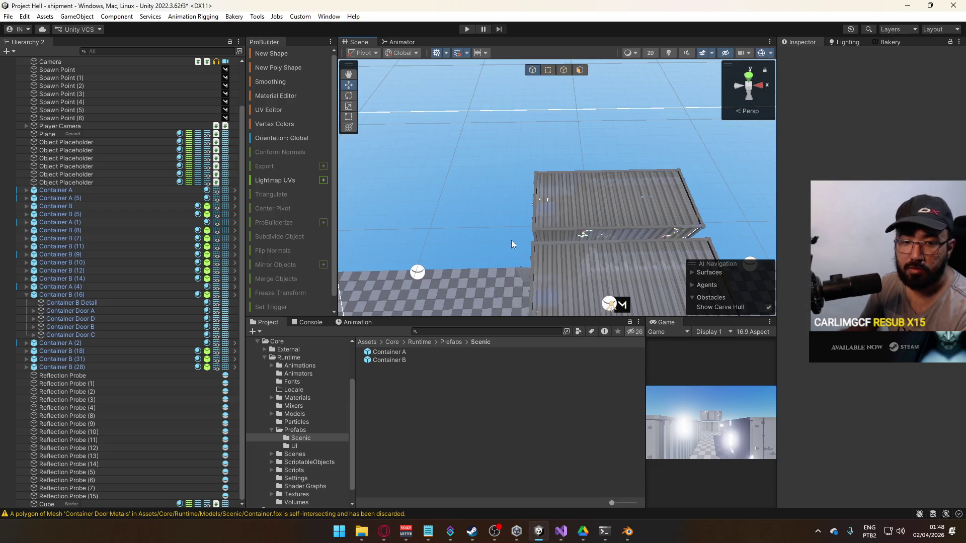
left_click(572, 210)
Slide Container B (5) along X to 2.5.
mouse_move(572, 210)
left_mouse_down()
mouse_move(476, 250)
mouse_move(313, 267)
mouse_move(598, 167)
mouse_move(371, 212)
mouse_move(561, 268)
mouse_move(643, 273)
mouse_move(382, 280)
left_mouse_up()
left_click(619, 157)
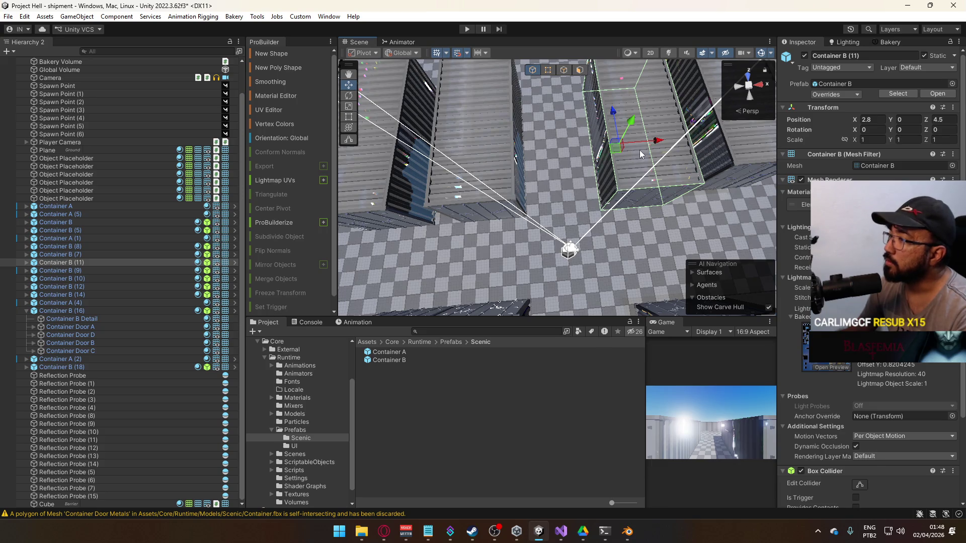
left_click_drag(609, 182, 610, 236)
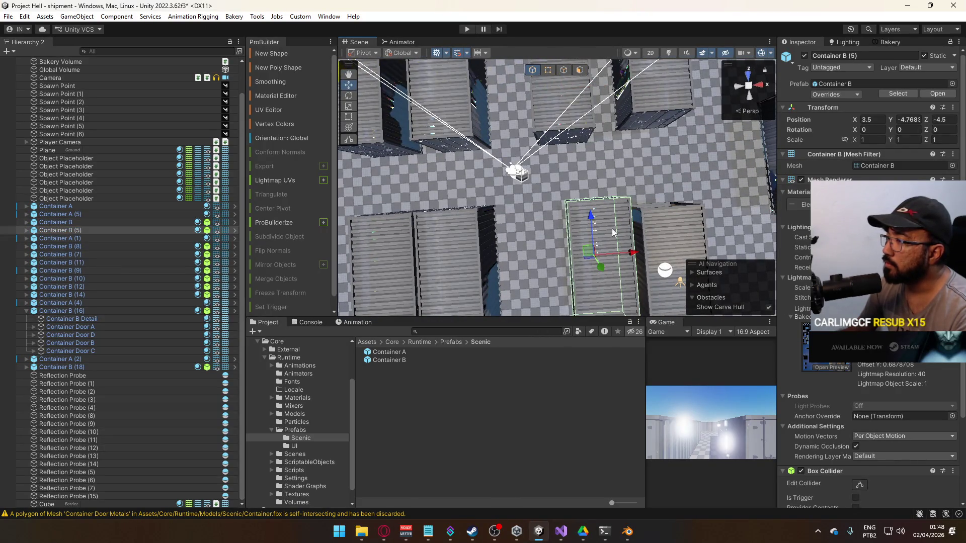
left_click(622, 247)
left_click(613, 249)
mouse_move(633, 253)
left_mouse_down()
mouse_move(606, 266)
mouse_move(624, 271)
mouse_move(599, 255)
mouse_move(587, 210)
left_mouse_up()
Move Container B (9) to X 5 and Container A (1) to about X 5.1.
left_click(538, 151)
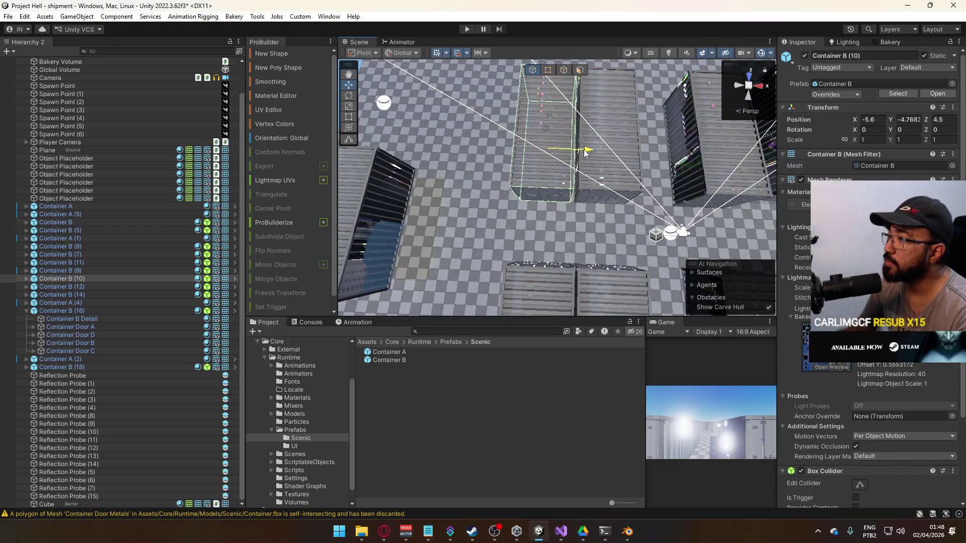
left_click_drag(554, 212, 559, 219)
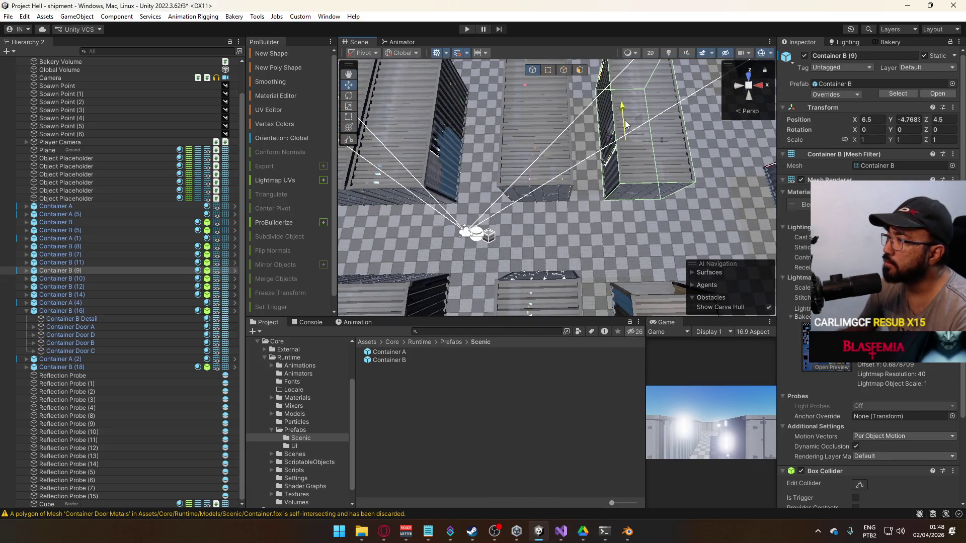
mouse_move(662, 143)
left_mouse_down()
mouse_move(632, 150)
mouse_move(642, 213)
mouse_move(678, 136)
mouse_move(323, 161)
mouse_move(405, 186)
left_mouse_up()
left_click(400, 185)
key("f")
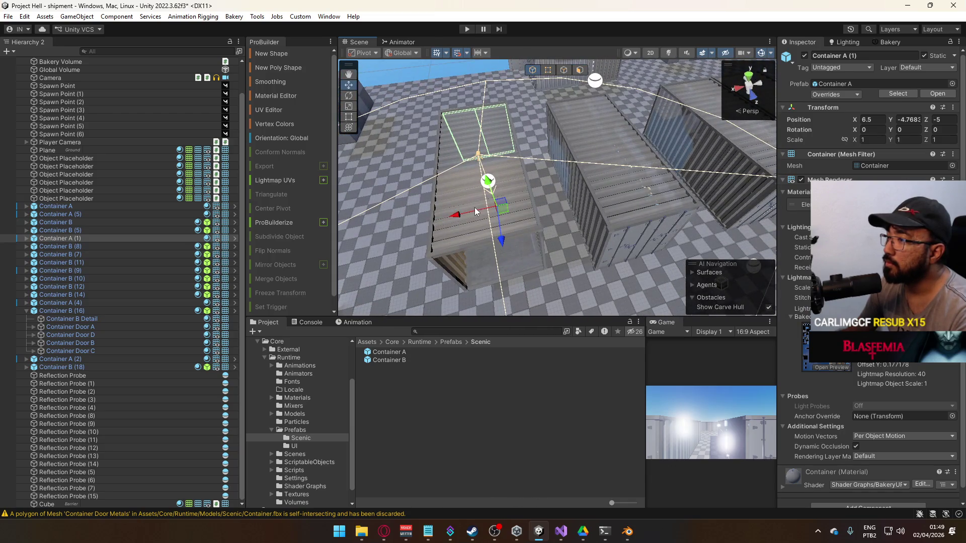
left_click_drag(458, 214, 480, 216)
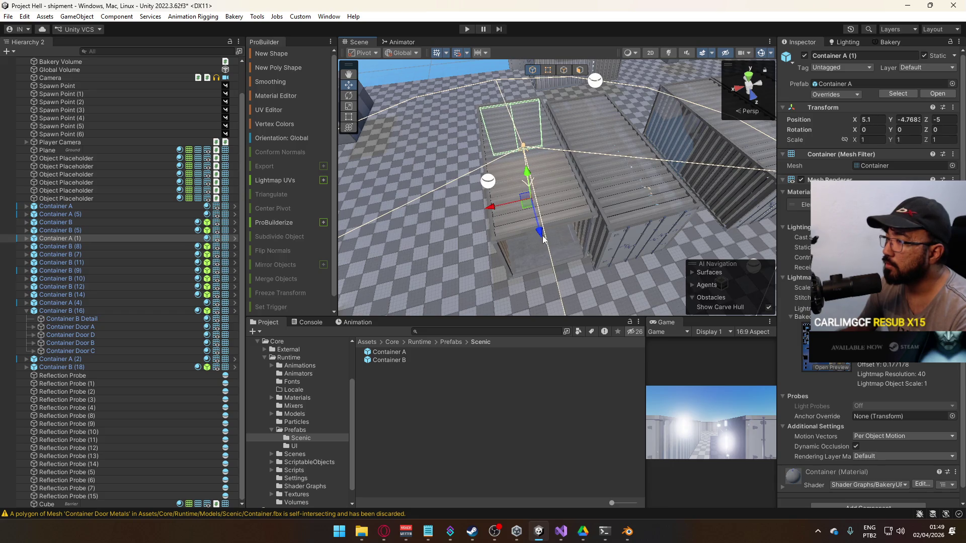
mouse_move(548, 245)
left_mouse_down()
mouse_move(489, 224)
mouse_move(528, 208)
left_mouse_up()
left_click(528, 208)
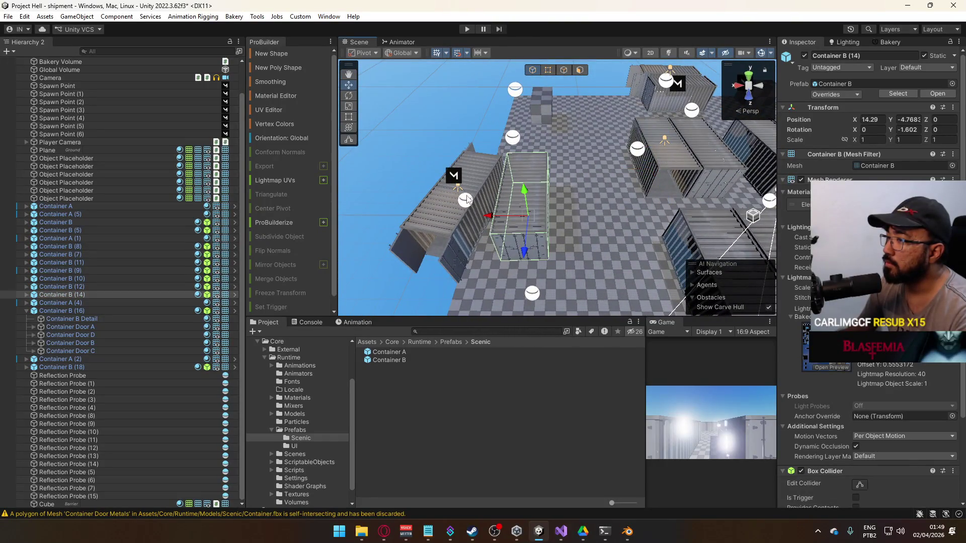
Slide Container B (14) and Container A (2) inward along X, leaving B (14) at X 12.4.
left_click(448, 211, "shift")
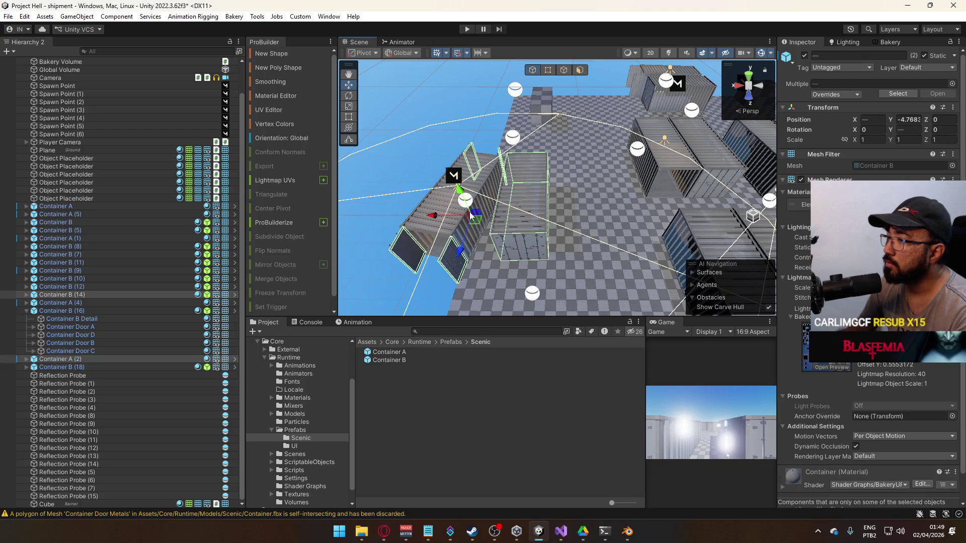
left_click_drag(431, 220, 467, 216)
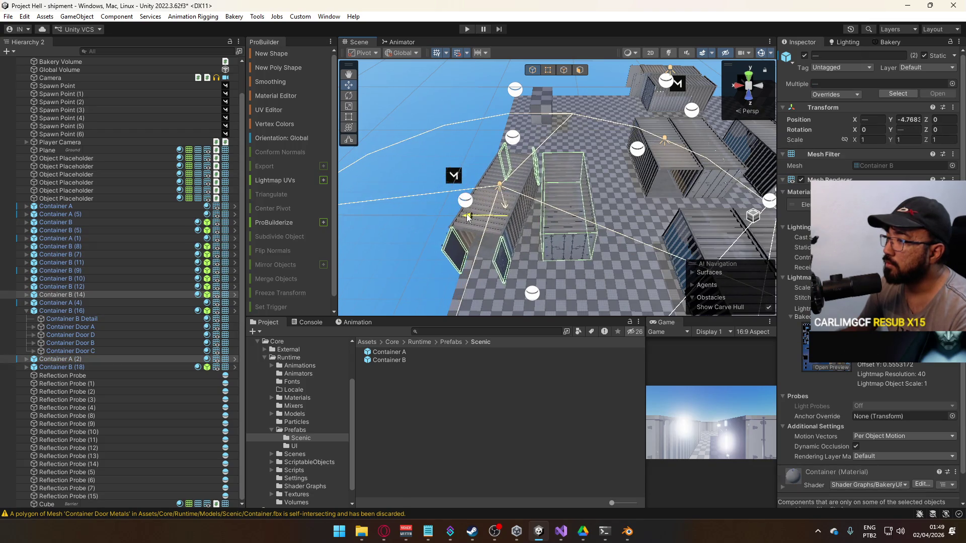
mouse_move(591, 214)
left_mouse_down()
mouse_move(777, 227)
mouse_move(600, 235)
mouse_move(551, 213)
left_mouse_up()
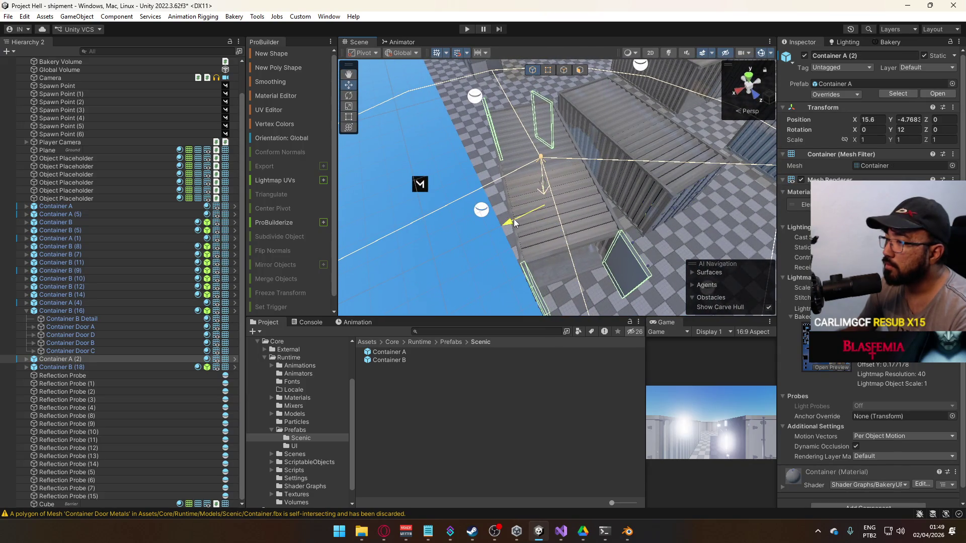
left_click(624, 162)
key("f")
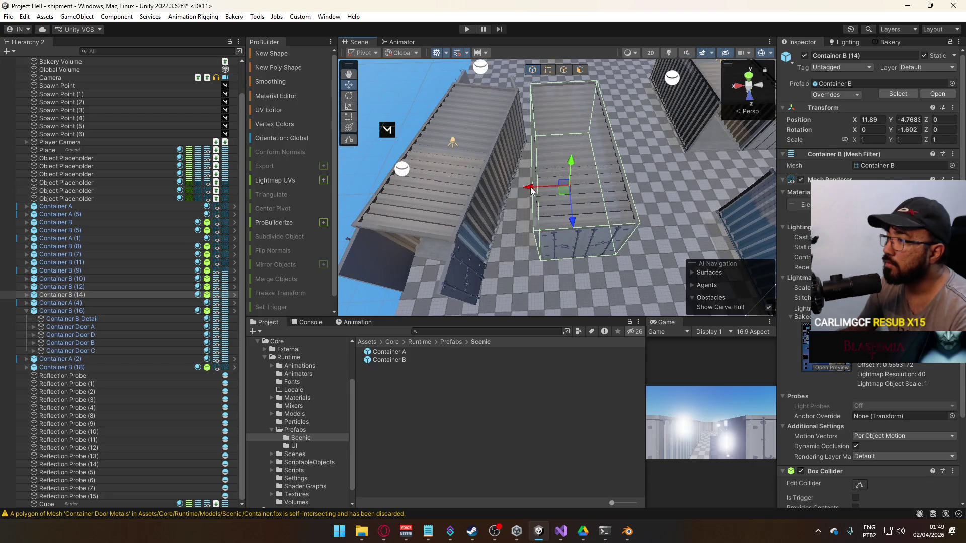
left_click_drag(519, 194, 523, 191)
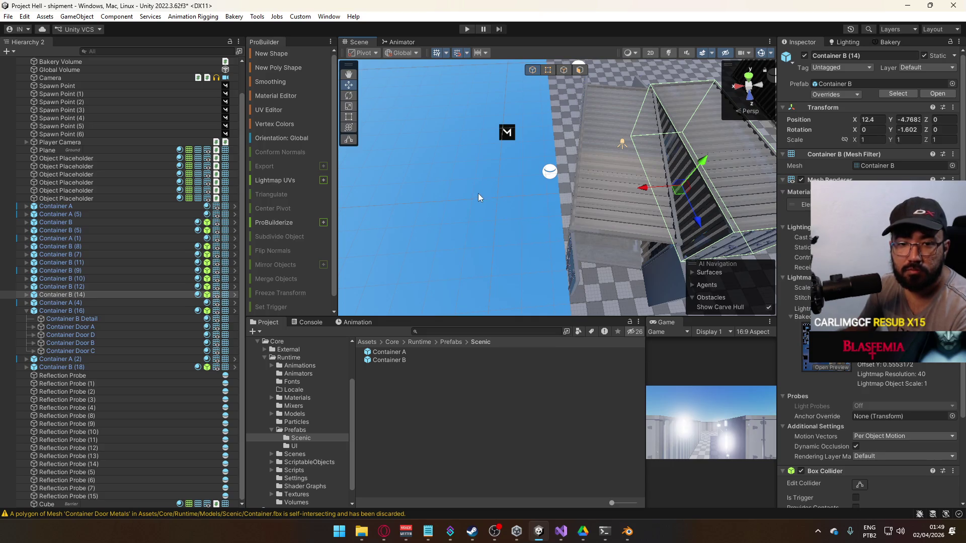
mouse_move(500, 226)
left_mouse_down()
mouse_move(785, 141)
mouse_move(785, 164)
mouse_move(553, 146)
left_mouse_up()
scroll(551, 141, "up", 5)
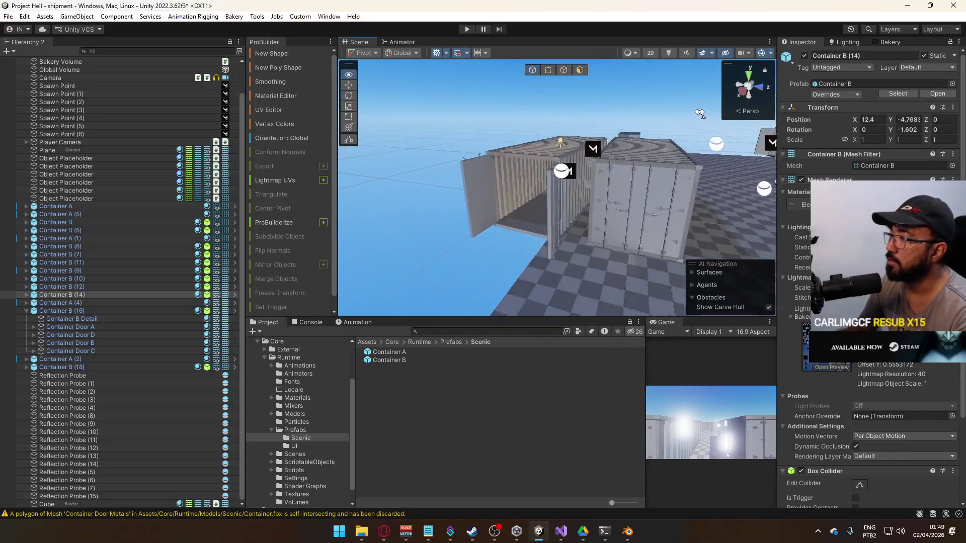
Pick Container A out from the overlapping objects, then select Container B alone.
left_click(551, 141)
left_click(513, 142)
left_click(522, 142)
mouse_move(522, 142)
left_mouse_down()
mouse_move(569, 154)
mouse_move(510, 129)
left_mouse_up()
left_click(424, 117)
left_click(422, 118)
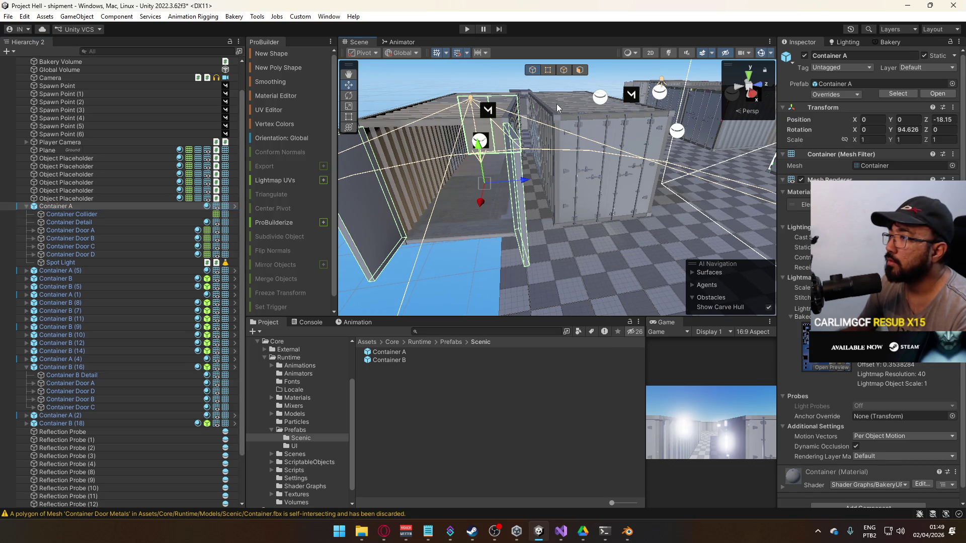
mouse_move(527, 139)
left_mouse_down()
mouse_move(596, 155)
mouse_move(572, 159)
mouse_move(727, 225)
mouse_move(582, 180)
left_mouse_up()
left_click(596, 121)
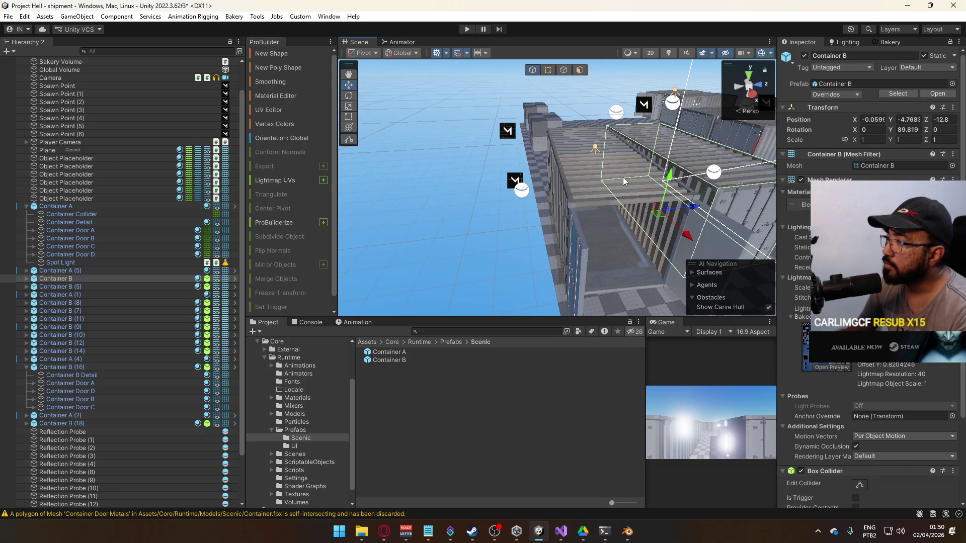
Shift Container A and Container A (5) sideways along Z.
left_click(608, 168)
left_click(608, 168)
mouse_move(624, 217)
left_mouse_down()
mouse_move(577, 191)
mouse_move(579, 143)
left_mouse_up()
left_click(577, 192)
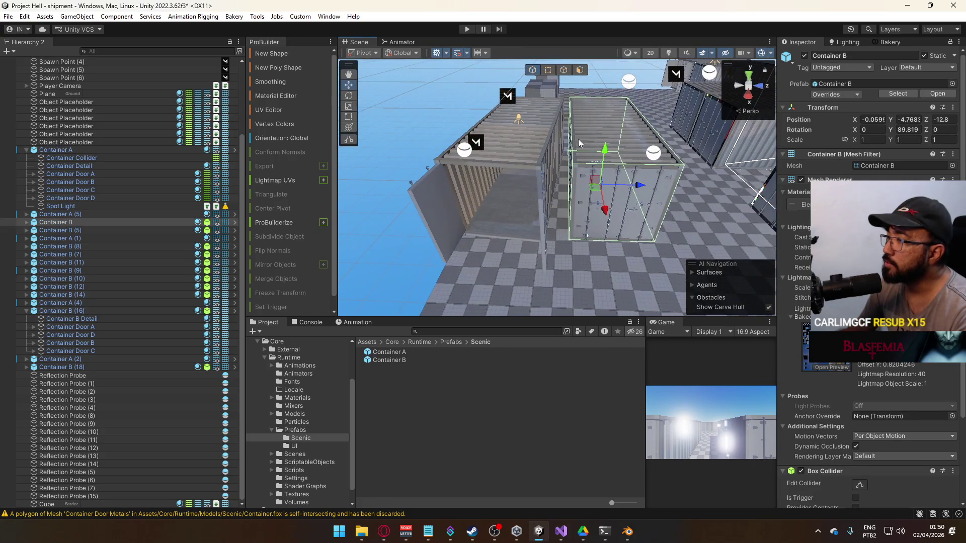
mouse_move(631, 191)
left_mouse_down()
mouse_move(611, 208)
mouse_move(618, 181)
left_mouse_up()
left_click(618, 181)
left_click(546, 174)
left_click(654, 165)
left_click(577, 173)
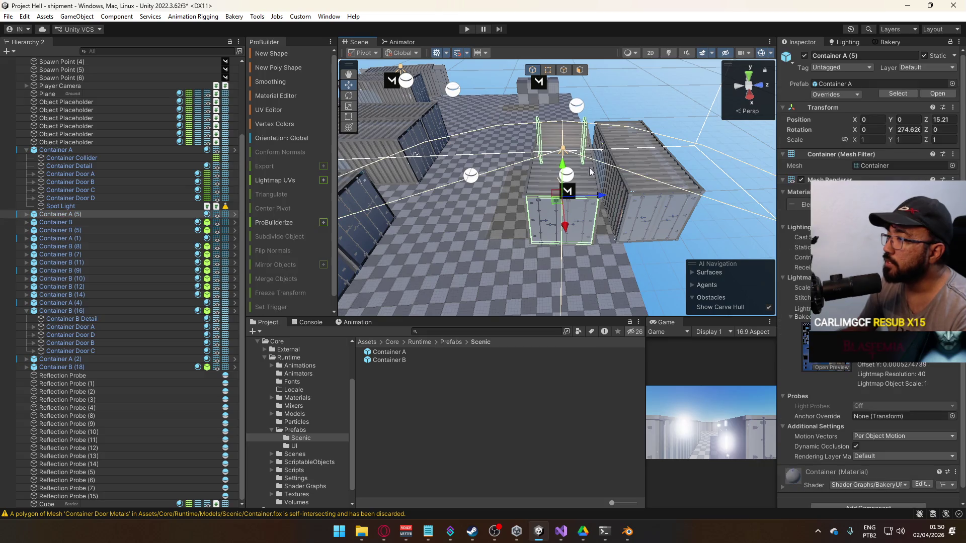
left_click_drag(668, 193, 617, 198)
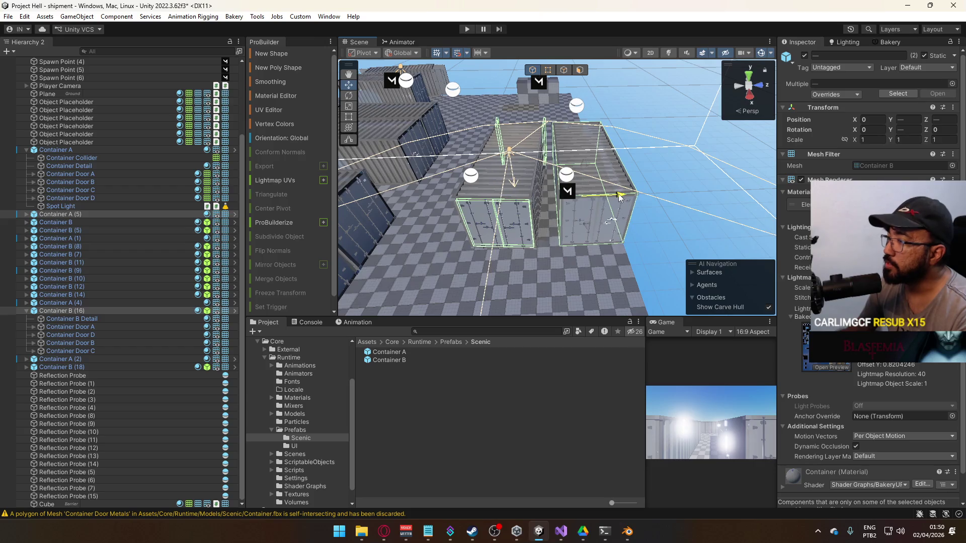
mouse_move(563, 202)
left_mouse_down()
mouse_move(762, 278)
mouse_move(457, 221)
left_mouse_up()
Move Container B (18) along X to -12.
left_click(456, 222)
left_click(544, 135, "shift")
mouse_move(545, 134)
left_mouse_down()
mouse_move(572, 158)
mouse_move(480, 170)
left_mouse_up()
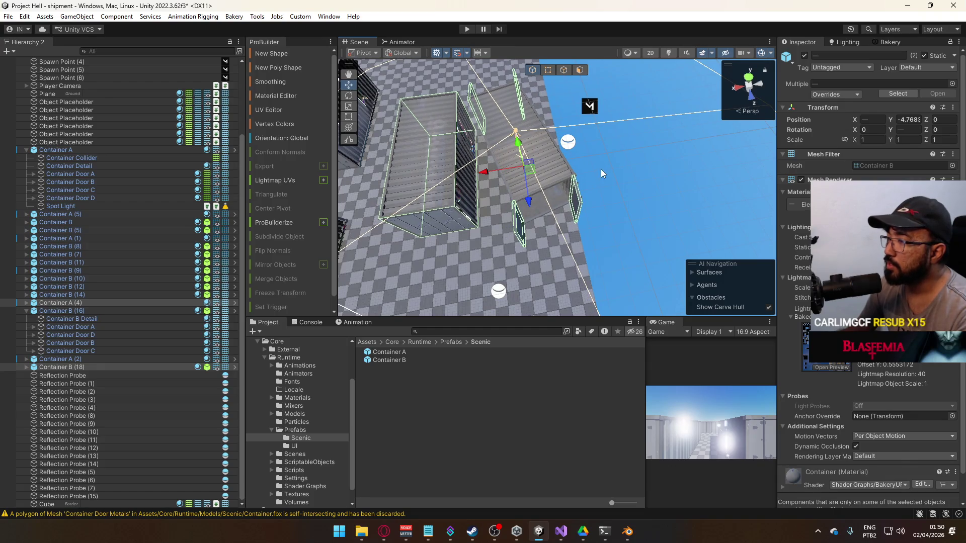
left_click(579, 176)
key("f")
mouse_move(528, 180)
left_mouse_down()
mouse_move(357, 186)
mouse_move(316, 204)
mouse_move(594, 147)
mouse_move(558, 122)
mouse_move(616, 192)
mouse_move(582, 118)
mouse_move(591, 231)
left_mouse_up()
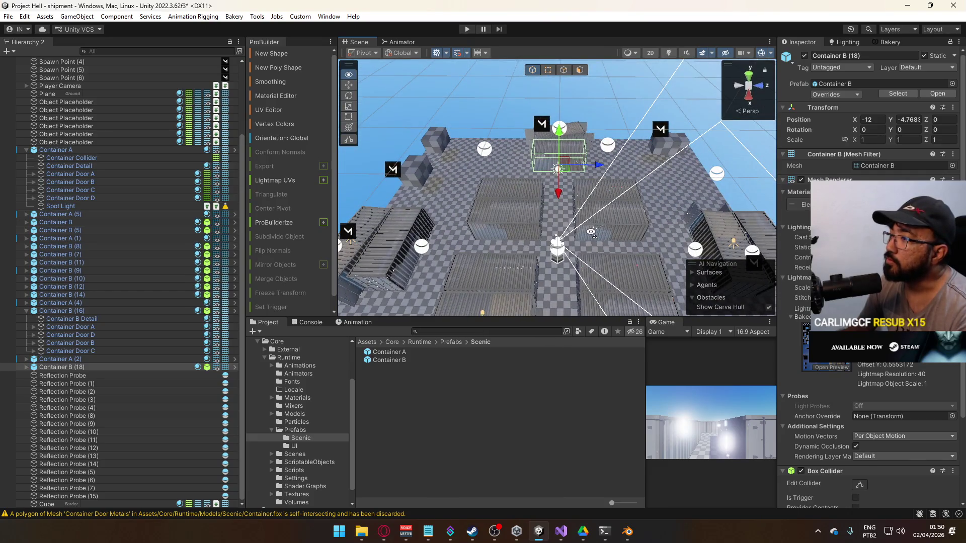
left_click_drag(591, 232, 682, 241)
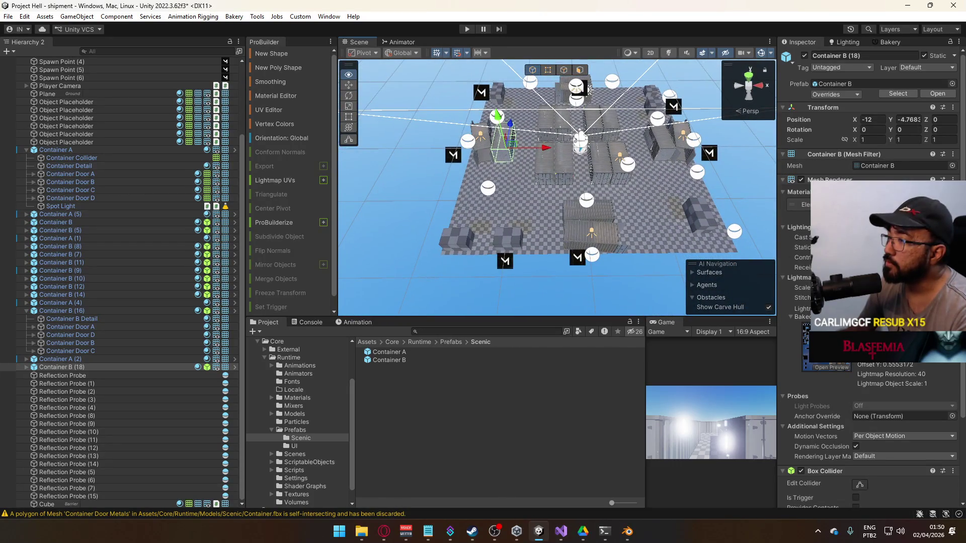
mouse_move(590, 90)
left_mouse_down()
mouse_move(732, 232)
mouse_move(609, 207)
mouse_move(413, 248)
mouse_move(288, 248)
mouse_move(319, 209)
mouse_move(576, 212)
left_mouse_up()
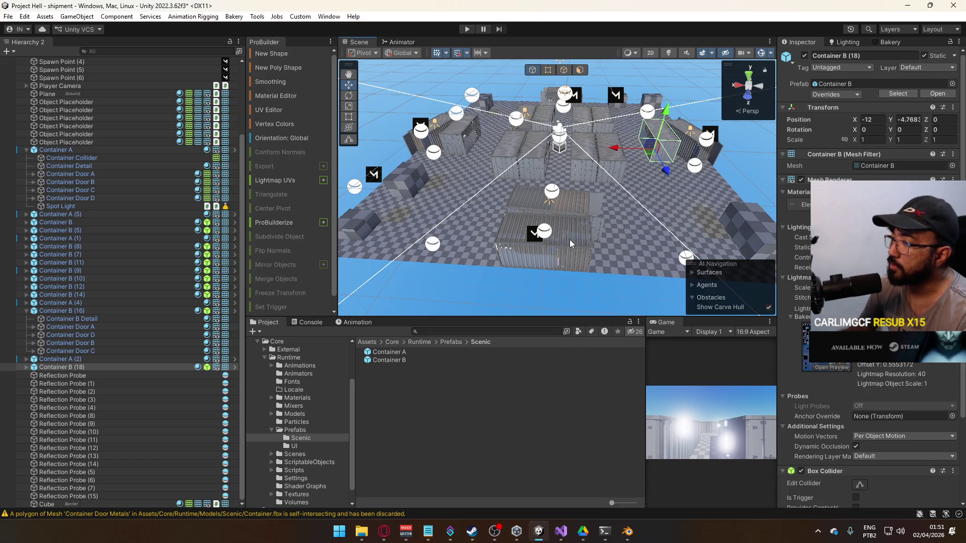
left_click(386, 530)
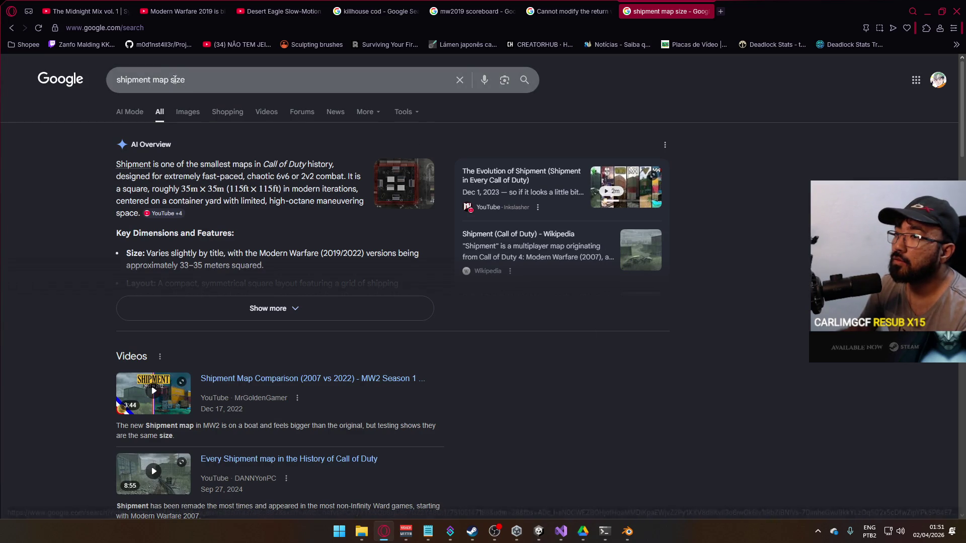
Search Google for 'shipment mw2 2022 map size' and open the Reddit comparison result.
left_click(151, 79)
type("mw2 2022")
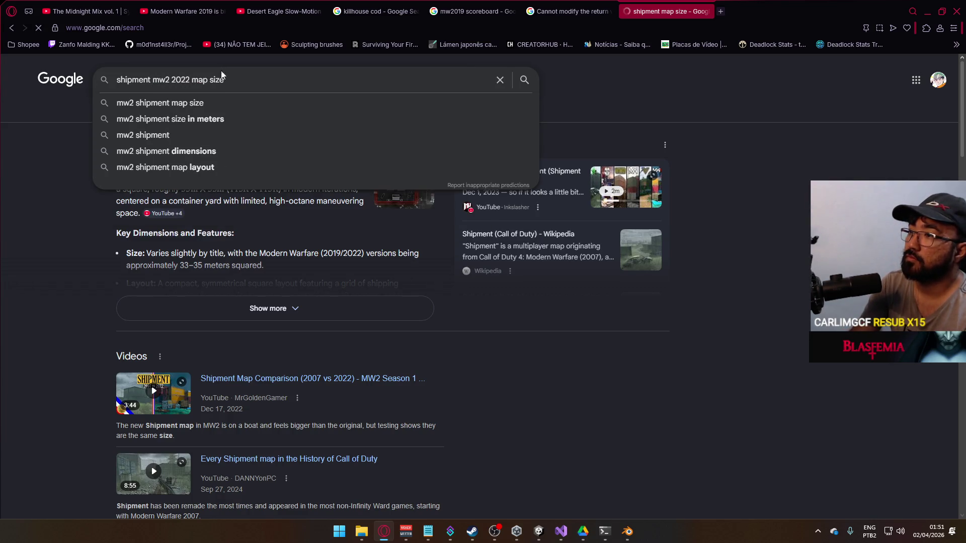
key("Return")
left_click(221, 162)
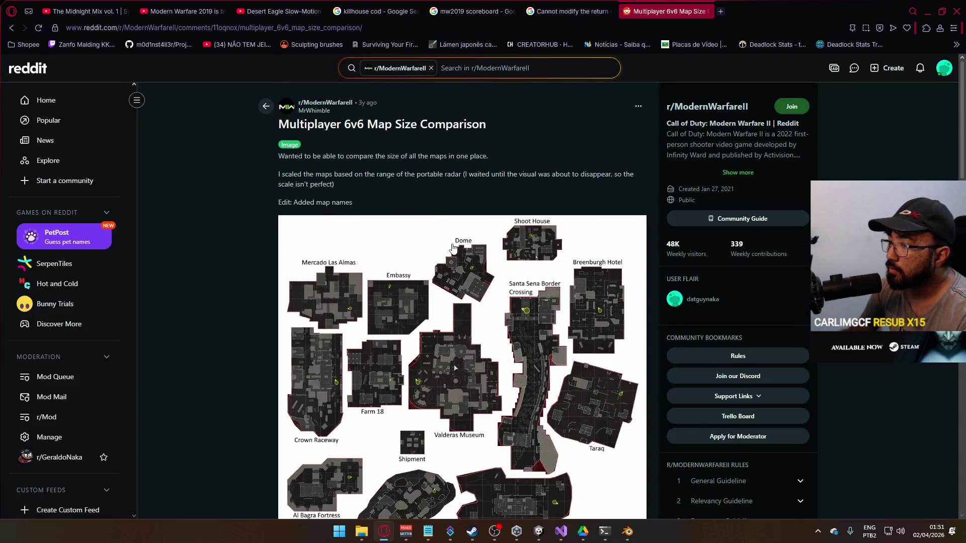
Scroll the Reddit 6v6 map size comparison, then return to Unity's container yard.
scroll(454, 250, "down", 2)
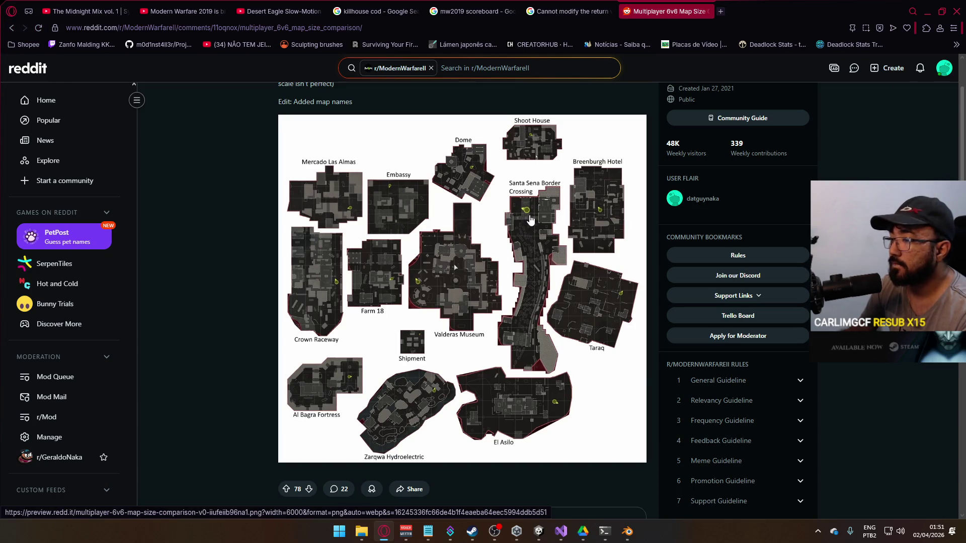
key("alt+Tab")
mouse_move(744, 261)
left_mouse_down()
mouse_move(772, 277)
mouse_move(642, 240)
mouse_move(511, 244)
mouse_move(494, 242)
mouse_move(648, 254)
mouse_move(484, 217)
mouse_move(391, 212)
mouse_move(632, 218)
mouse_move(784, 201)
left_mouse_up()
left_click(632, 219)
Collapse Container A and Container B (16), then open ProBuilder's Edit Shape settings for the floor Cube.
left_click(631, 215)
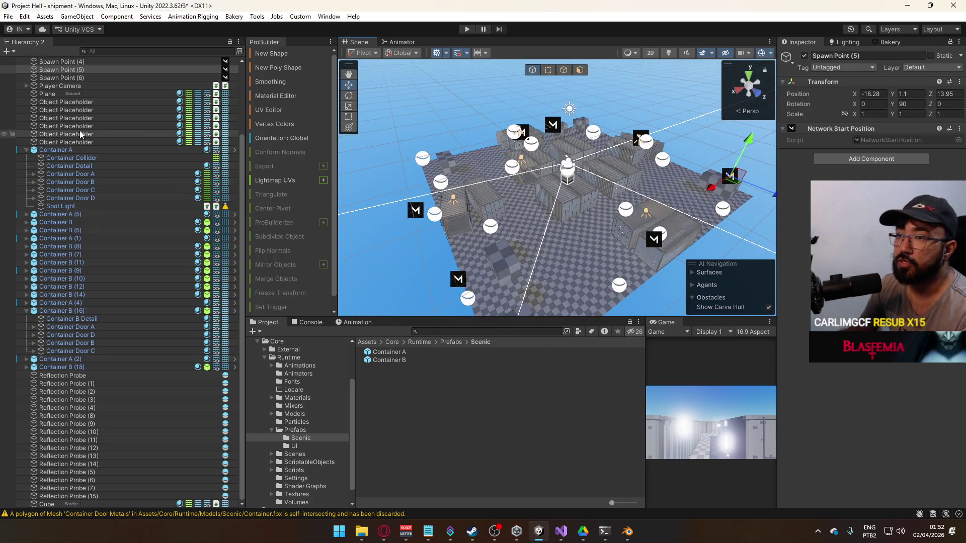
scroll(99, 117, "up", 5)
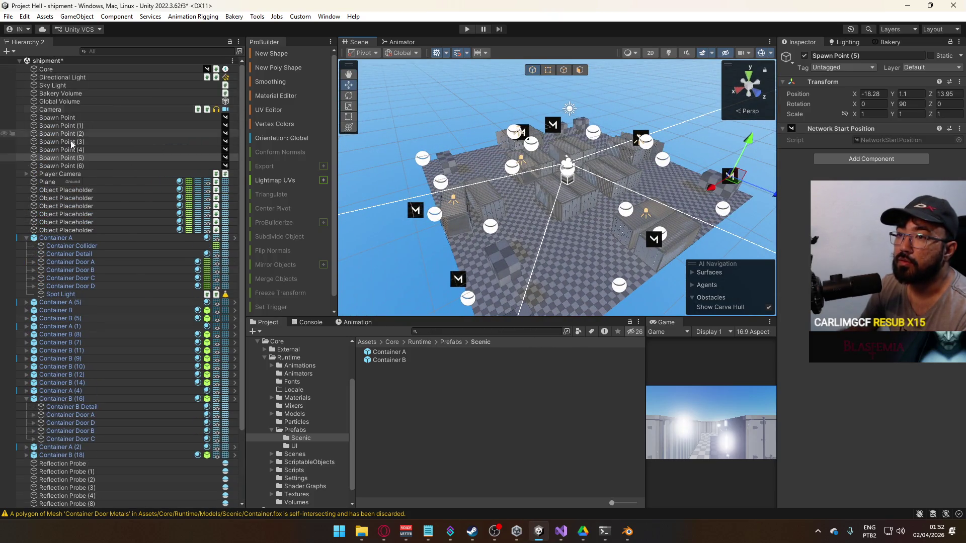
left_click(26, 238)
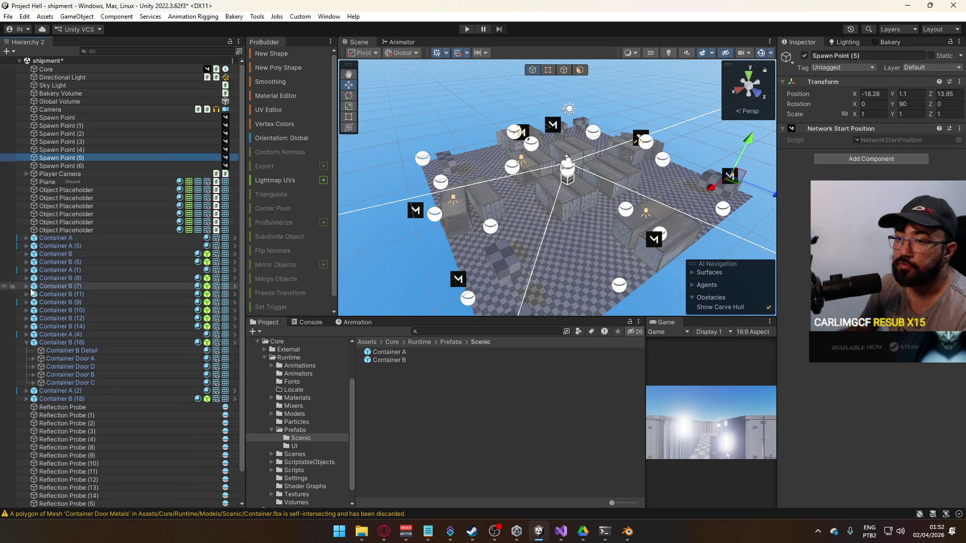
left_click(26, 342)
double_click(47, 495)
left_click_drag(579, 282, 687, 274)
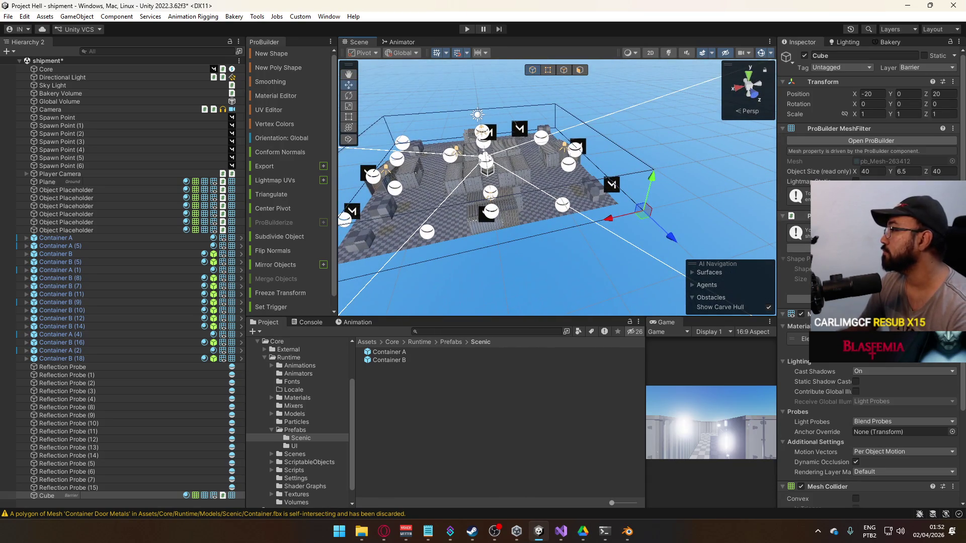
left_click(851, 144)
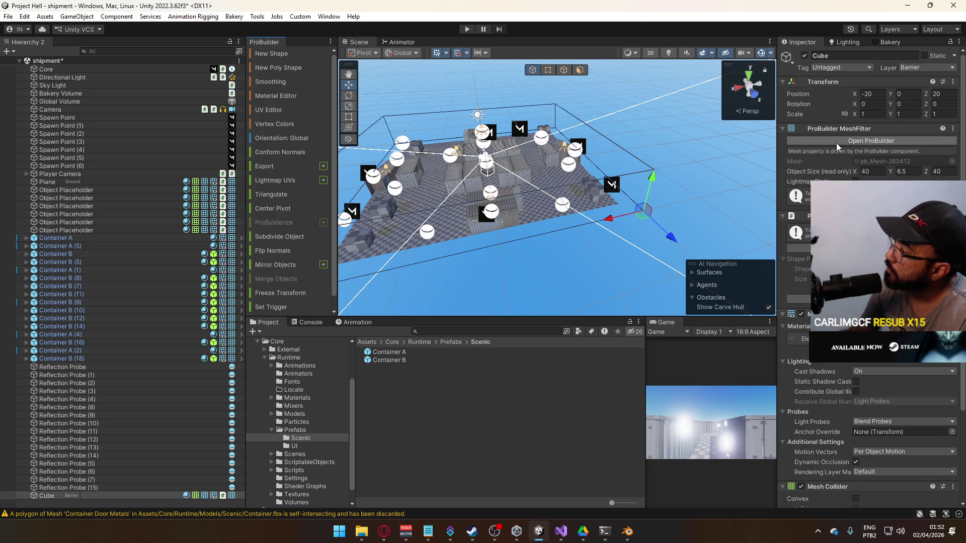
left_click(855, 248)
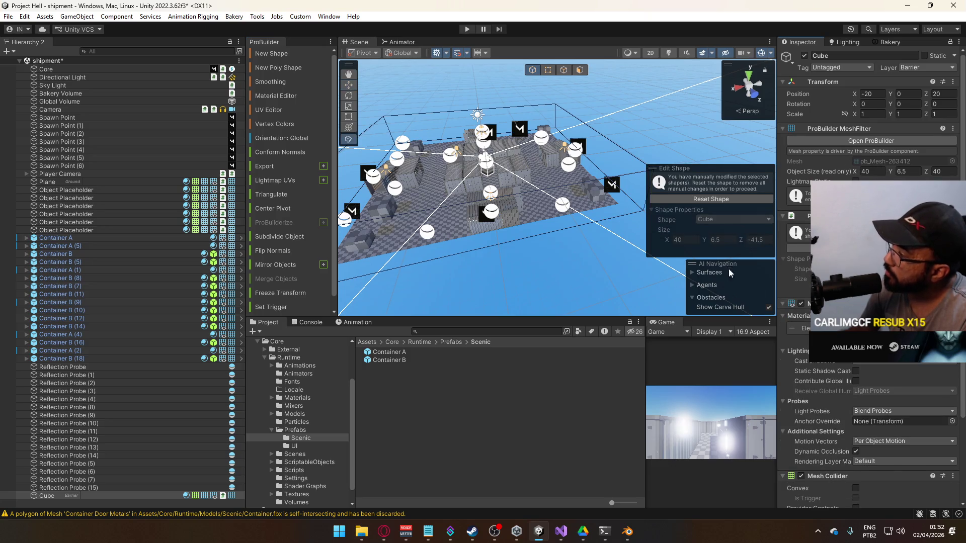
Reset the floor Cube's shape and set its size to 35 by 35.
left_click(717, 200)
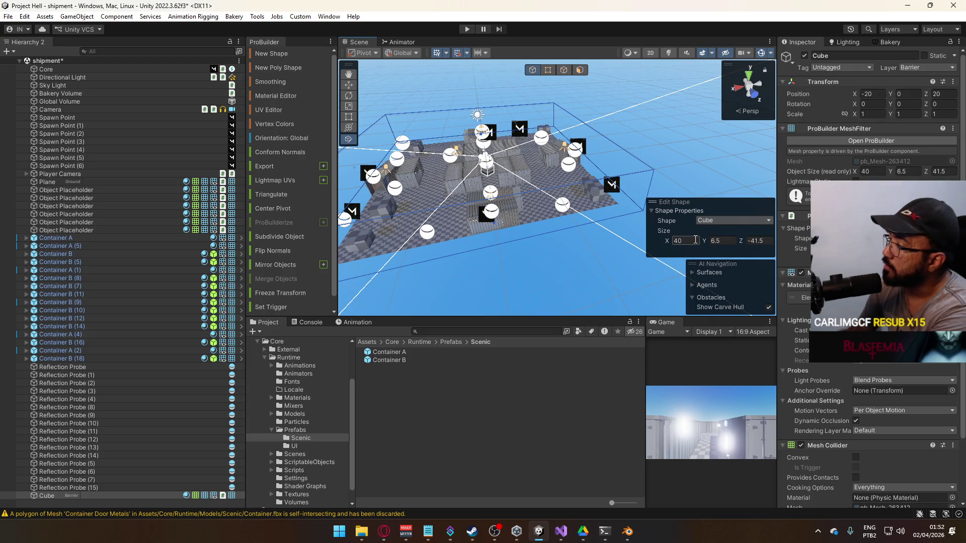
type("35-35")
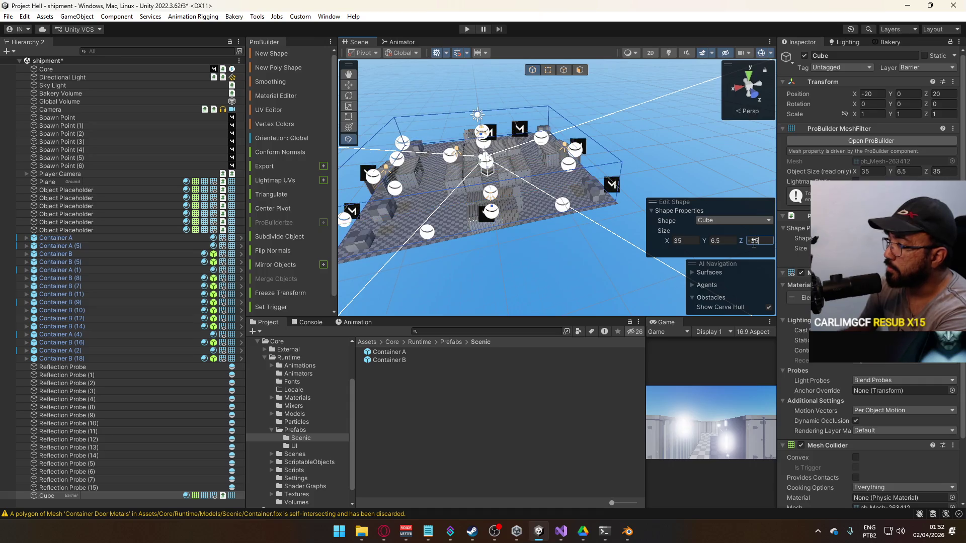
left_click_drag(692, 188, 523, 170)
key("w")
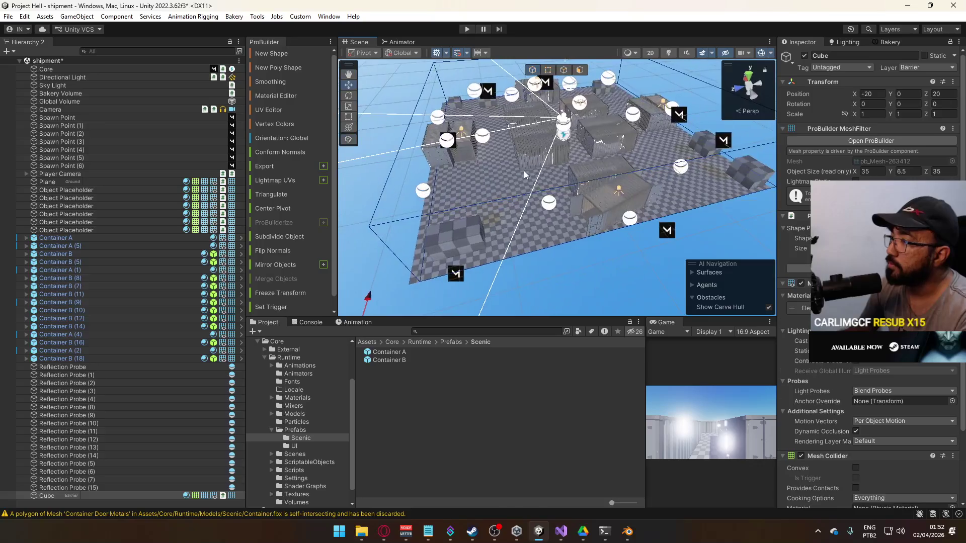
scroll(500, 206, "up", 3)
mouse_move(500, 206)
left_mouse_down()
mouse_move(615, 157)
mouse_move(558, 91)
left_mouse_up()
Recentre the floor Cube at position 0, 0, 0.
left_click(548, 71)
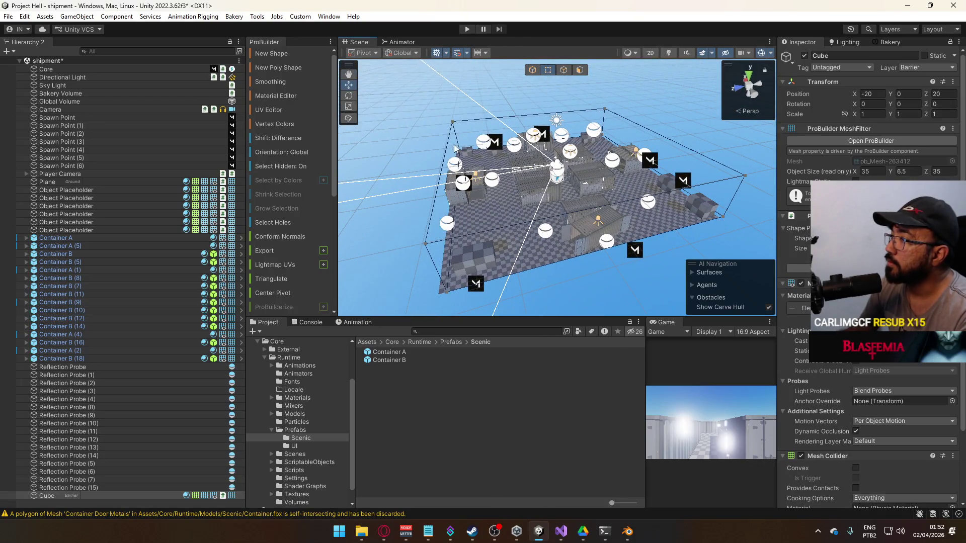
left_click(449, 168)
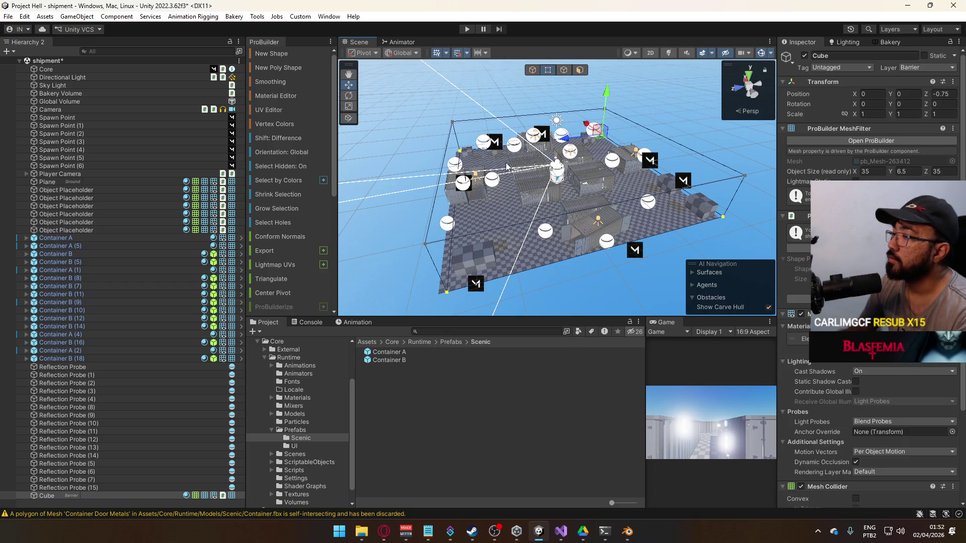
left_click(533, 70)
scroll(554, 176, "up", 5)
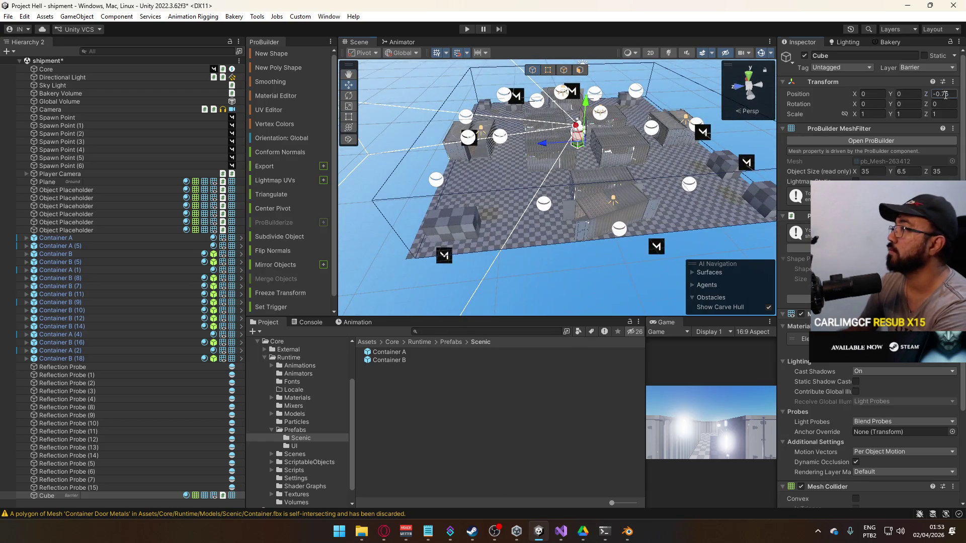
type("0")
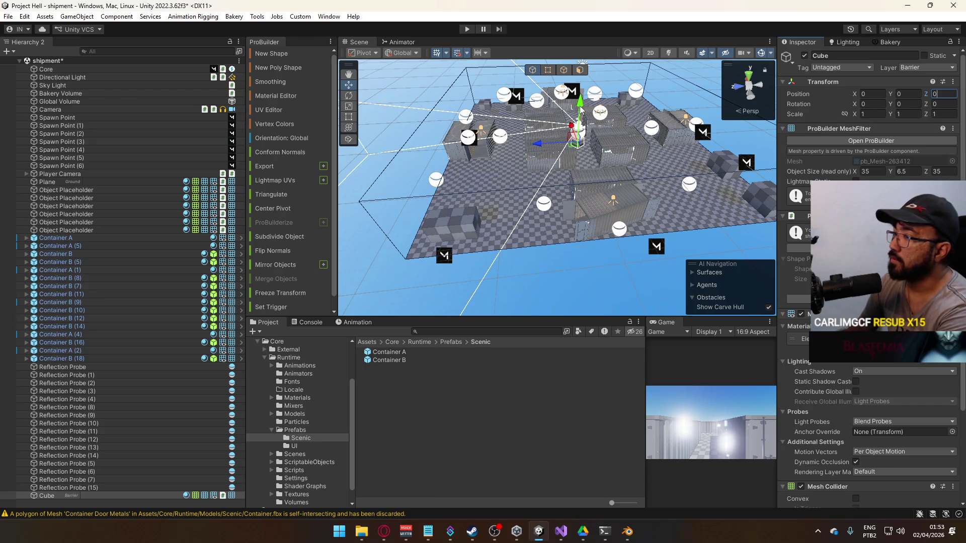
left_click_drag(582, 100, 581, 105)
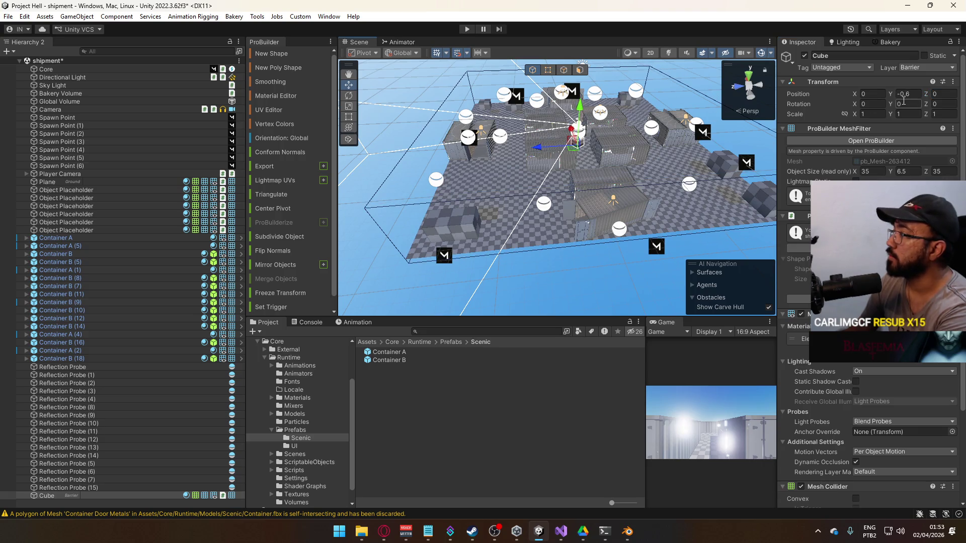
type("0")
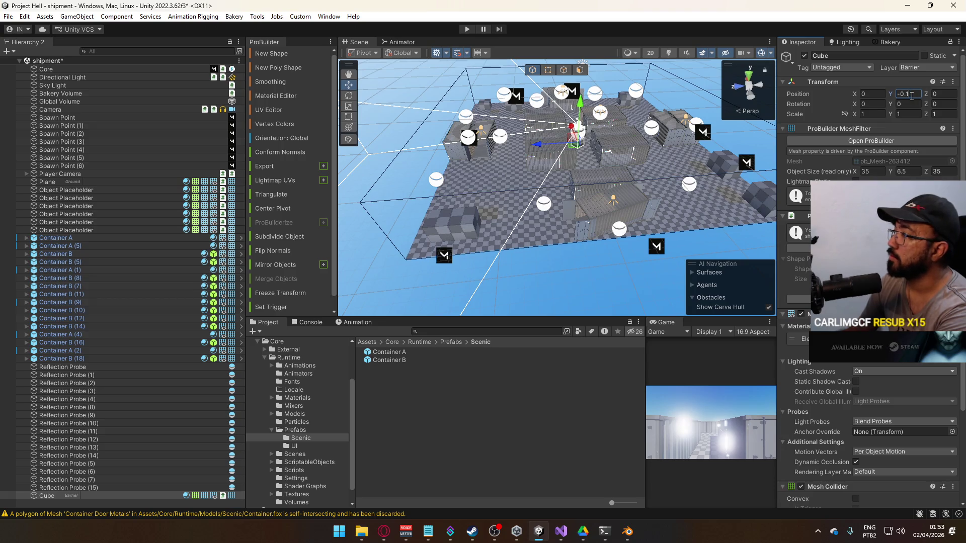
mouse_move(664, 150)
left_mouse_down()
mouse_move(681, 82)
mouse_move(753, 110)
mouse_move(755, 183)
mouse_move(624, 185)
mouse_move(795, 165)
mouse_move(793, 150)
mouse_move(783, 182)
mouse_move(725, 256)
mouse_move(605, 216)
mouse_move(682, 177)
mouse_move(511, 152)
mouse_move(764, 113)
mouse_move(699, 182)
mouse_move(494, 178)
mouse_move(562, 126)
mouse_move(591, 211)
mouse_move(437, 215)
mouse_move(478, 199)
mouse_move(401, 179)
mouse_move(535, 172)
left_mouse_up()
left_click(628, 177)
left_click(473, 183)
Move the placeholder crate to X 14 and about Z -13.
left_click(534, 172)
key("f")
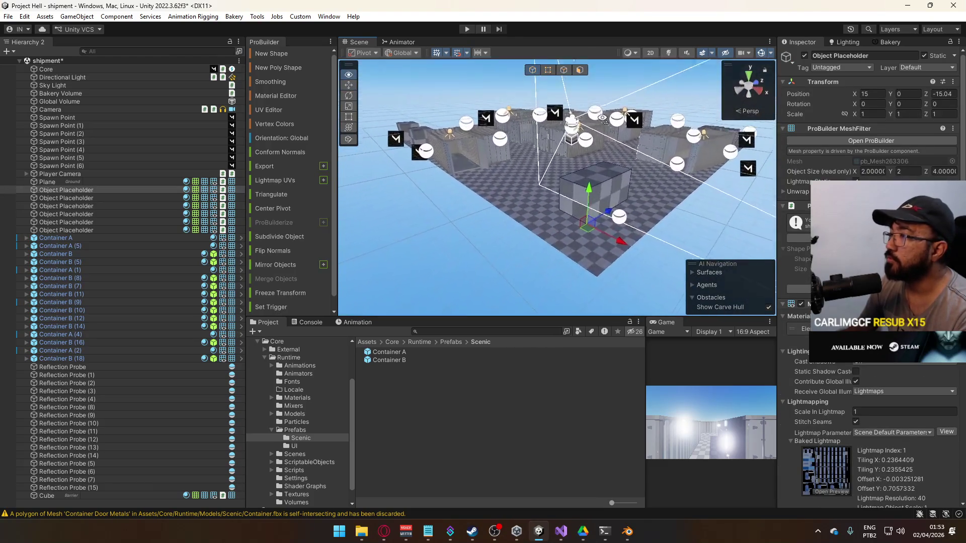
mouse_move(590, 156)
left_mouse_down()
mouse_move(545, 196)
mouse_move(425, 217)
mouse_move(453, 248)
mouse_move(505, 201)
mouse_move(511, 230)
mouse_move(502, 199)
mouse_move(537, 222)
mouse_move(483, 211)
mouse_move(460, 220)
mouse_move(457, 198)
left_mouse_up()
left_click(551, 192)
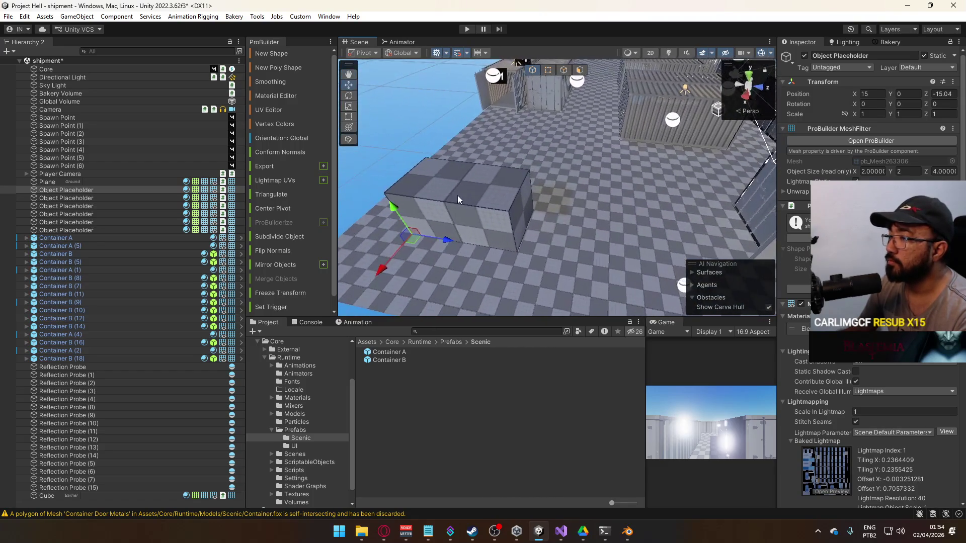
left_click_drag(387, 261, 415, 241)
mouse_move(467, 219)
left_mouse_down()
mouse_move(517, 218)
mouse_move(574, 236)
left_mouse_up()
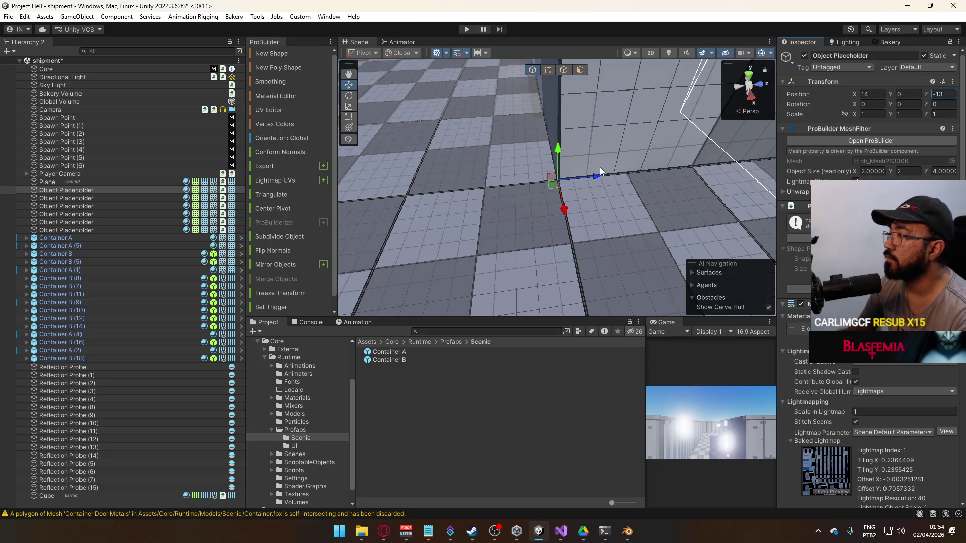
scroll(594, 179, "down", 10)
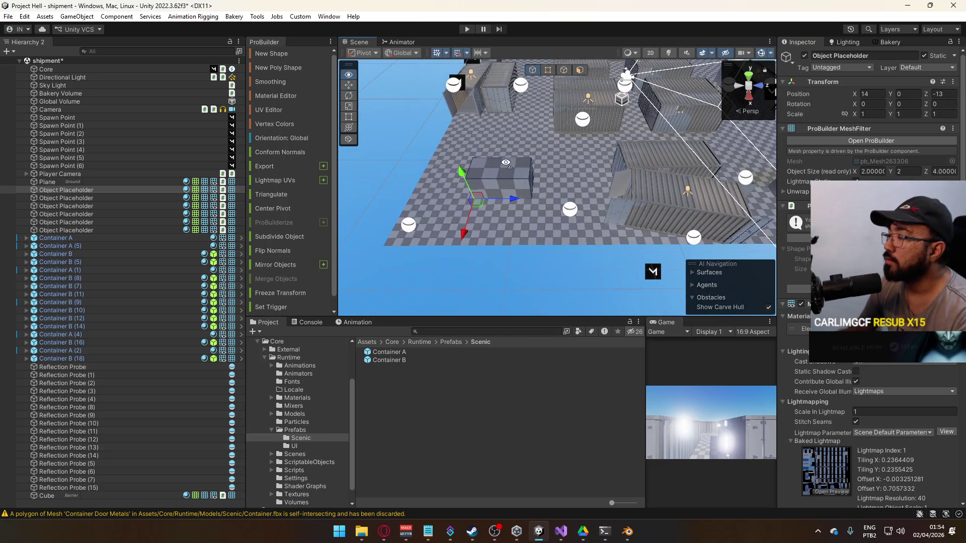
scroll(506, 162, "up", 3)
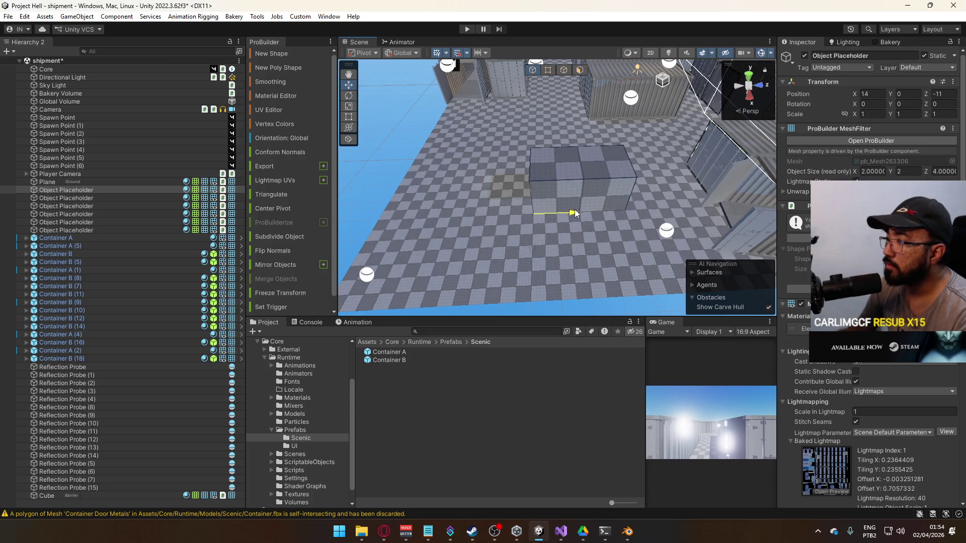
mouse_move(572, 209)
left_mouse_down()
mouse_move(592, 109)
mouse_move(574, 123)
mouse_move(602, 140)
left_mouse_up()
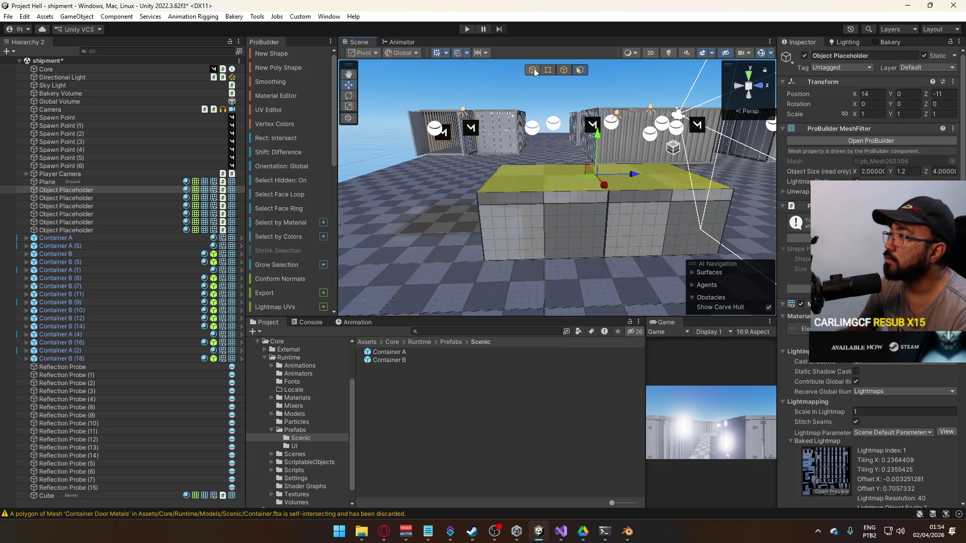
Duplicate the placeholder to Z -15 and raise its top face to 3 units tall.
left_click(533, 70)
mouse_move(528, 130)
left_mouse_down()
mouse_move(520, 219)
mouse_move(571, 222)
mouse_move(561, 223)
mouse_move(567, 213)
left_mouse_up()
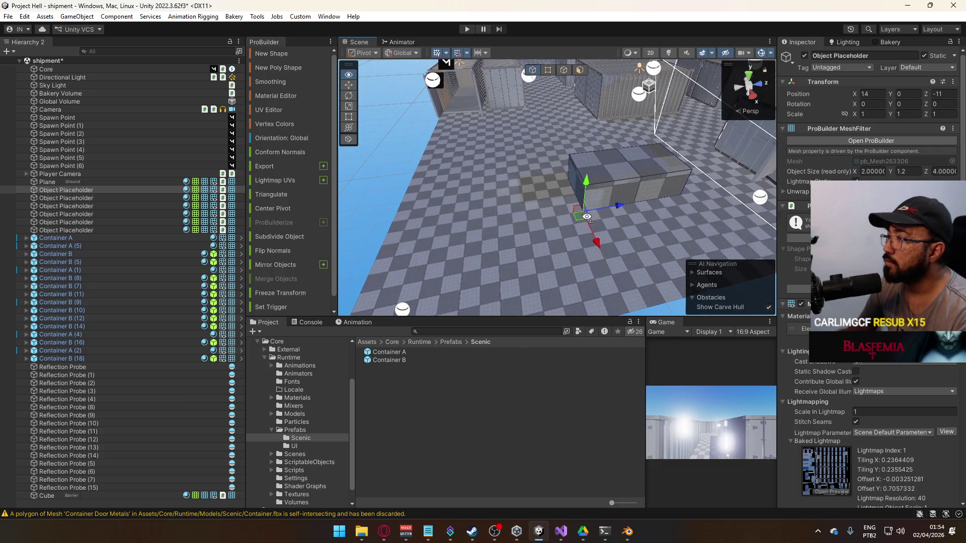
key("ctrl+d")
left_click_drag(593, 211, 537, 217)
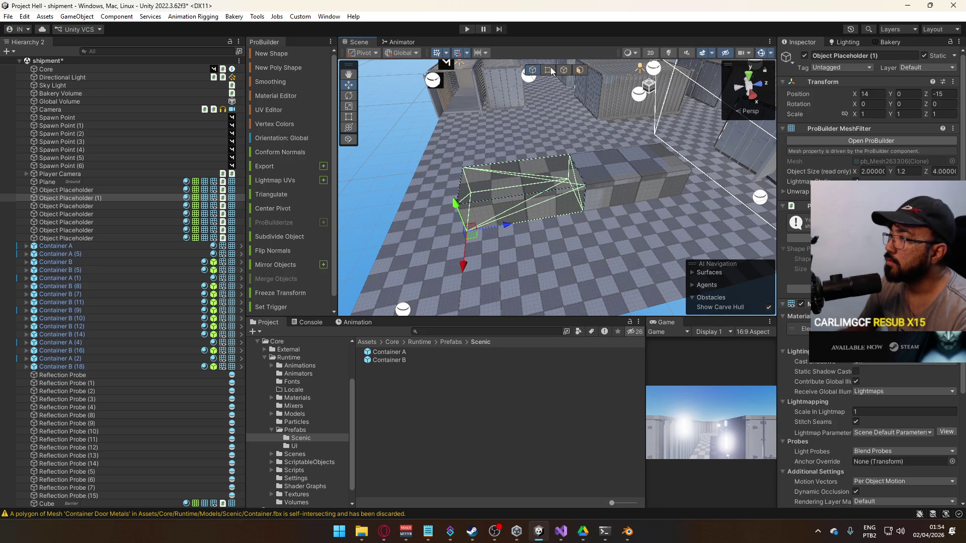
left_click(524, 174)
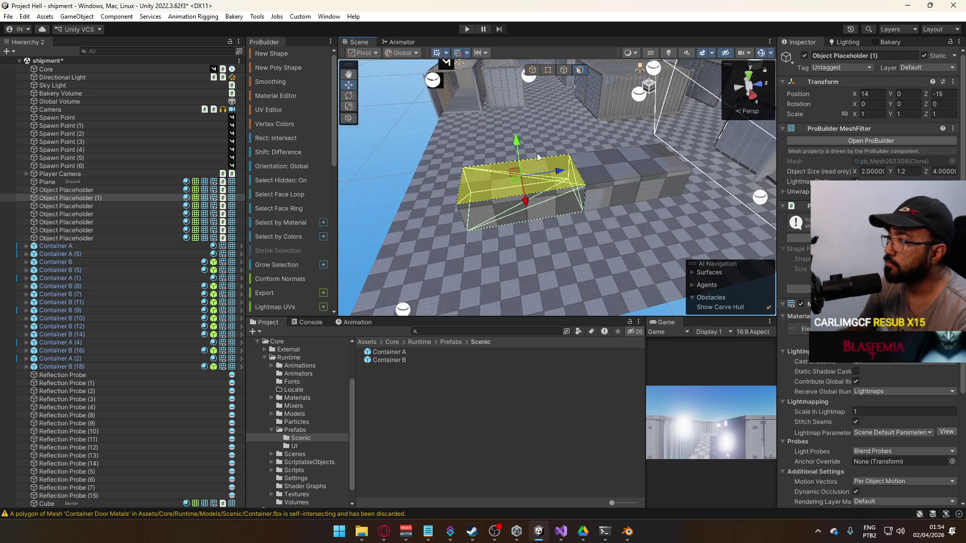
mouse_move(517, 144)
left_mouse_down()
mouse_move(524, 91)
mouse_move(573, 111)
mouse_move(650, 177)
mouse_move(654, 138)
mouse_move(527, 179)
mouse_move(401, 146)
mouse_move(508, 173)
left_mouse_up()
left_click(532, 70)
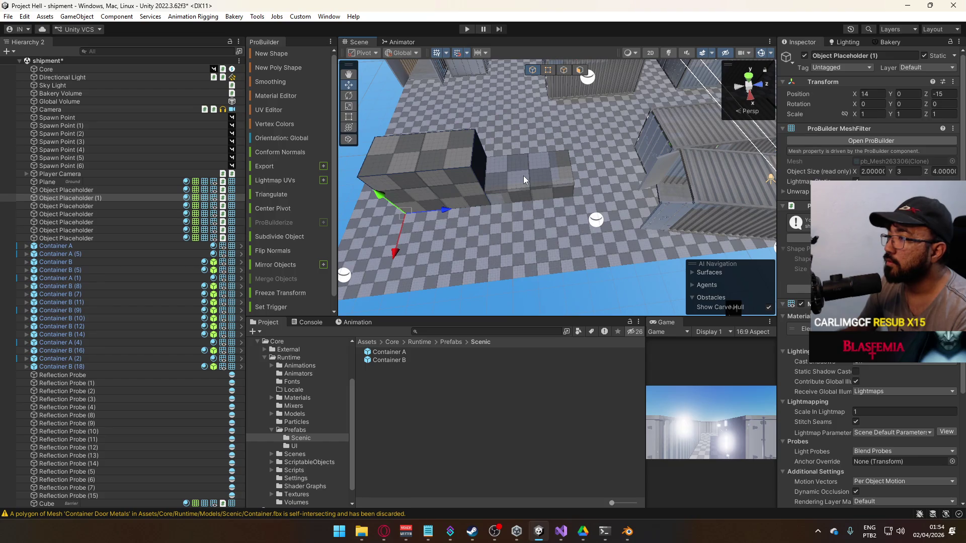
left_click(523, 177)
Select the low placeholder slab among the crates as the one to copy.
key("f")
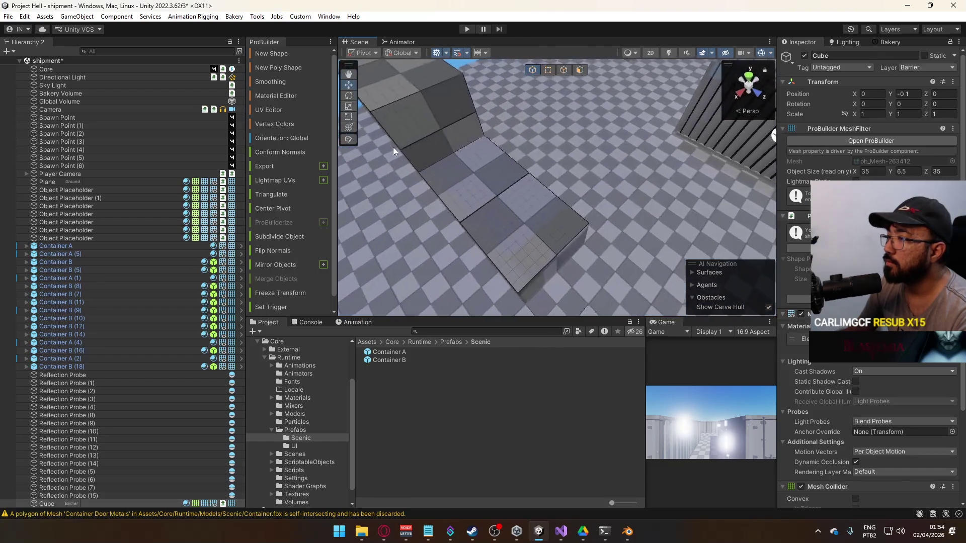
left_click(516, 180)
scroll(465, 153, "down", 5)
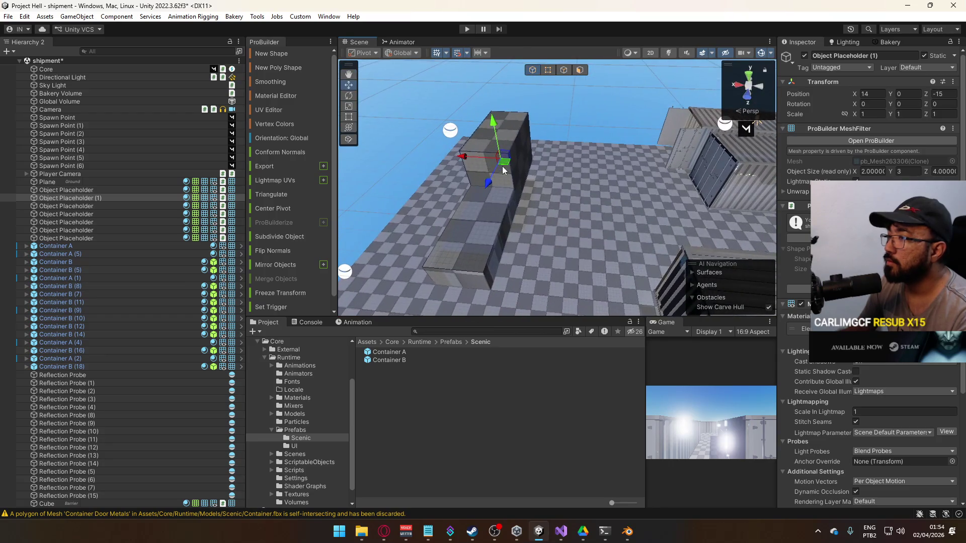
left_click(516, 168)
left_click(509, 179)
key("f")
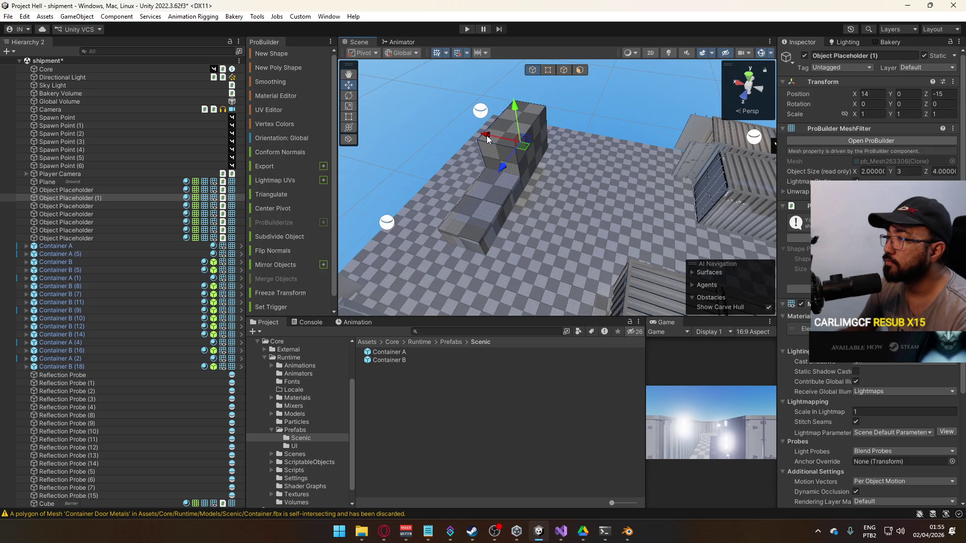
left_click(482, 204)
mouse_move(482, 204)
left_mouse_down()
mouse_move(736, 234)
mouse_move(536, 219)
left_mouse_up()
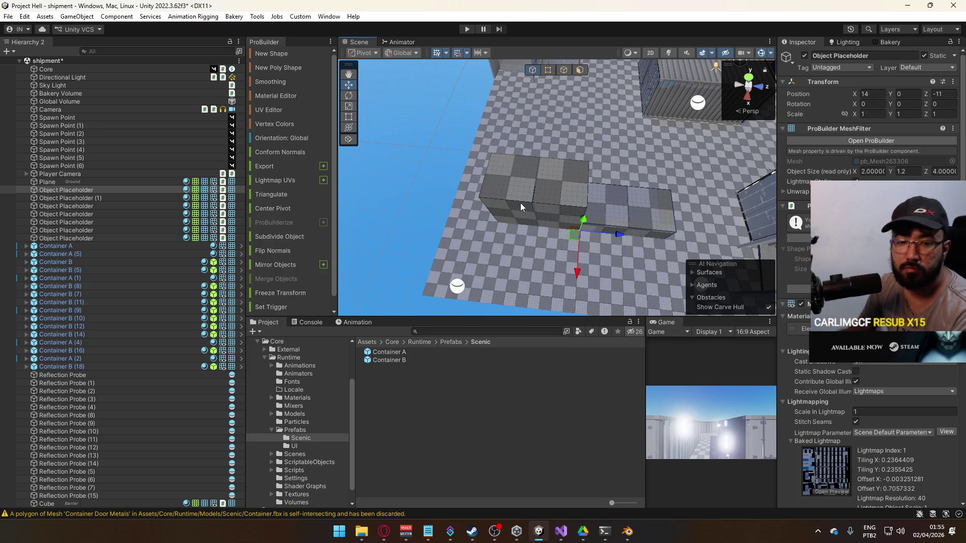
Duplicate the crate and place Object Placeholder (3) at X 6.3, Z 7.5.
mouse_move(507, 228)
left_mouse_down()
mouse_move(802, 183)
mouse_move(710, 206)
left_mouse_up()
key("ctrl+d")
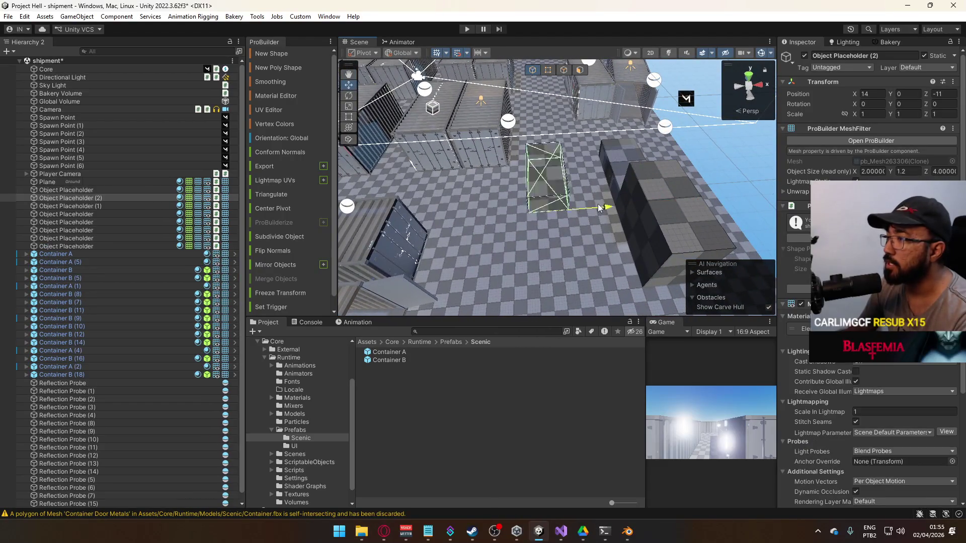
mouse_move(532, 201)
left_mouse_down()
mouse_move(541, 195)
mouse_move(512, 242)
mouse_move(474, 221)
left_mouse_up()
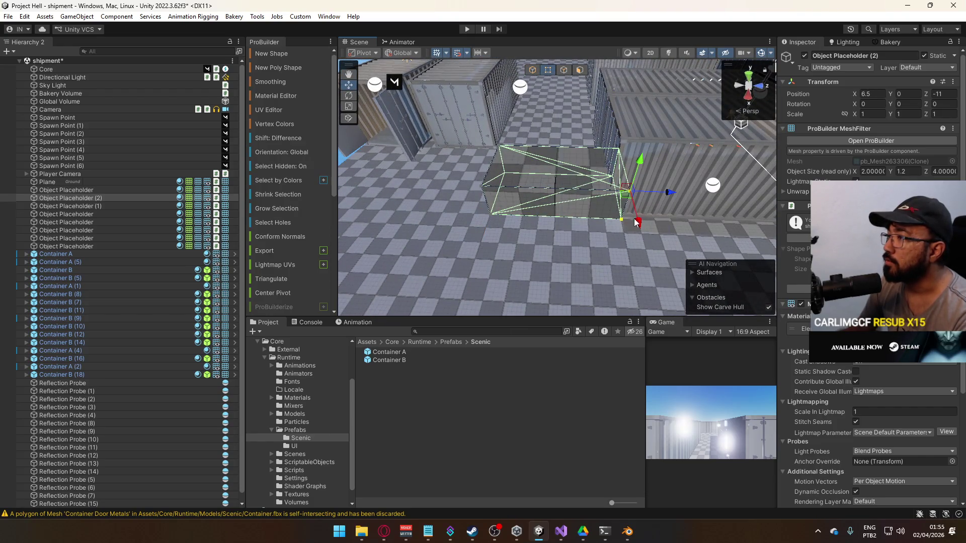
left_click_drag(593, 193, 551, 146)
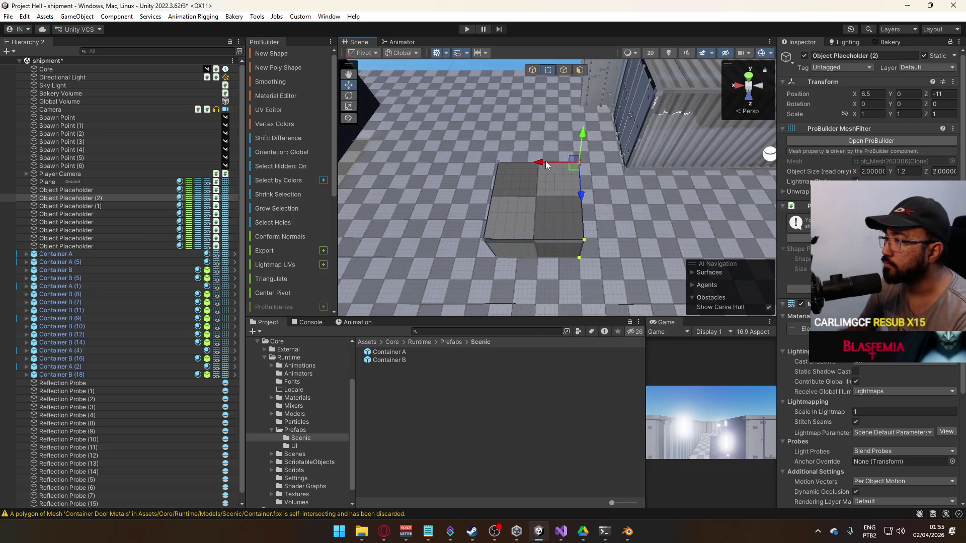
mouse_move(496, 135)
left_mouse_down()
mouse_move(512, 215)
mouse_move(678, 202)
left_mouse_up()
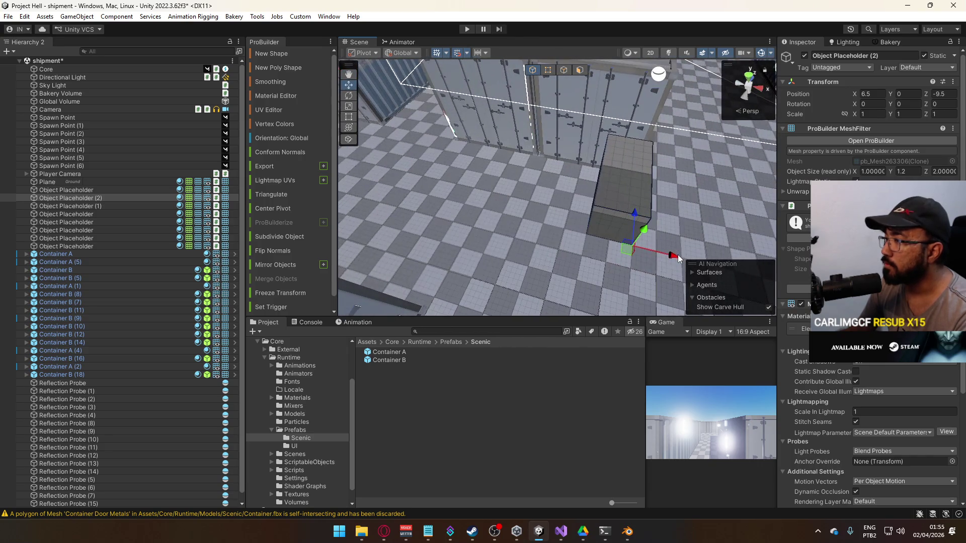
mouse_move(674, 260)
left_mouse_down()
mouse_move(506, 230)
mouse_move(651, 275)
mouse_move(398, 259)
mouse_move(383, 249)
left_mouse_up()
mouse_move(646, 235)
left_mouse_down()
mouse_move(448, 229)
mouse_move(456, 216)
left_mouse_up()
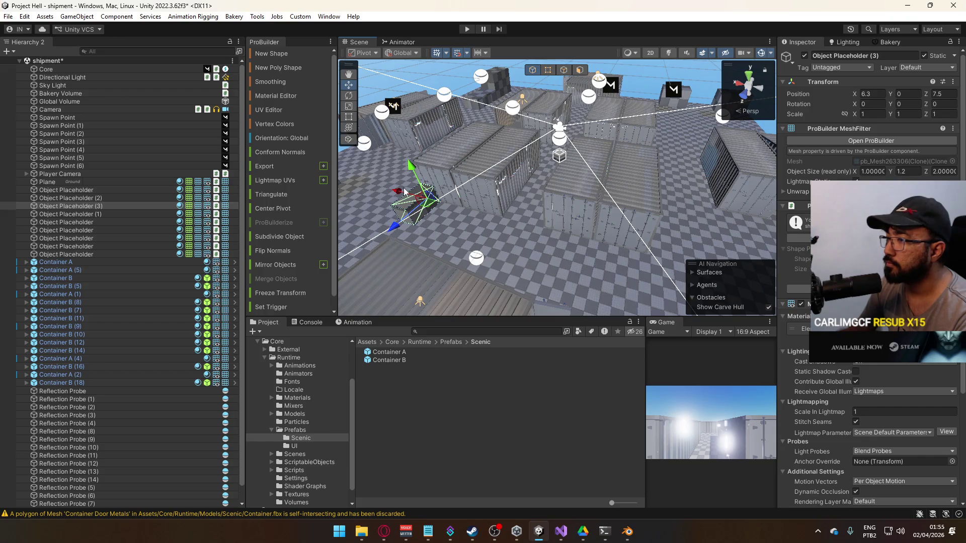
Duplicate a placeholder crate and slide the copy along Z toward the containers.
left_click_drag(592, 232, 440, 224)
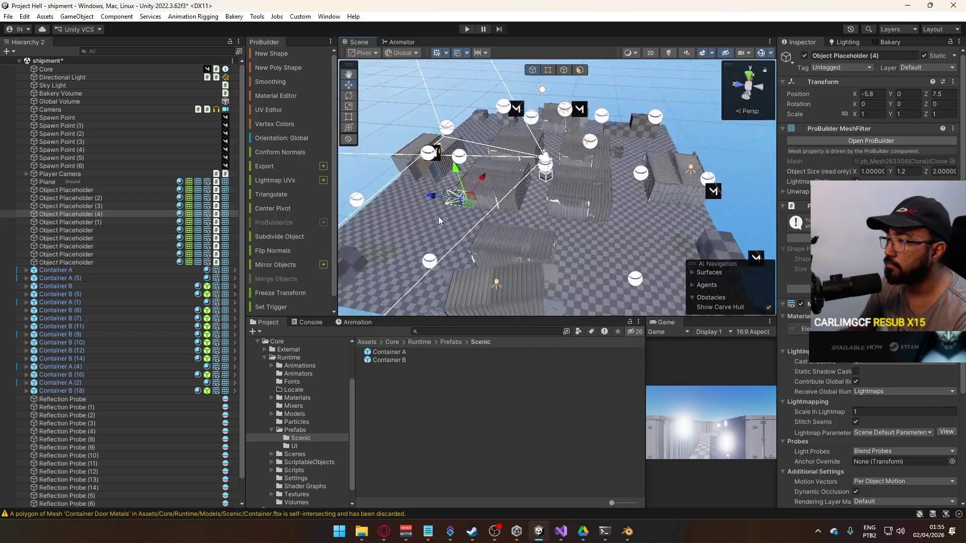
key("ctrl+d")
mouse_move(604, 231)
left_mouse_down()
mouse_move(587, 227)
mouse_move(611, 239)
left_mouse_up()
scroll(611, 239, "up", 5)
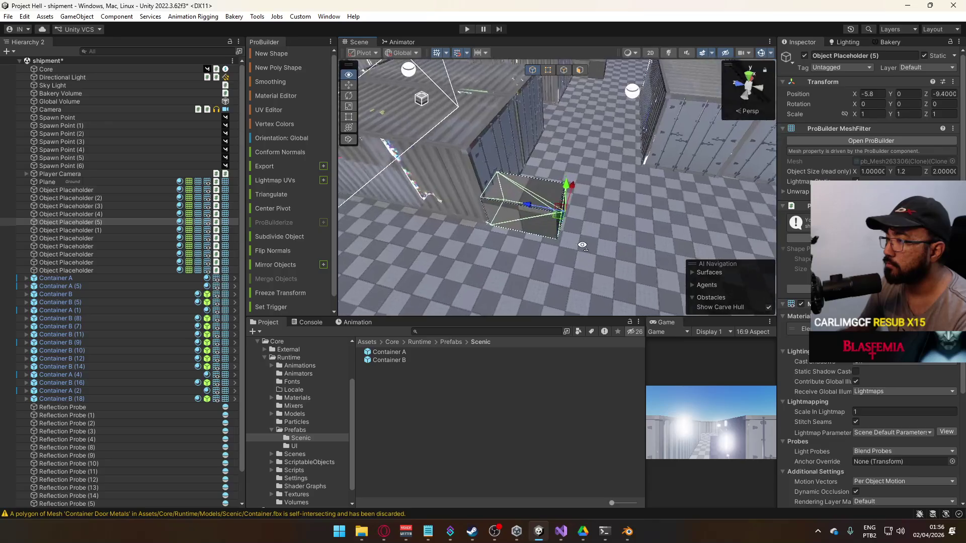
scroll(535, 210, "down", 5)
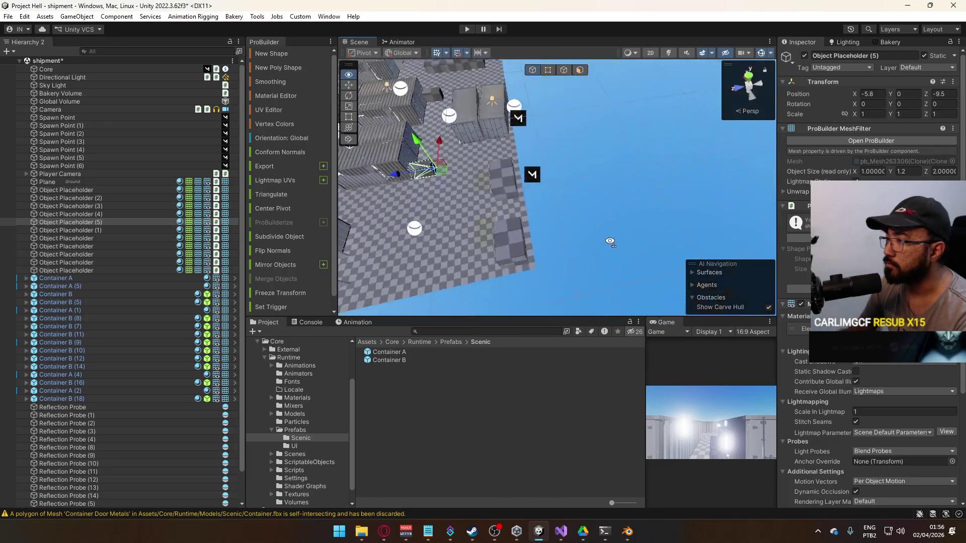
Select the placeholder box that will become the tall stack.
left_click(580, 213)
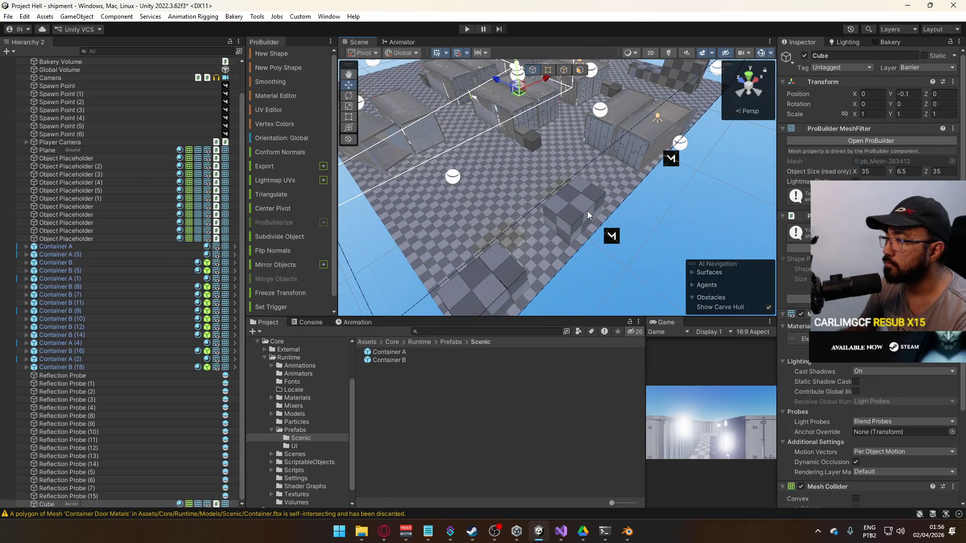
left_click(587, 210)
mouse_move(587, 210)
left_mouse_down()
mouse_move(615, 175)
mouse_move(507, 229)
mouse_move(493, 205)
mouse_move(604, 232)
mouse_move(600, 246)
mouse_move(604, 213)
mouse_move(490, 239)
mouse_move(559, 219)
mouse_move(410, 222)
mouse_move(531, 186)
mouse_move(528, 198)
mouse_move(452, 212)
mouse_move(710, 227)
left_mouse_up()
scroll(623, 161, "down", 5)
left_click(623, 161)
left_click(463, 217)
left_click(585, 219)
left_click(559, 219)
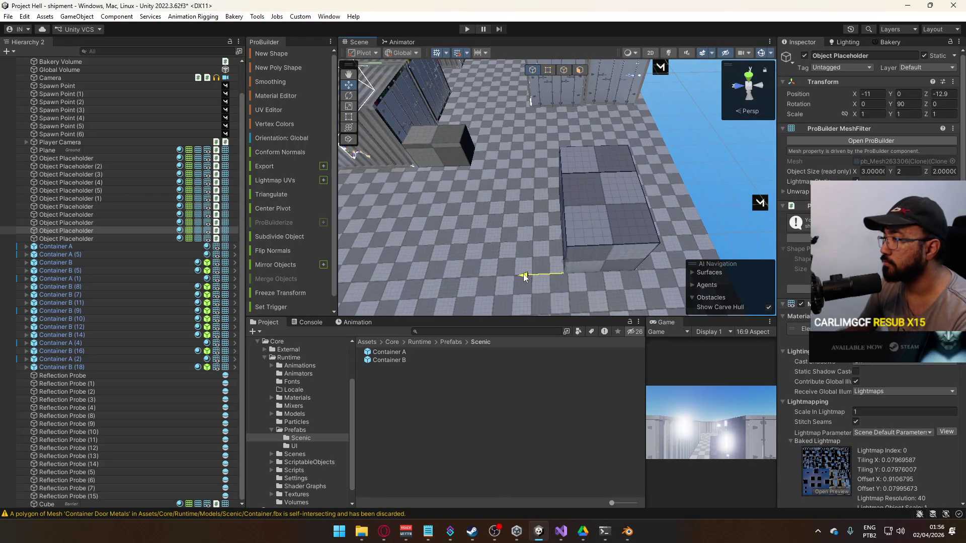
Raise the box's top face in ProBuilder so the box stands 3 units tall.
left_click_drag(657, 242, 402, 235)
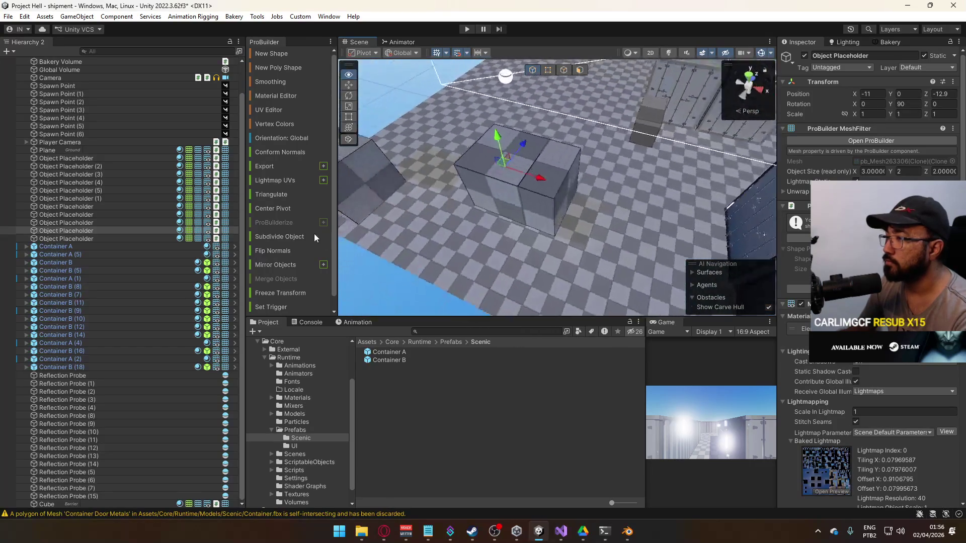
mouse_move(279, 221)
left_mouse_down()
mouse_move(520, 153)
mouse_move(460, 162)
mouse_move(570, 75)
left_mouse_up()
left_click(578, 168)
key("f")
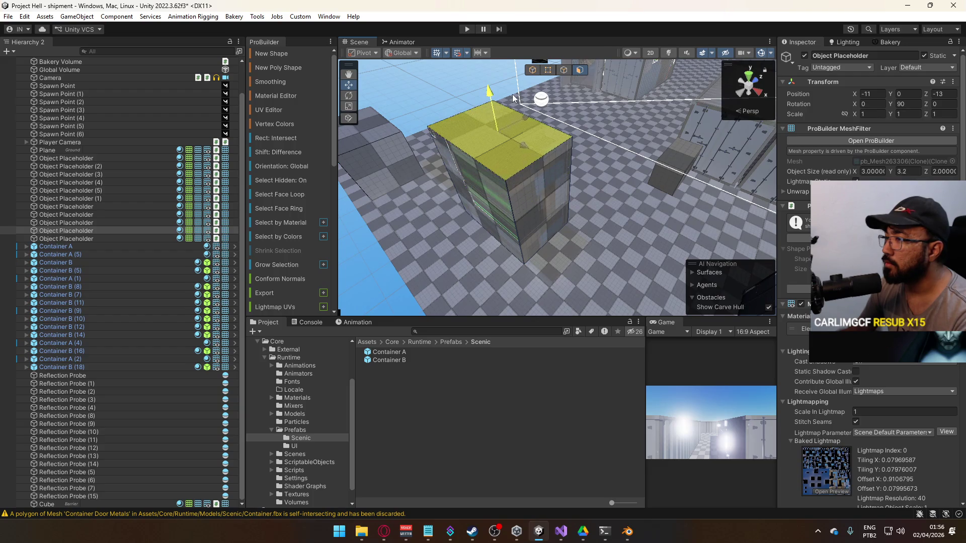
left_click_drag(513, 108, 568, 88)
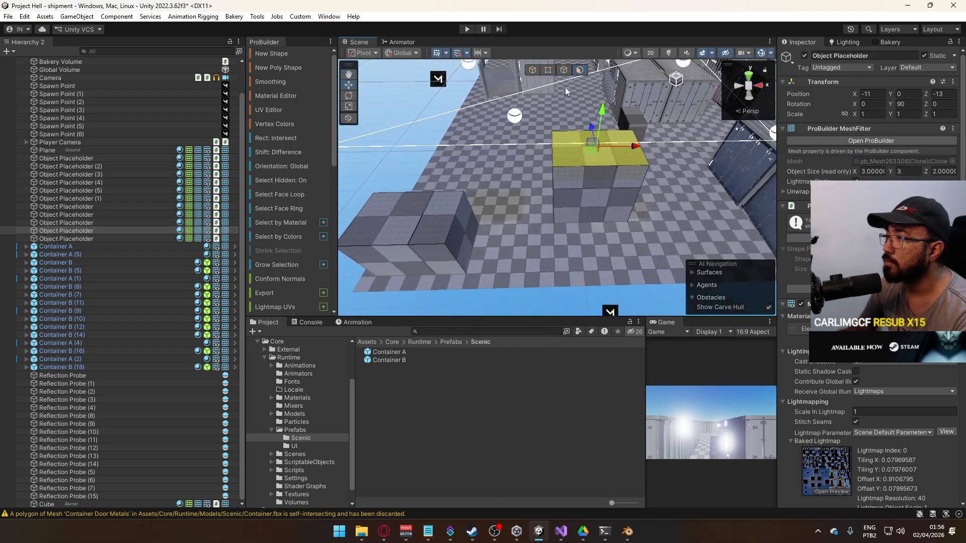
left_click(532, 70)
Duplicate the 3-unit stacked box to place a copy beside it.
left_click(430, 225)
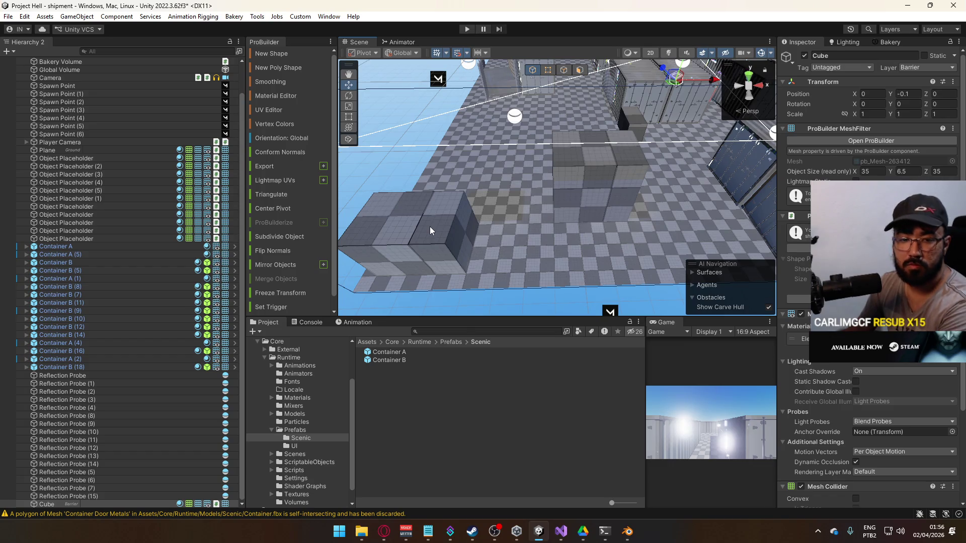
left_click(522, 238)
left_click(578, 195)
key("f")
mouse_move(594, 205)
left_mouse_down()
mouse_move(520, 197)
mouse_move(578, 203)
mouse_move(629, 192)
mouse_move(505, 190)
mouse_move(711, 194)
left_mouse_up()
key("ctrl+d")
mouse_move(601, 195)
left_mouse_down()
mouse_move(603, 179)
mouse_move(572, 131)
mouse_move(456, 201)
left_mouse_up()
left_click(572, 131)
scroll(456, 202, "down", 5)
left_click(604, 146)
Check the nearby placeholders, then delete the low slab next to the tall box.
key("f")
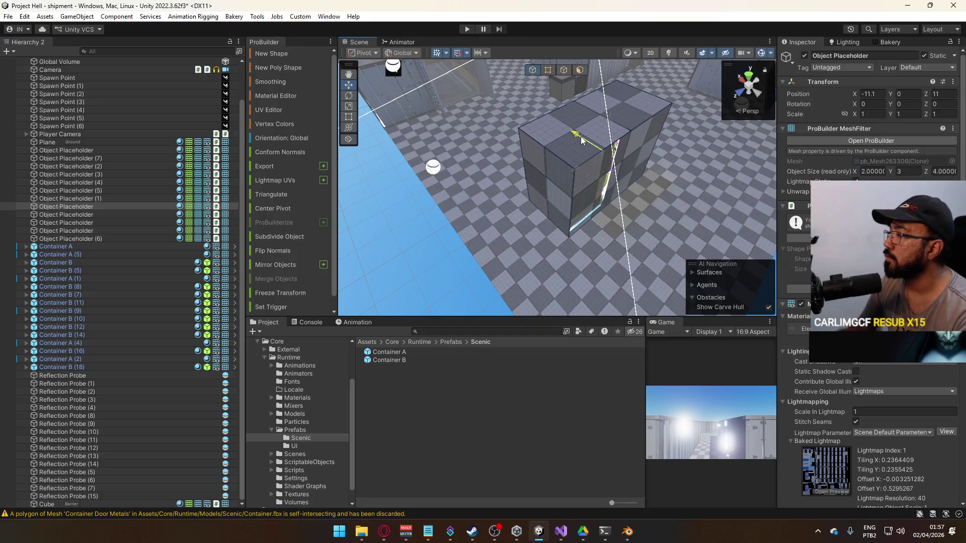
mouse_move(581, 137)
left_mouse_down()
mouse_move(502, 152)
mouse_move(478, 107)
mouse_move(521, 53)
mouse_move(565, 37)
mouse_move(569, 144)
mouse_move(498, 142)
mouse_move(515, 164)
mouse_move(560, 129)
mouse_move(526, 204)
mouse_move(617, 241)
mouse_move(508, 240)
mouse_move(606, 240)
left_mouse_up()
left_click(497, 143)
left_click(513, 171)
left_click(534, 228)
key("Delete")
left_click(480, 224)
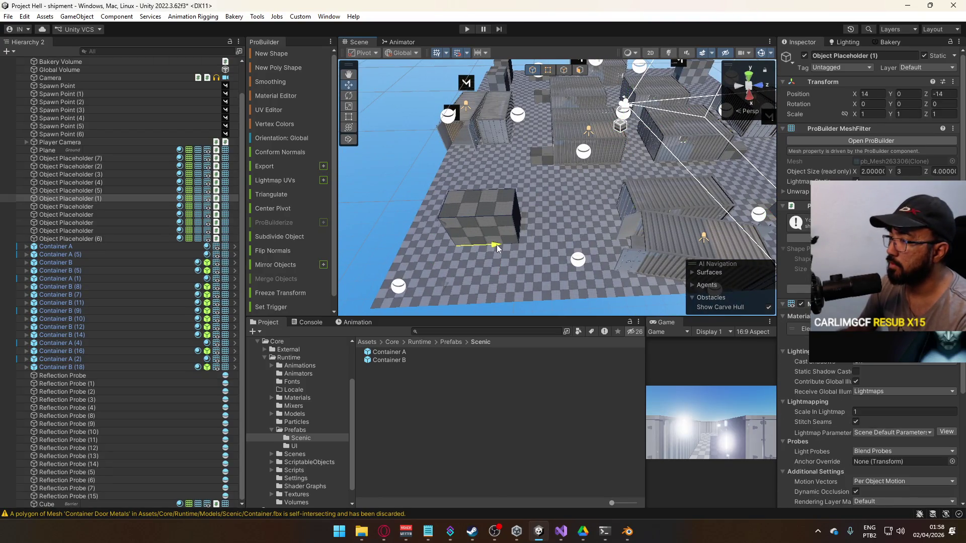
mouse_move(497, 249)
left_mouse_down()
mouse_move(539, 248)
mouse_move(515, 241)
mouse_move(544, 189)
mouse_move(613, 204)
mouse_move(504, 198)
mouse_move(487, 186)
mouse_move(448, 194)
left_mouse_up()
left_click(486, 186)
Shrink the placeholder crate by pulling one side in, and lift it slightly off the floor.
left_click(448, 194)
mouse_move(623, 244)
left_mouse_down()
mouse_move(699, 251)
mouse_move(604, 212)
left_mouse_up()
key("h")
left_click_drag(560, 172, 548, 177)
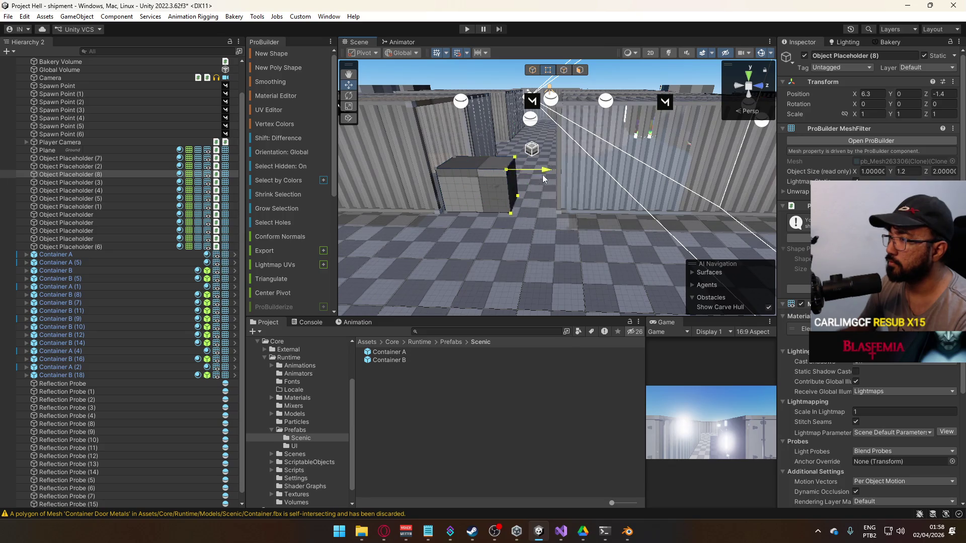
left_click(532, 70)
mouse_move(503, 211)
left_mouse_down()
mouse_move(633, 225)
mouse_move(553, 232)
mouse_move(647, 227)
mouse_move(630, 164)
left_mouse_up()
left_click_drag(574, 153, 561, 146)
key("f")
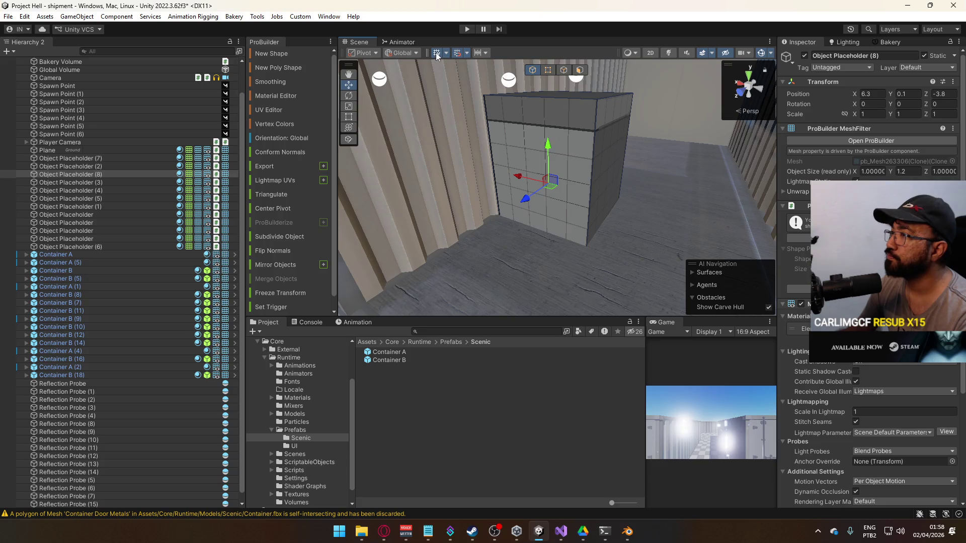
left_click_drag(547, 145, 548, 142)
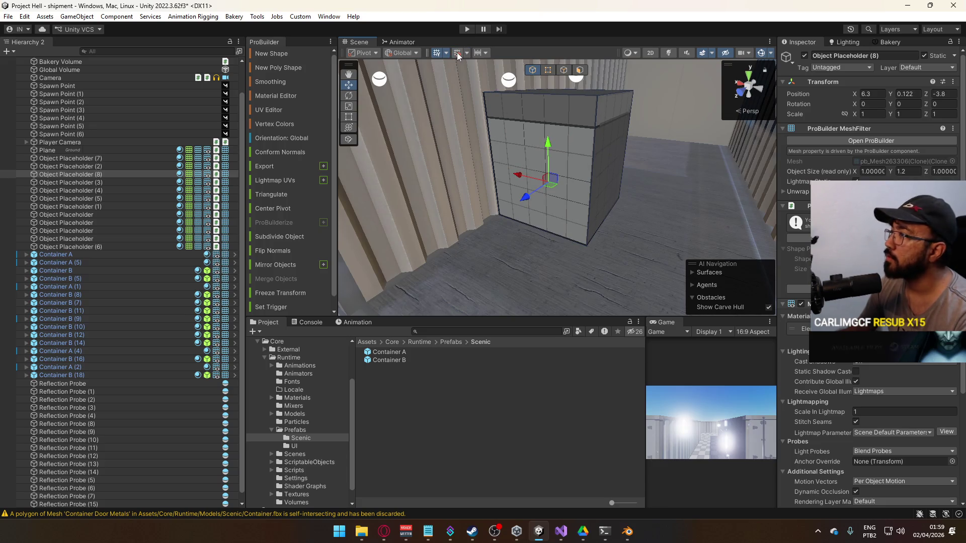
Turn on grid snapping, slide the crate along Z, and move a duplicate into the narrow aisle.
left_click(457, 52)
mouse_move(538, 190)
left_mouse_down()
mouse_move(563, 177)
mouse_move(514, 160)
mouse_move(447, 260)
mouse_move(390, 218)
mouse_move(581, 217)
mouse_move(534, 215)
mouse_move(594, 180)
mouse_move(611, 205)
mouse_move(740, 180)
left_mouse_up()
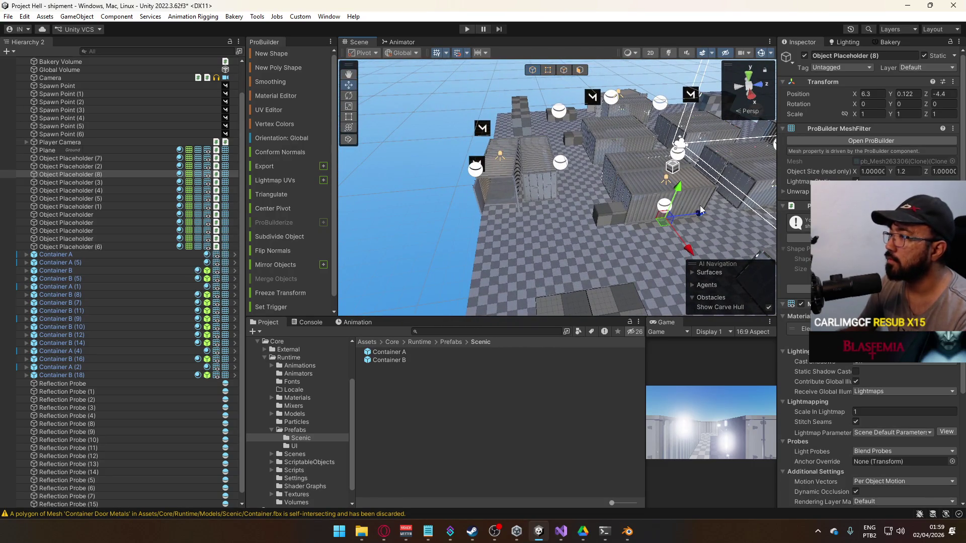
key("ctrl+d")
mouse_move(699, 209)
left_mouse_down()
mouse_move(549, 221)
mouse_move(548, 244)
mouse_move(596, 255)
left_mouse_up()
left_click_drag(619, 312, 515, 161)
Rotate Object Placeholder (9) slightly and nudge it along X and Z with Local handles.
key("f")
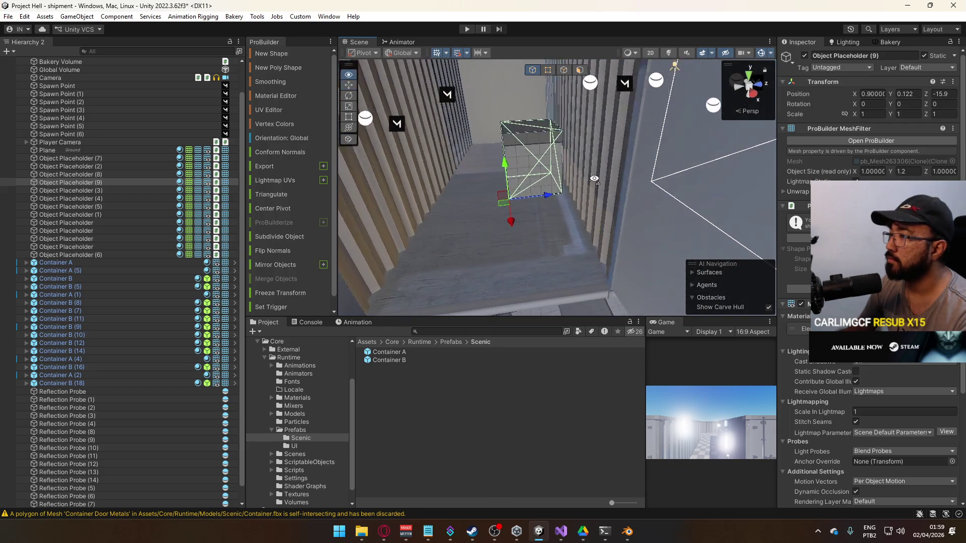
left_click(554, 190)
left_click(537, 182)
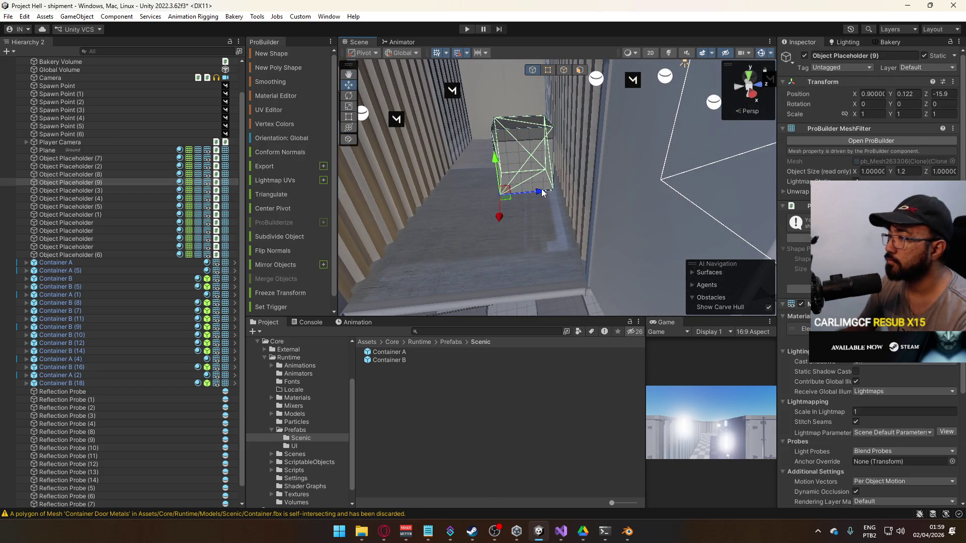
key("e")
mouse_move(545, 209)
left_mouse_down()
mouse_move(545, 193)
mouse_move(527, 192)
mouse_move(727, 211)
mouse_move(543, 218)
left_mouse_up()
key("w")
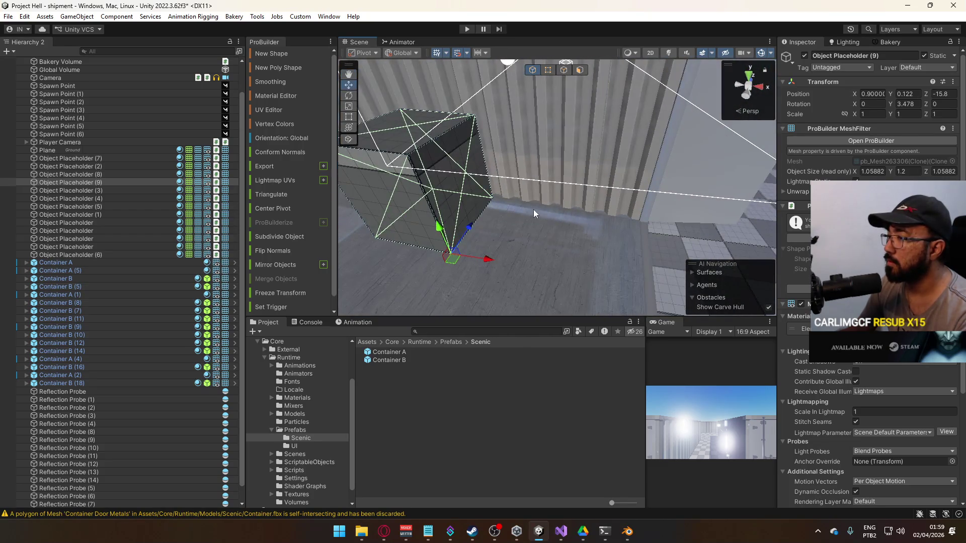
left_click(407, 61)
left_click(415, 78)
left_click_drag(488, 260, 527, 270)
left_click_drag(507, 232, 507, 239)
mouse_move(528, 88)
left_mouse_down()
mouse_move(708, 173)
mouse_move(791, 84)
mouse_move(789, 107)
mouse_move(835, 77)
mouse_move(817, 104)
mouse_move(735, 161)
left_mouse_up()
Duplicate Object Placeholder (8) and move the new crate along Z.
left_click(725, 185)
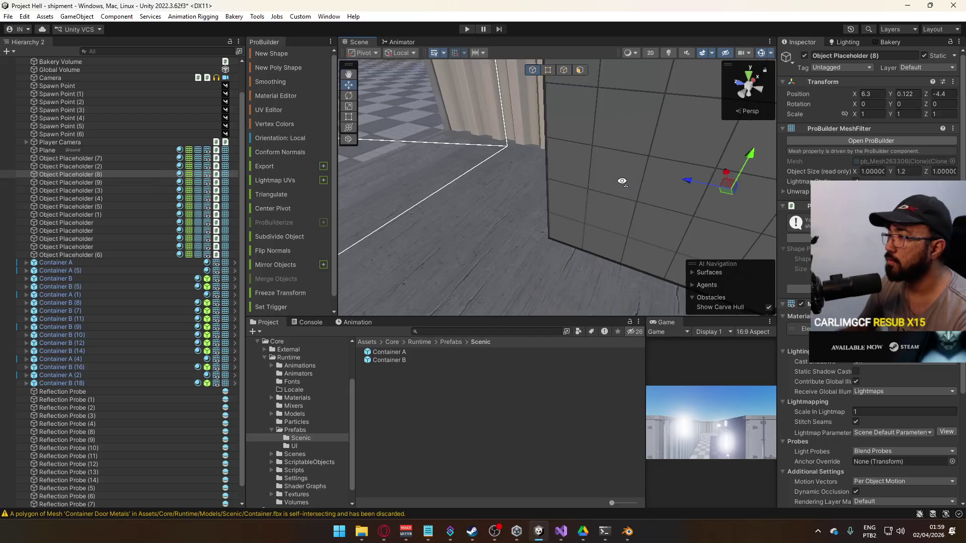
scroll(626, 185, "down", 5)
key("ctrl+d")
mouse_move(553, 146)
left_mouse_down()
mouse_move(477, 152)
mouse_move(473, 171)
left_mouse_up()
Turn Object Placeholder (10) about 9° and slide it along its Z axis into the corridor.
key("f")
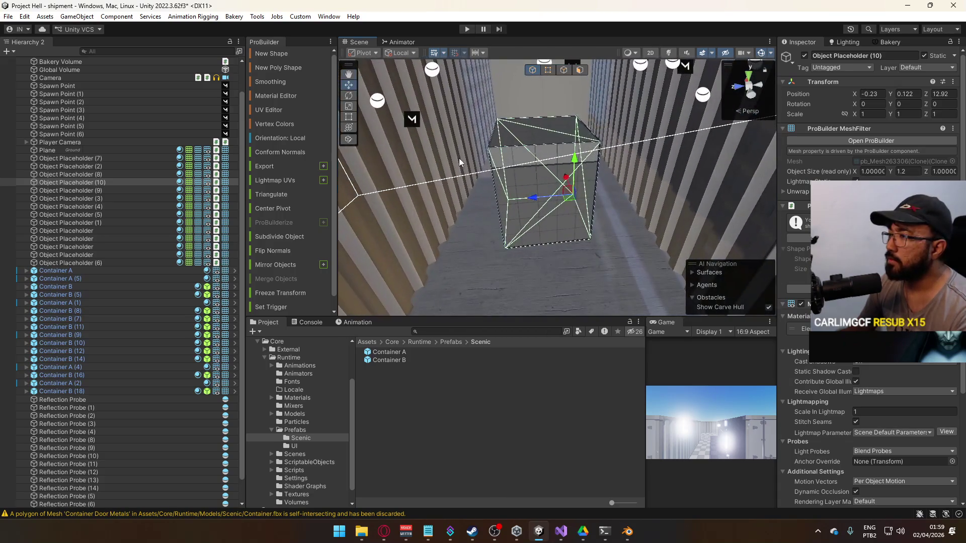
key("e")
mouse_move(602, 210)
left_mouse_down()
mouse_move(603, 248)
mouse_move(578, 263)
mouse_move(509, 237)
mouse_move(780, 236)
mouse_move(768, 181)
left_mouse_up()
key("w")
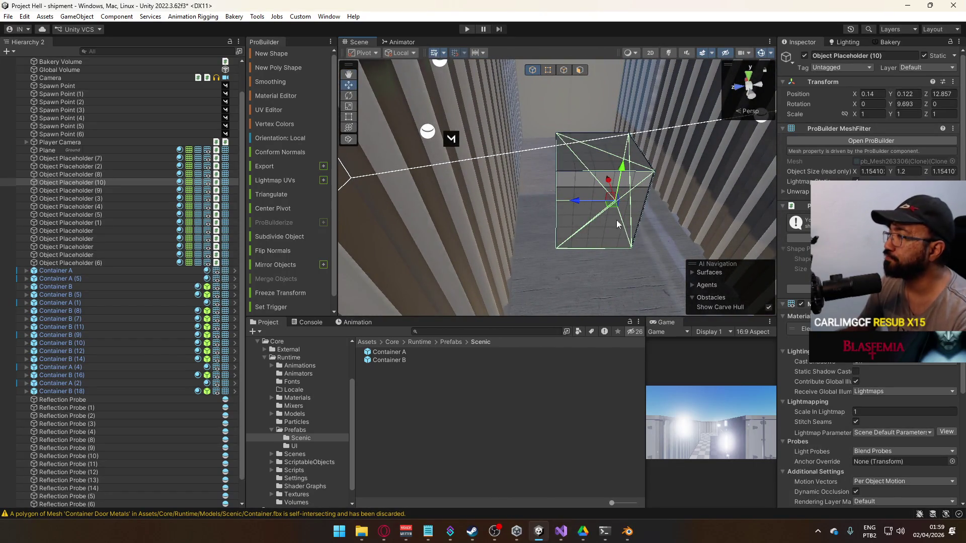
mouse_move(575, 204)
left_mouse_down()
mouse_move(624, 200)
mouse_move(602, 202)
mouse_move(818, 143)
left_mouse_up()
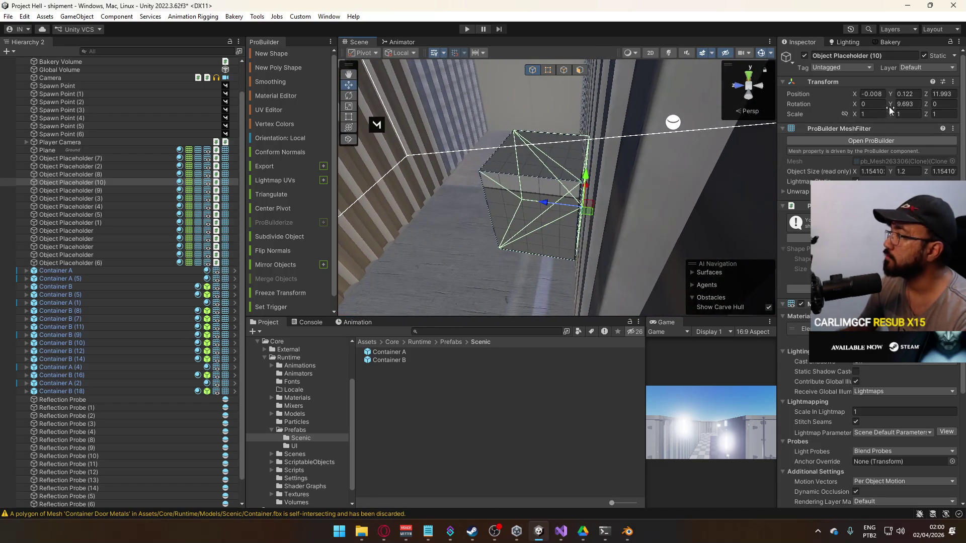
Trim the crate's Y rotation to 6.307° and nudge it slightly along Z.
left_click_drag(889, 105, 848, 117)
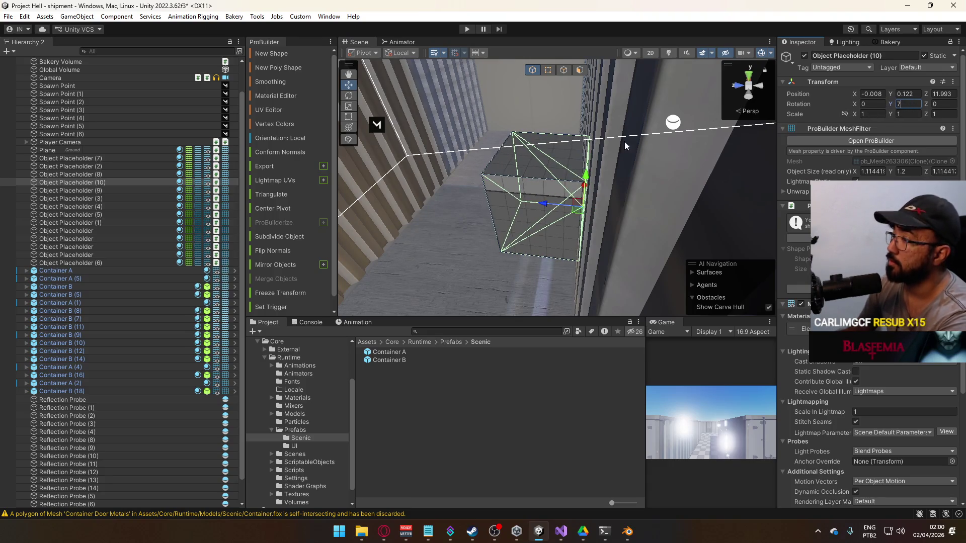
left_click_drag(542, 204, 539, 206)
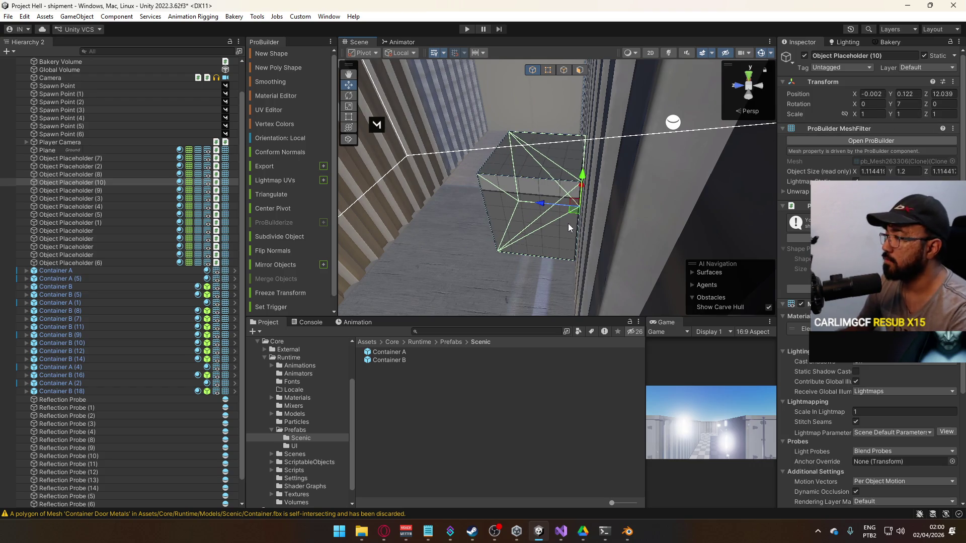
key("e")
left_click_drag(567, 239, 554, 240)
key("w")
mouse_move(545, 201)
left_mouse_down()
mouse_move(455, 149)
mouse_move(674, 230)
mouse_move(667, 213)
mouse_move(592, 206)
mouse_move(728, 168)
left_mouse_up()
scroll(570, 188, "down", 10)
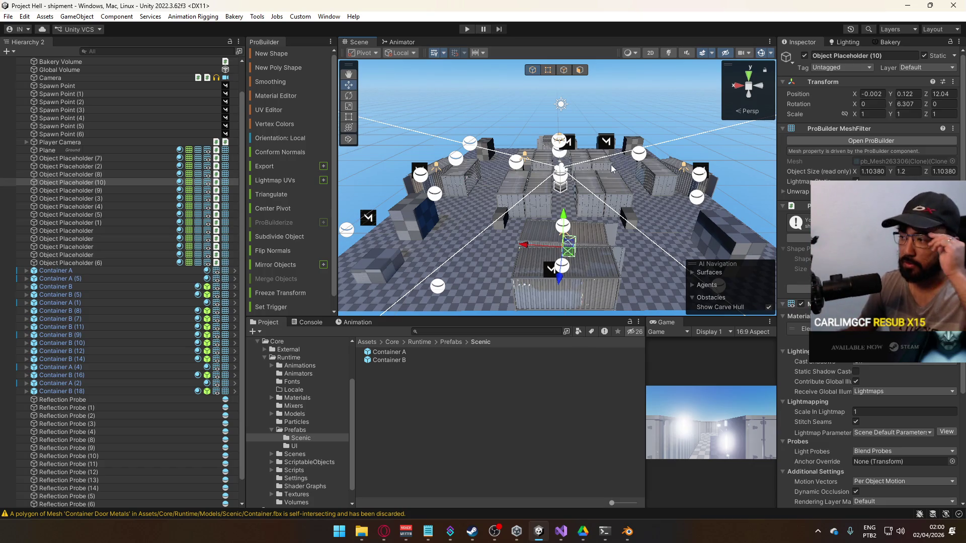
mouse_move(569, 251)
left_mouse_down()
mouse_move(594, 259)
mouse_move(533, 251)
mouse_move(513, 170)
left_mouse_up()
In top orthographic view with Global handles, move Spawn Point (4) to about X 15.6, Z 9.5.
left_click(535, 237)
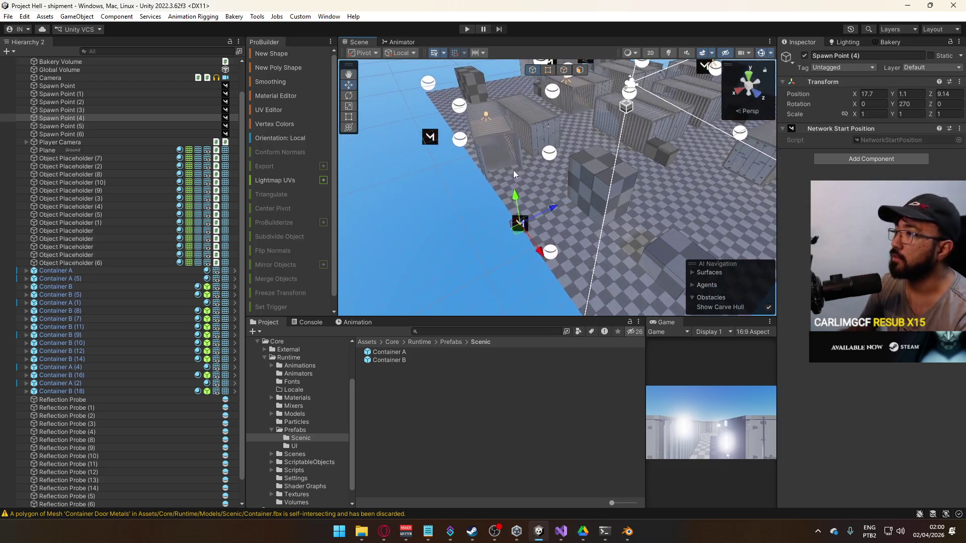
left_click(400, 55)
left_click(405, 64)
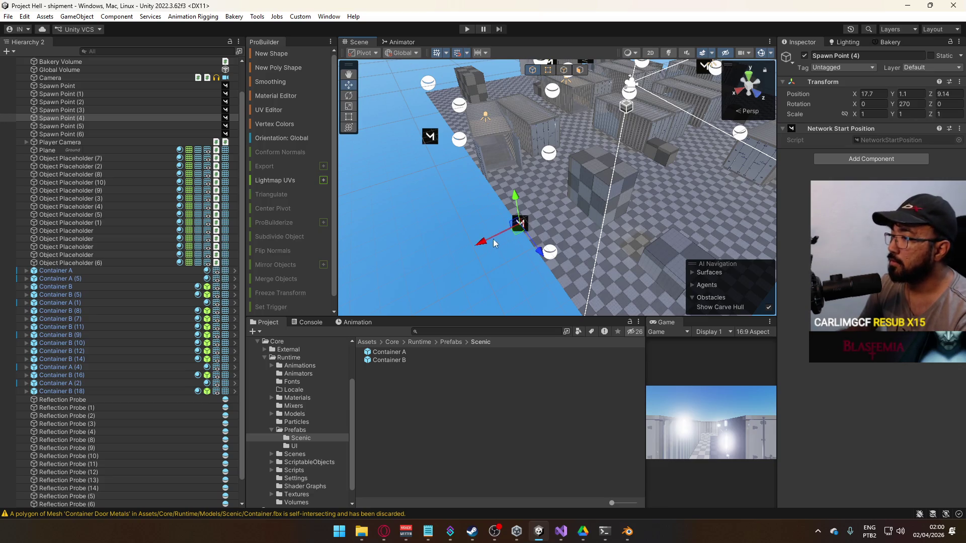
left_click(749, 79)
left_click_drag(539, 242, 592, 144)
left_click(749, 85)
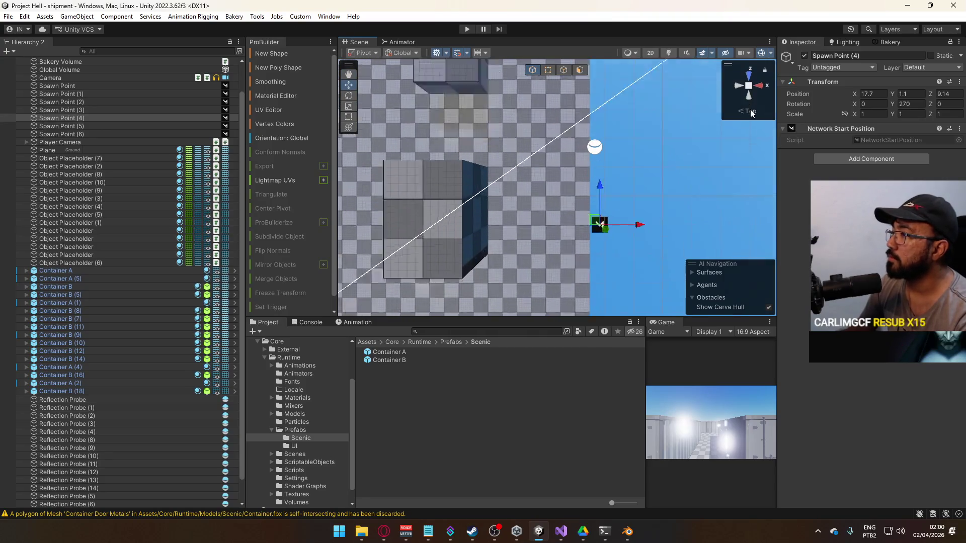
scroll(592, 209, "down", 5)
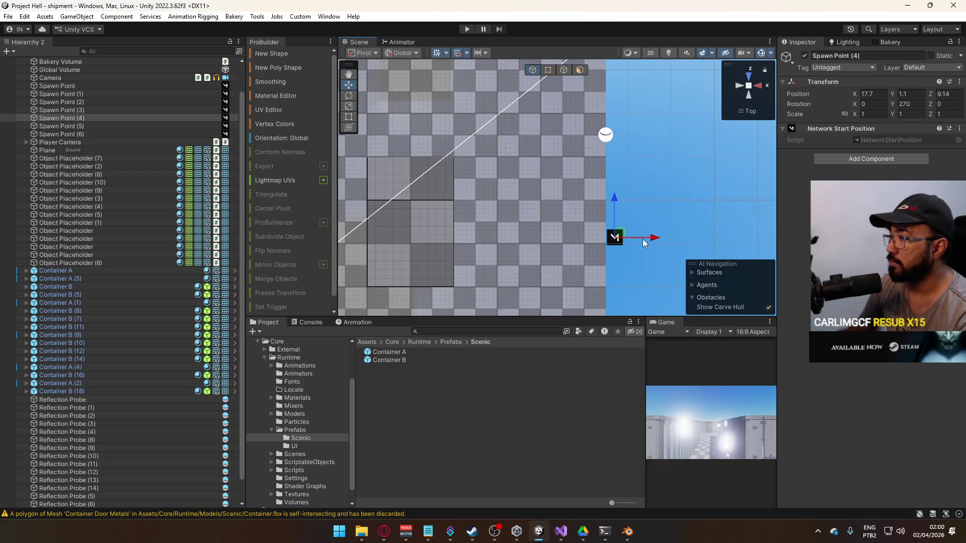
left_click_drag(651, 241, 560, 236)
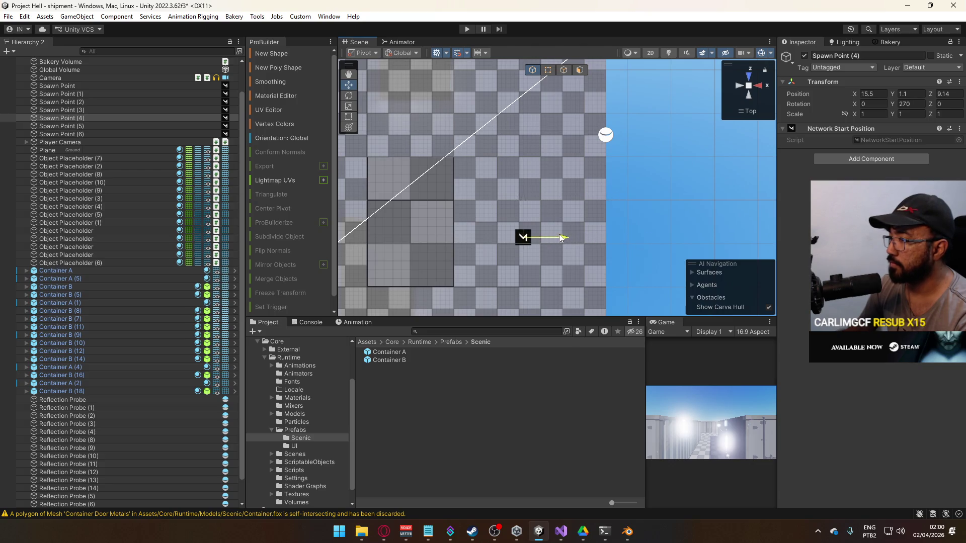
mouse_move(526, 200)
left_mouse_down()
mouse_move(526, 180)
mouse_move(548, 235)
mouse_move(554, 170)
mouse_move(515, 238)
left_mouse_up()
scroll(557, 189, "down", 4)
Move Spawn Point left along X from 19.5 to 17.
left_click(569, 190)
key("w")
left_click_drag(626, 197, 593, 194)
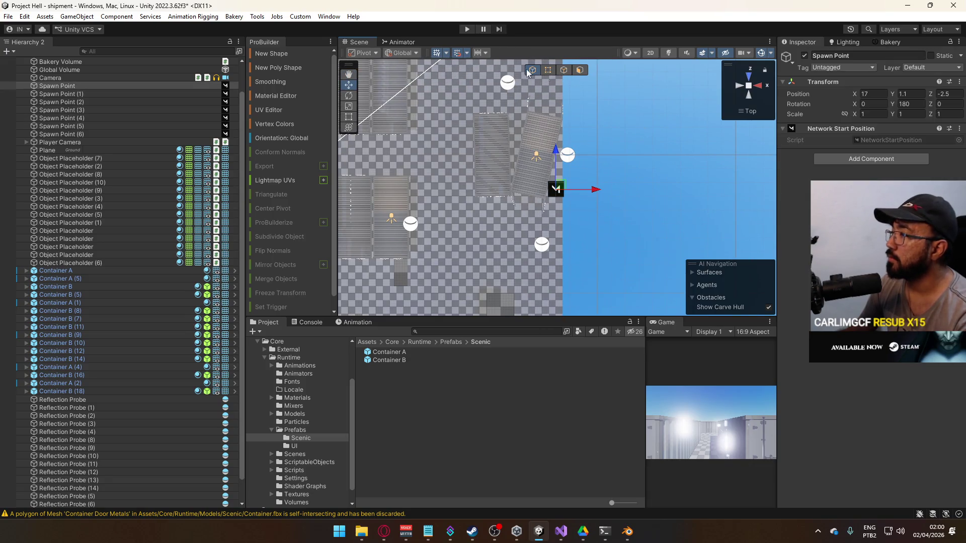
left_click(412, 56)
left_click(408, 75)
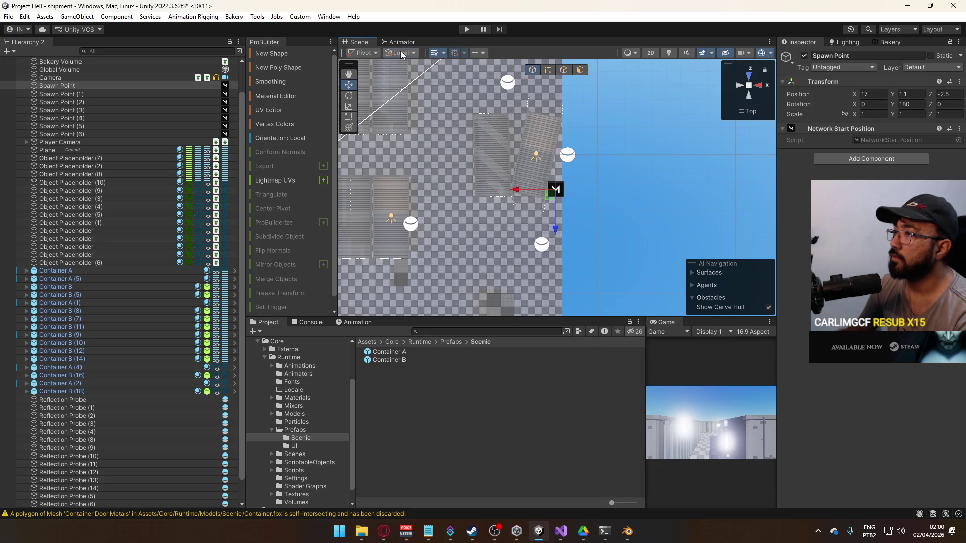
left_click(419, 52)
left_click(411, 64)
mouse_move(503, 302)
left_mouse_down()
mouse_move(493, 151)
mouse_move(548, 225)
left_mouse_up()
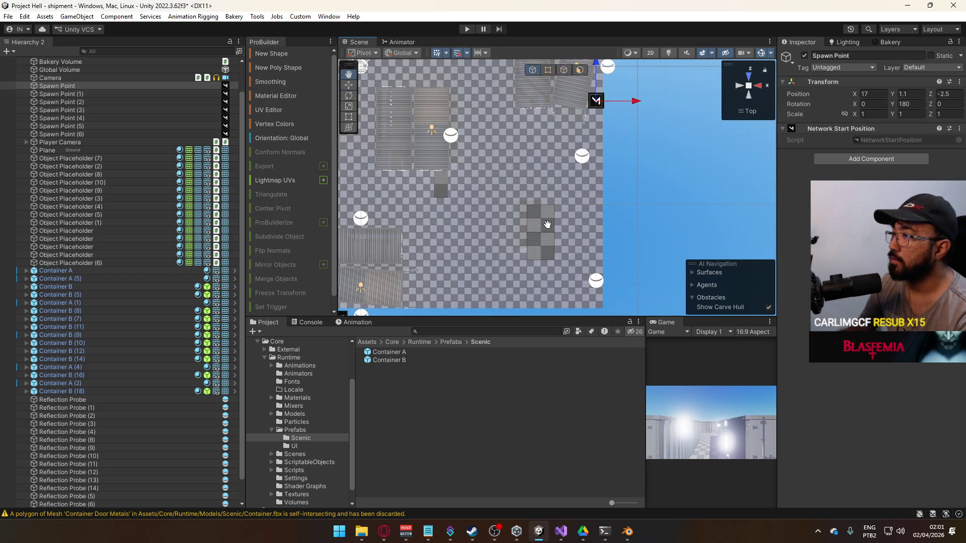
left_click_drag(524, 146, 614, 78)
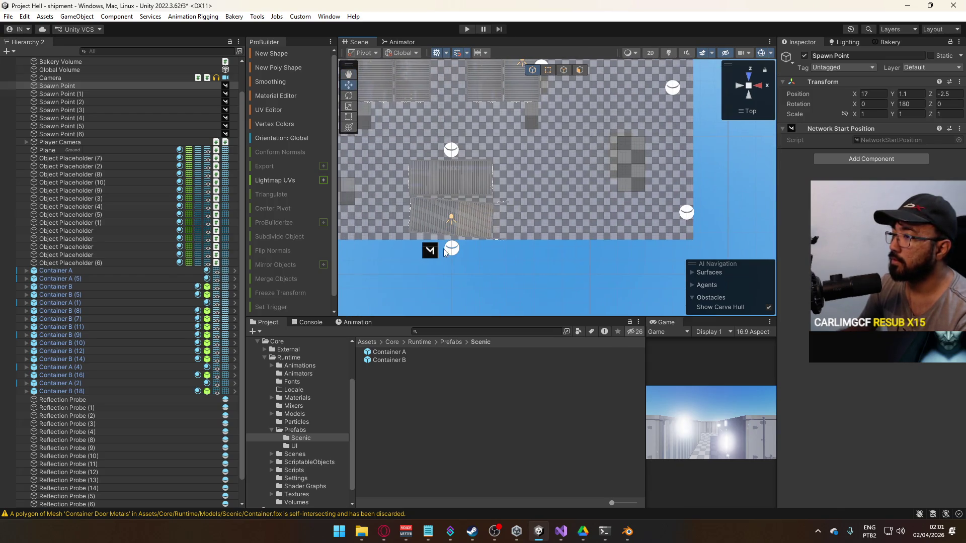
Move Spawn Point (2) along Z to about -16 using world-axis handles.
left_click(431, 250)
left_click(402, 53)
left_click(407, 75)
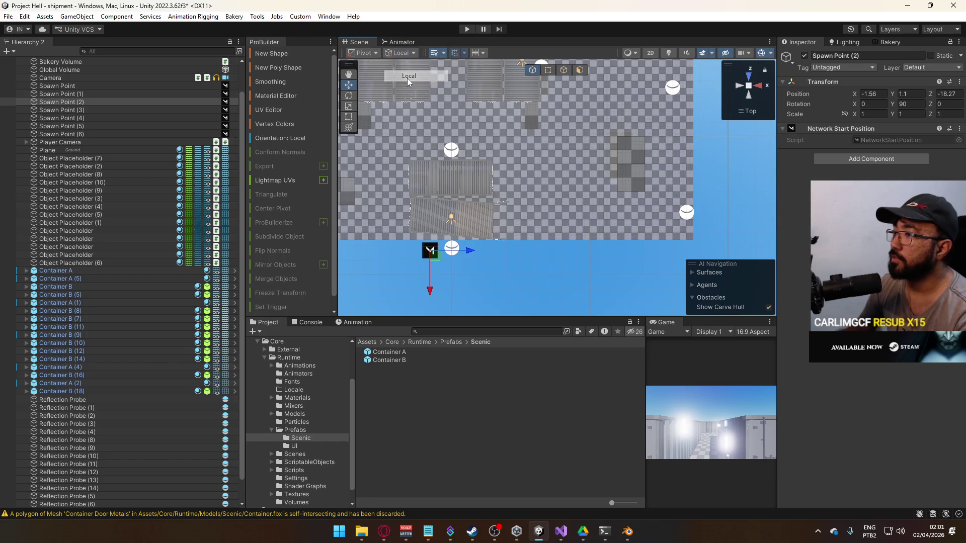
left_click(405, 66)
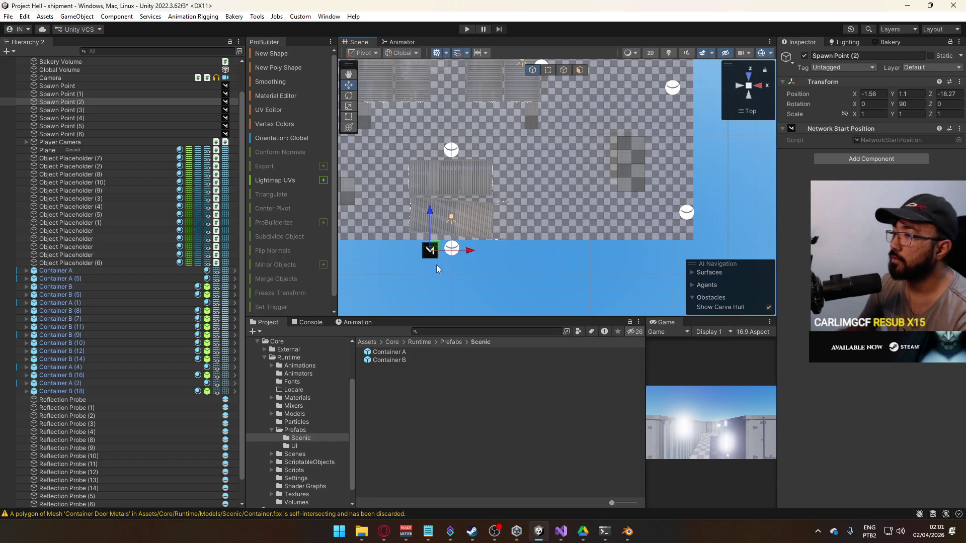
mouse_move(433, 216)
left_mouse_down()
mouse_move(435, 177)
mouse_move(383, 49)
mouse_move(306, 514)
mouse_move(385, 59)
mouse_move(671, 75)
left_mouse_up()
Select Spawn Point (3) and inspect the containers around it with world-axis handles.
left_click(748, 80)
mouse_move(499, 203)
left_mouse_down()
mouse_move(483, 186)
mouse_move(507, 280)
left_mouse_up()
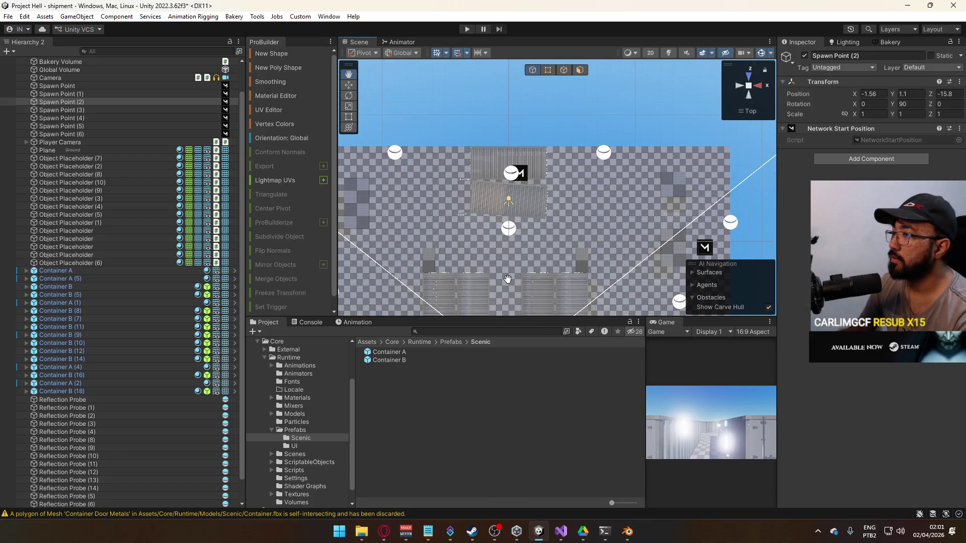
left_click(524, 175)
scroll(525, 169, "up", 5)
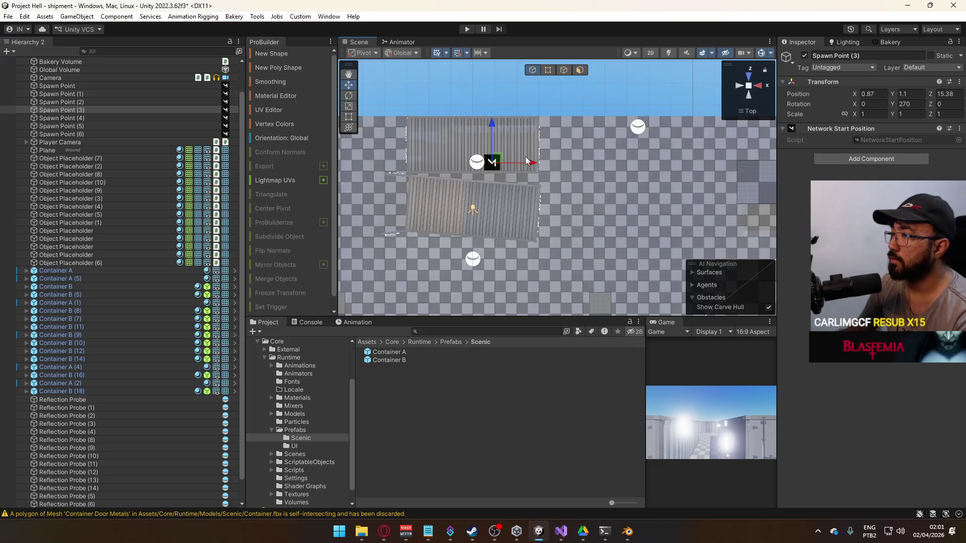
mouse_move(527, 166)
left_mouse_down()
mouse_move(532, 234)
mouse_move(558, 192)
mouse_move(470, 141)
mouse_move(504, 143)
left_mouse_up()
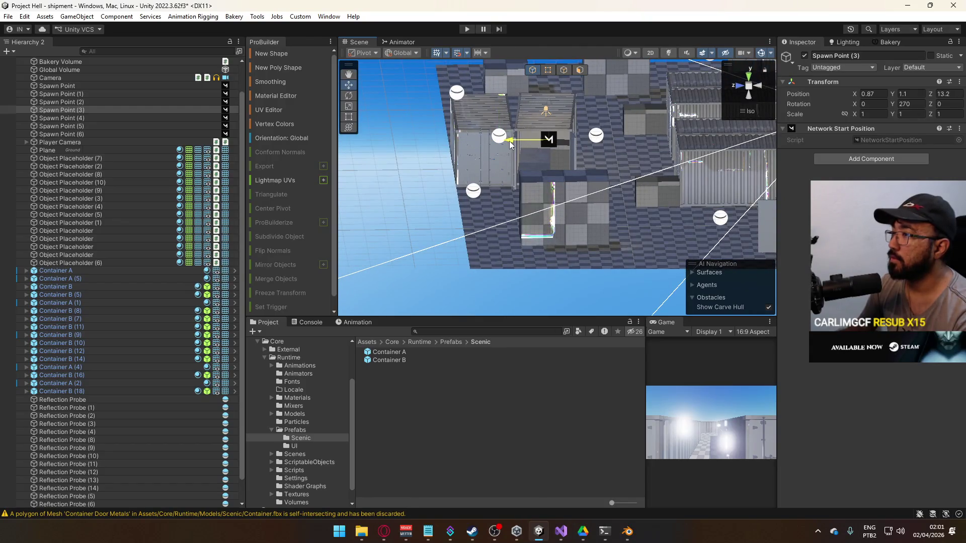
left_click(411, 77)
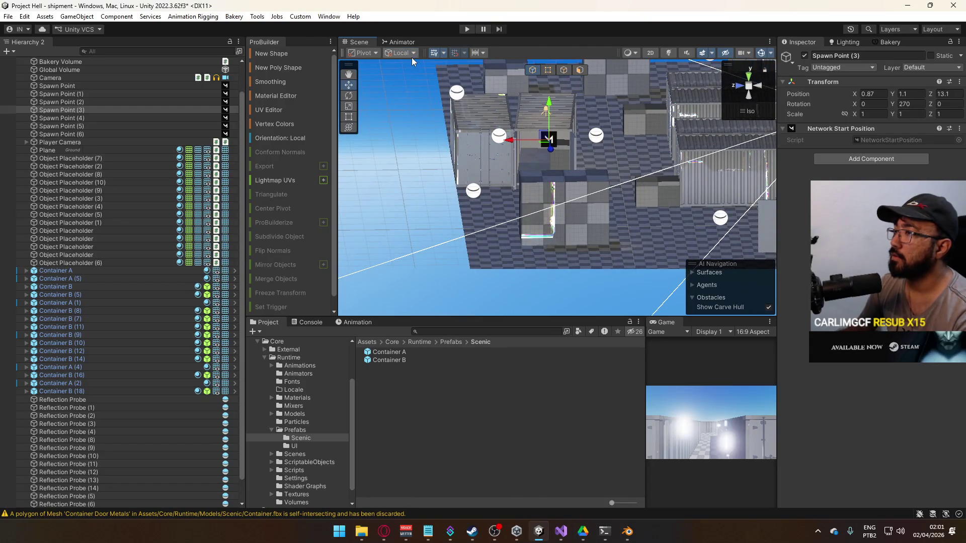
left_click(413, 54)
left_click(406, 66)
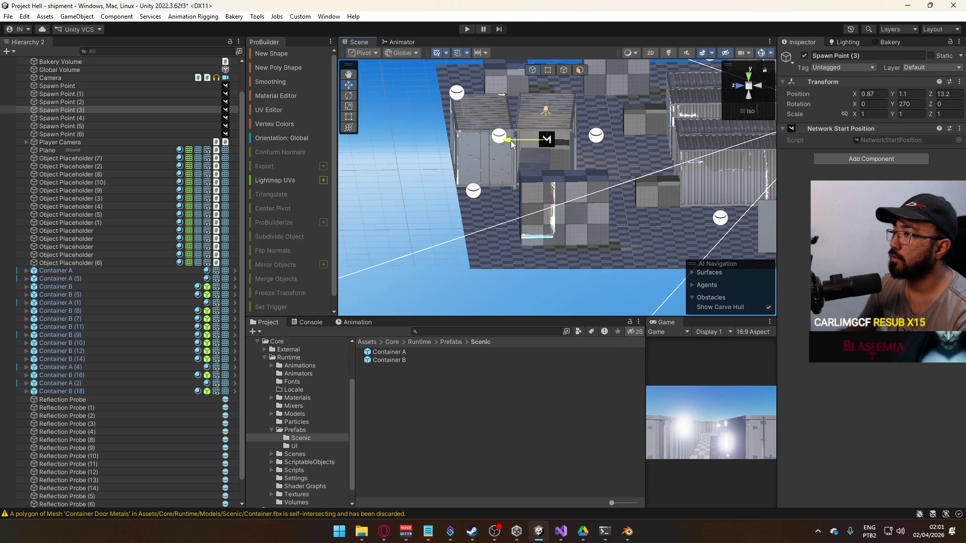
mouse_move(510, 144)
left_mouse_down()
mouse_move(469, 192)
mouse_move(557, 209)
mouse_move(473, 59)
left_mouse_up()
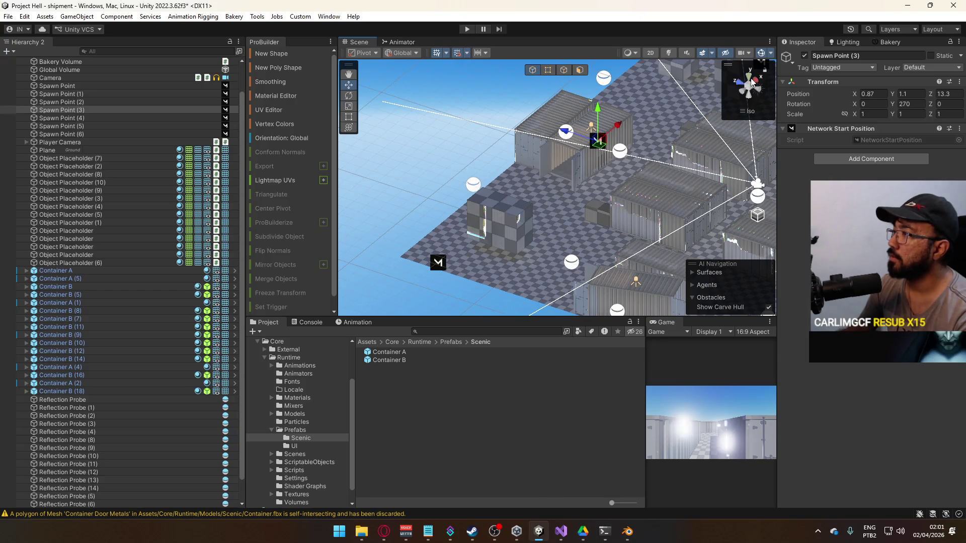
In top view, move Spawn Point (5) to about X -14.9, Z 13.1.
left_click(751, 80)
scroll(579, 222, "down", 2)
scroll(533, 176, "down", 2)
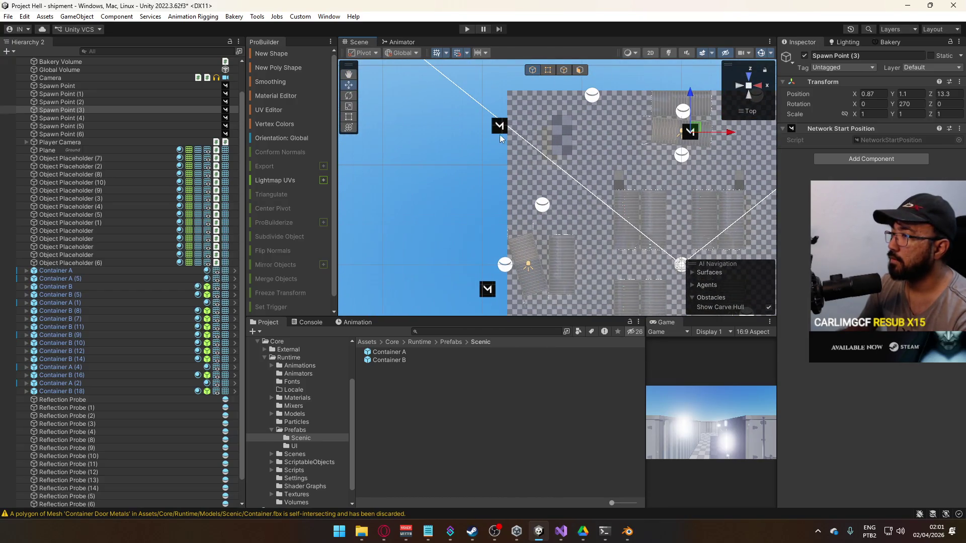
left_click(499, 127)
left_click_drag(539, 128, 554, 128)
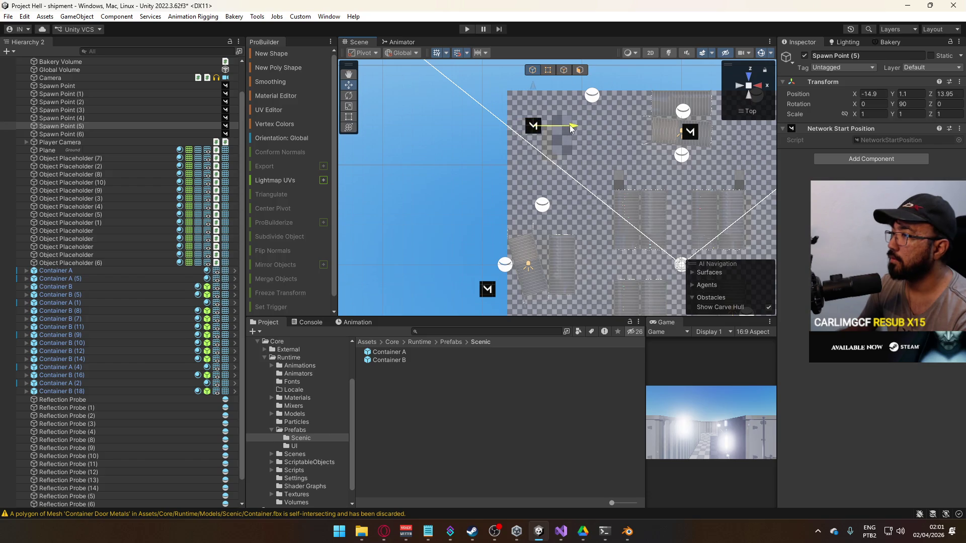
left_click_drag(533, 89, 532, 95)
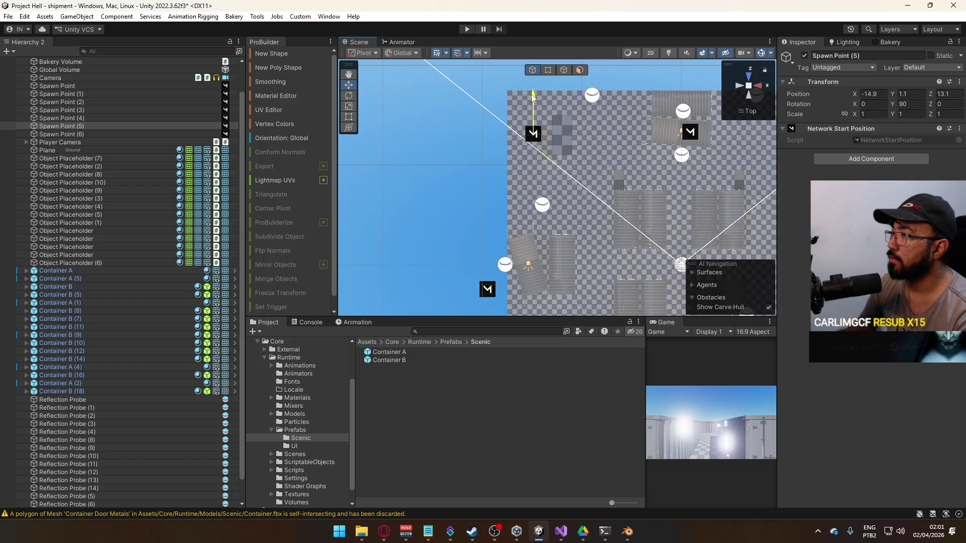
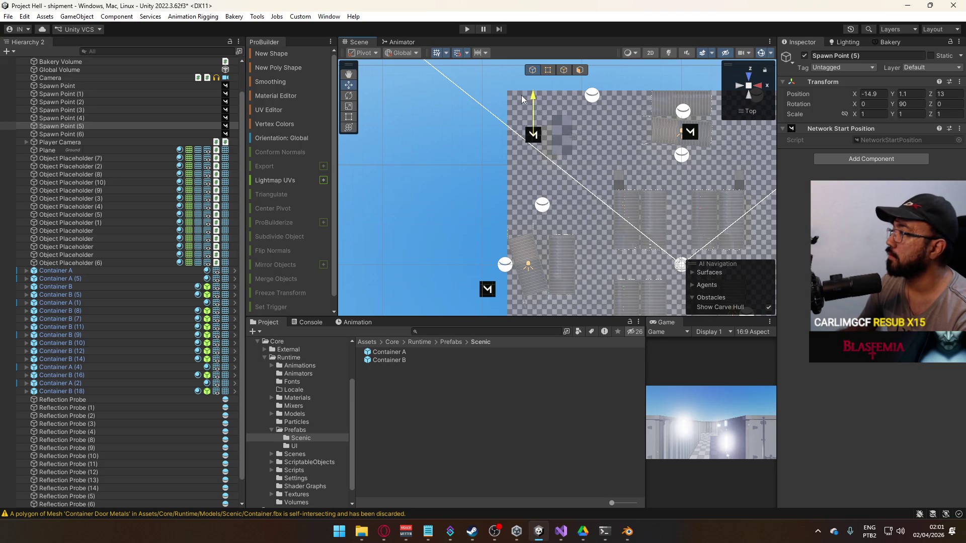
Set Spawn Point (5) X to -15, slide Spawn Point (1) right, and move Spawn Point (6) to X -16.5.
left_click(873, 94)
type("-15")
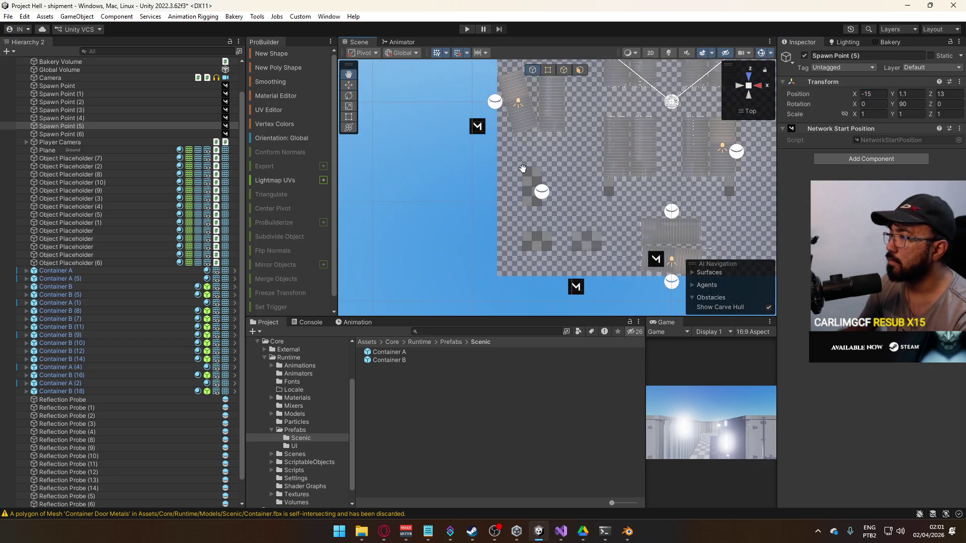
left_click(491, 137)
left_click_drag(520, 138, 538, 138)
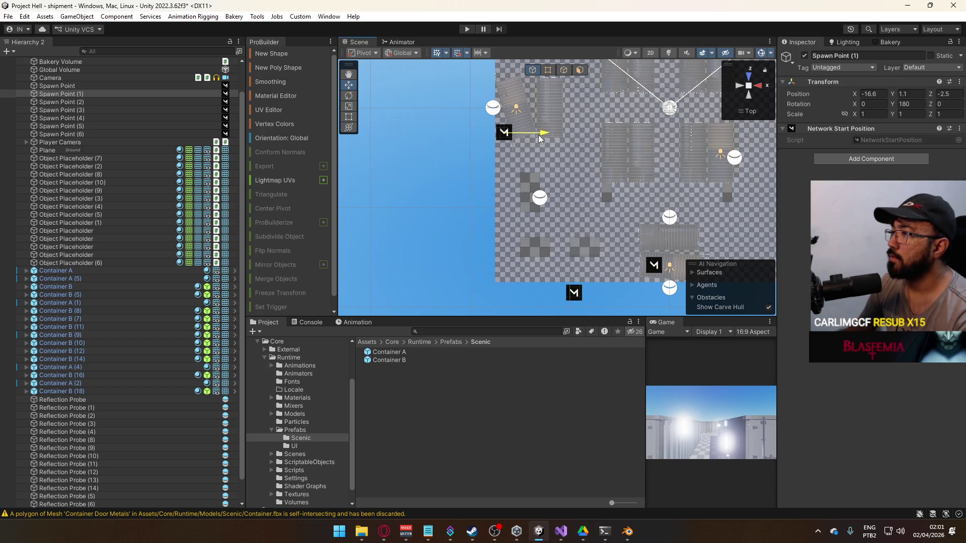
left_click(578, 293)
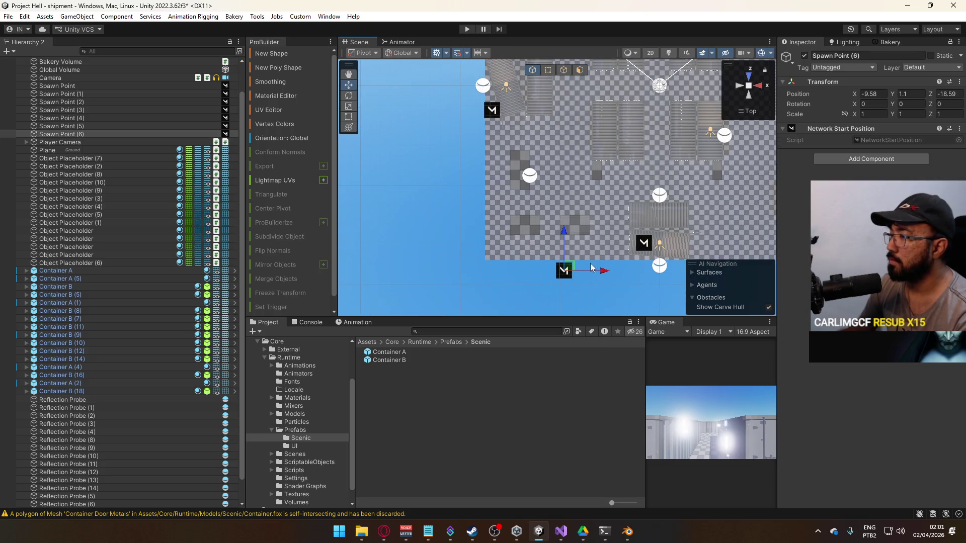
left_click_drag(599, 273, 535, 267)
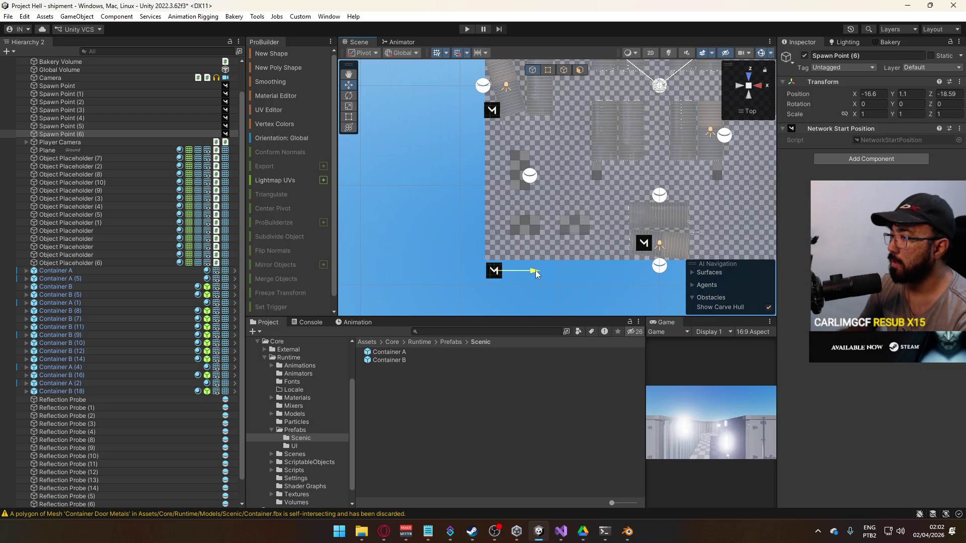
left_click_drag(535, 270, 536, 270)
left_click_drag(501, 212, 503, 209)
Rotate Spawn Point (6) to 90 degrees on Y with local handle orientation.
left_click(401, 53)
left_click(910, 103)
type("90")
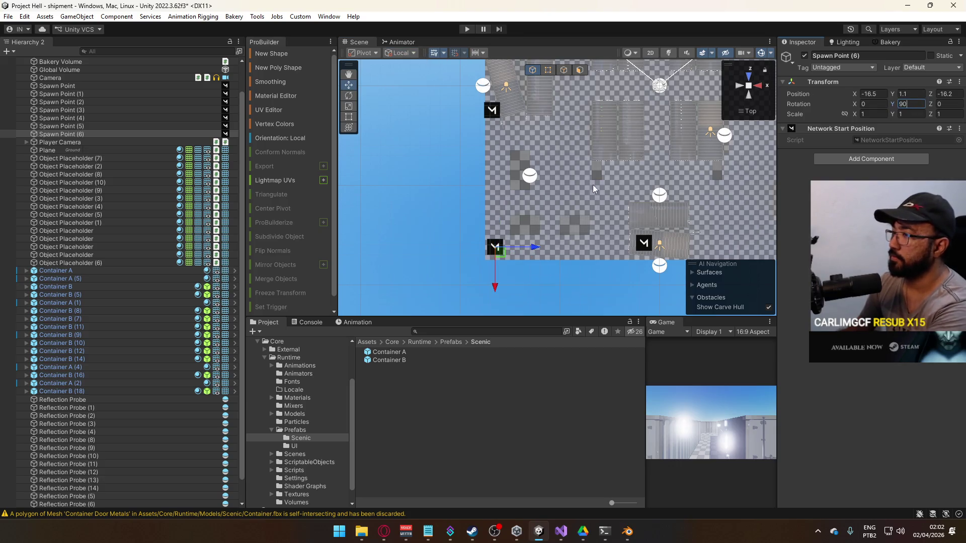
mouse_move(602, 137)
left_mouse_down()
mouse_move(565, 195)
mouse_move(548, 153)
mouse_move(598, 182)
mouse_move(553, 150)
mouse_move(577, 176)
left_mouse_up()
Pan around the map to review the spawn point layout.
key("Down")
key("Up")
key("Right")
key("Down")
key("Left")
key("Up")
key("Right")
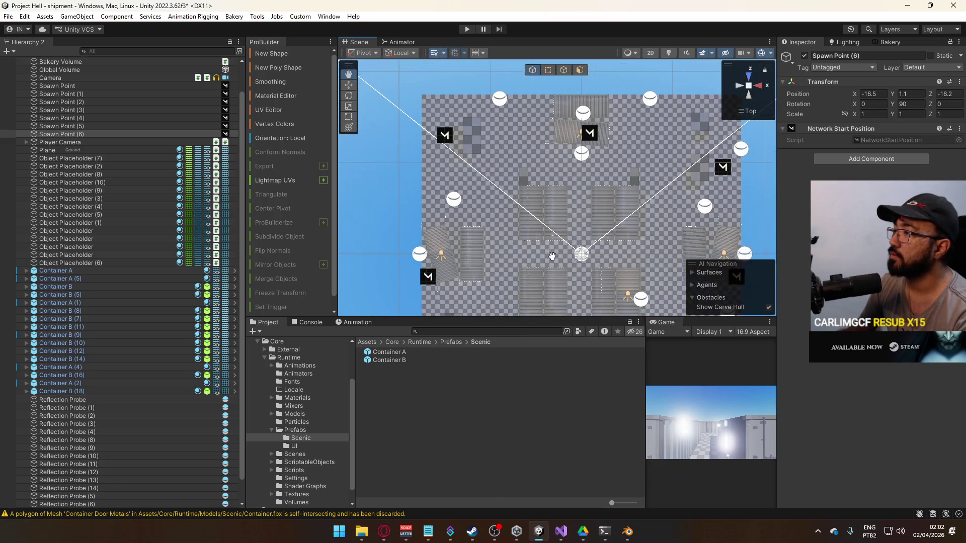
key("Down")
key("Up")
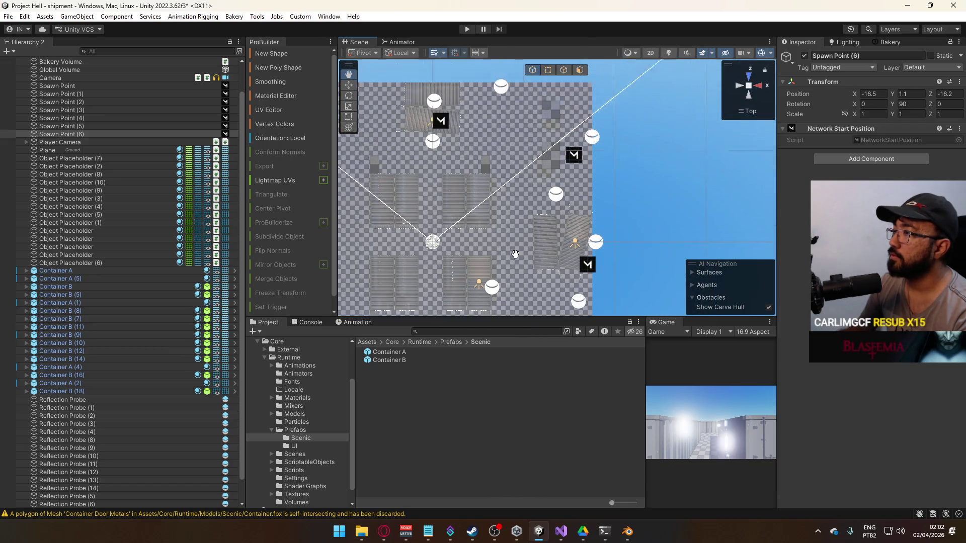
key("Down")
key("Right")
key("Up")
key("Down")
Duplicate the original Spawn Point, pull the copy down along Z and set its Y rotation to 0.
key("w")
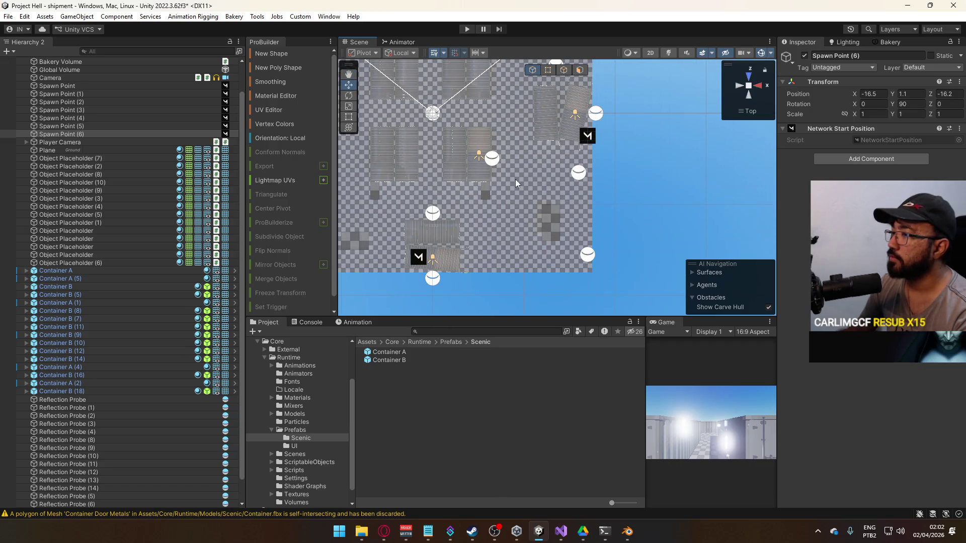
left_click(588, 138)
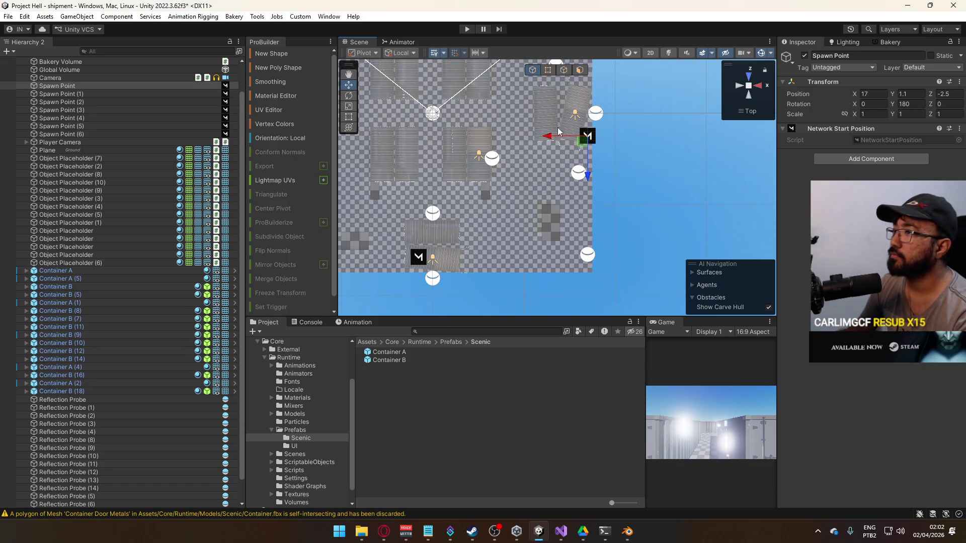
key("ctrl+d")
left_click_drag(591, 180, 592, 191)
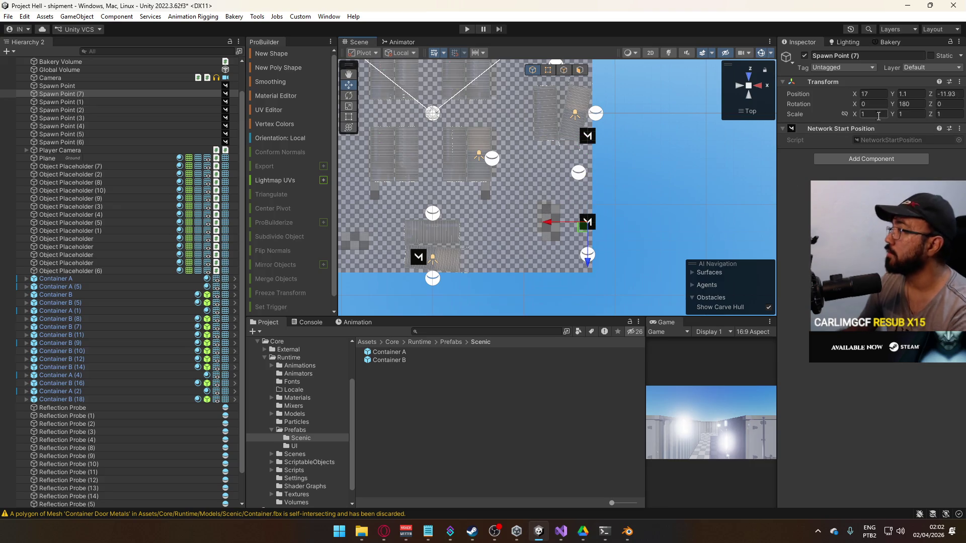
double_click(905, 103)
type("0")
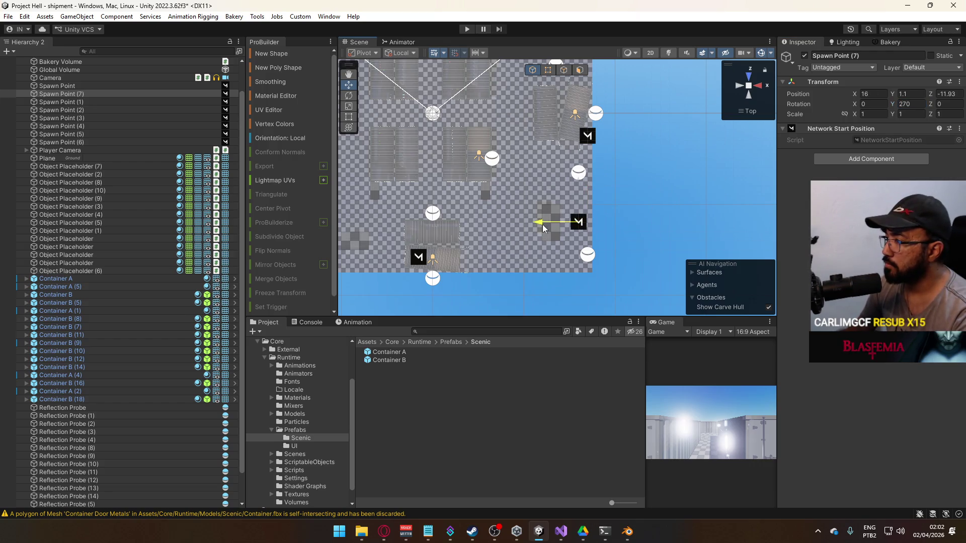
Move Spawn Point (7) slightly along X and down to Z -13.04, using world handles.
left_click_drag(540, 230, 542, 229)
scroll(576, 234, "up", 1)
scroll(576, 234, "up", 3)
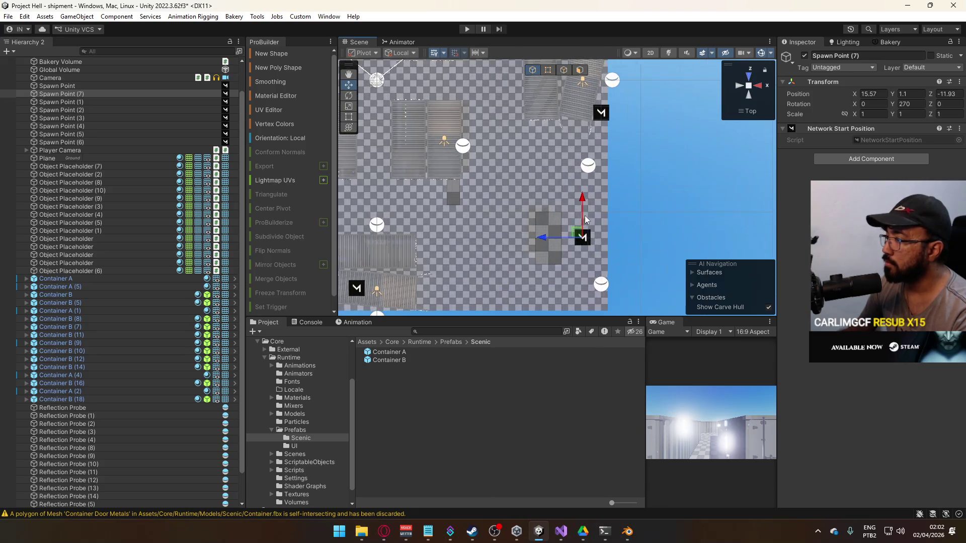
left_click_drag(586, 204, 586, 225)
left_click(405, 55)
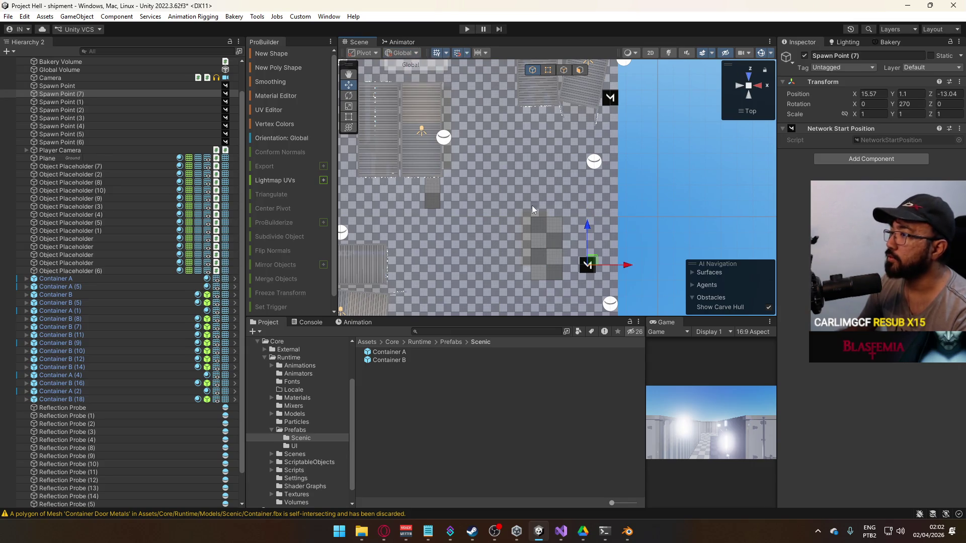
scroll(585, 225, "down", 1)
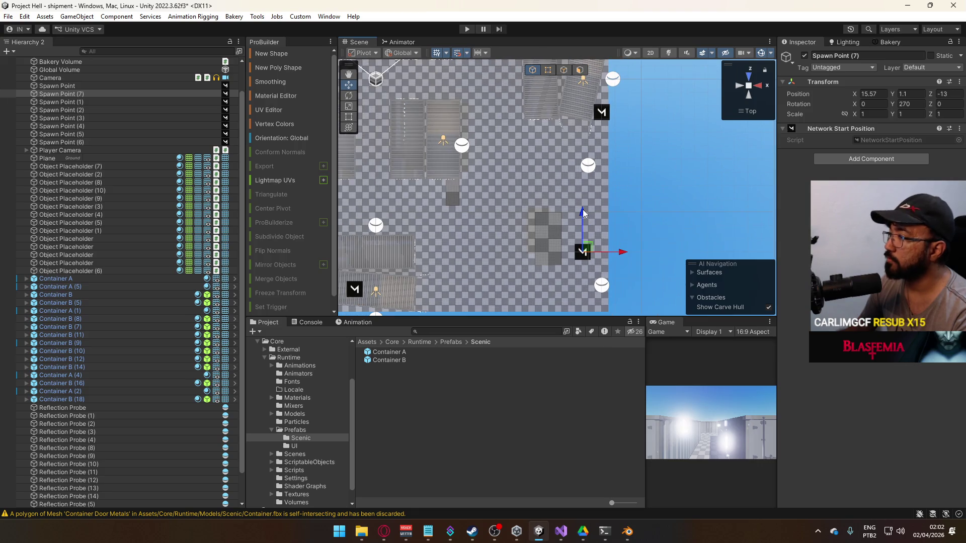
Duplicate Spawn Point (7) and move the copy up along Z.
key("ctrl+d")
mouse_move(580, 212)
left_mouse_down()
mouse_move(578, 186)
mouse_move(578, 195)
mouse_move(517, 171)
mouse_move(521, 301)
mouse_move(532, 165)
mouse_move(529, 182)
left_mouse_up()
scroll(579, 194, "down", 2)
scroll(529, 180, "up", 1)
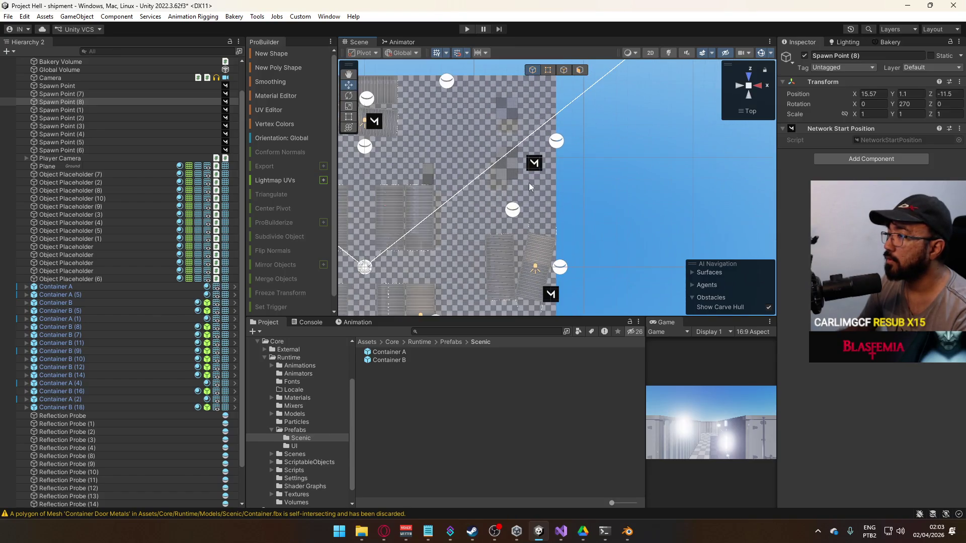
scroll(503, 201, "down", 3)
scroll(492, 198, "up", 4)
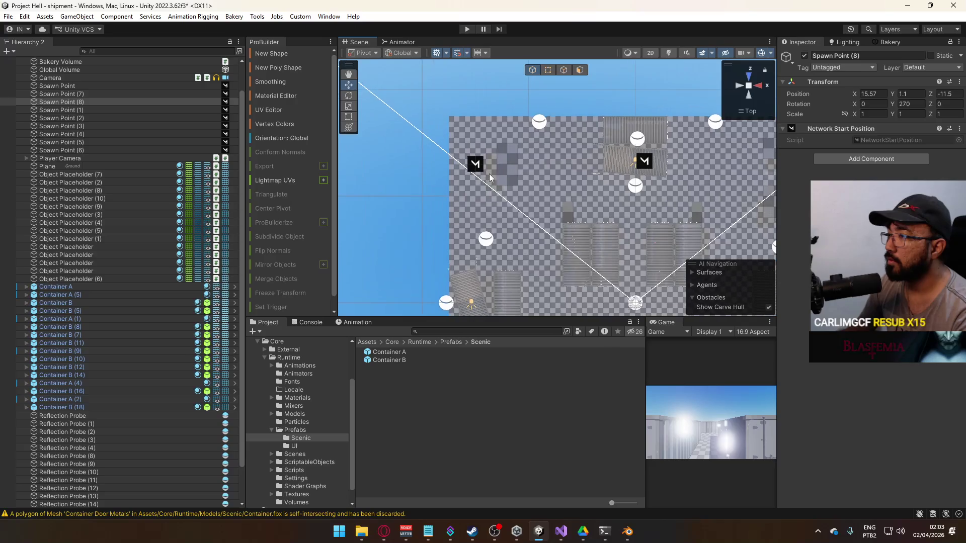
Duplicate Spawn Point (5) twice, placing the copies further down the left edge.
left_click(476, 169)
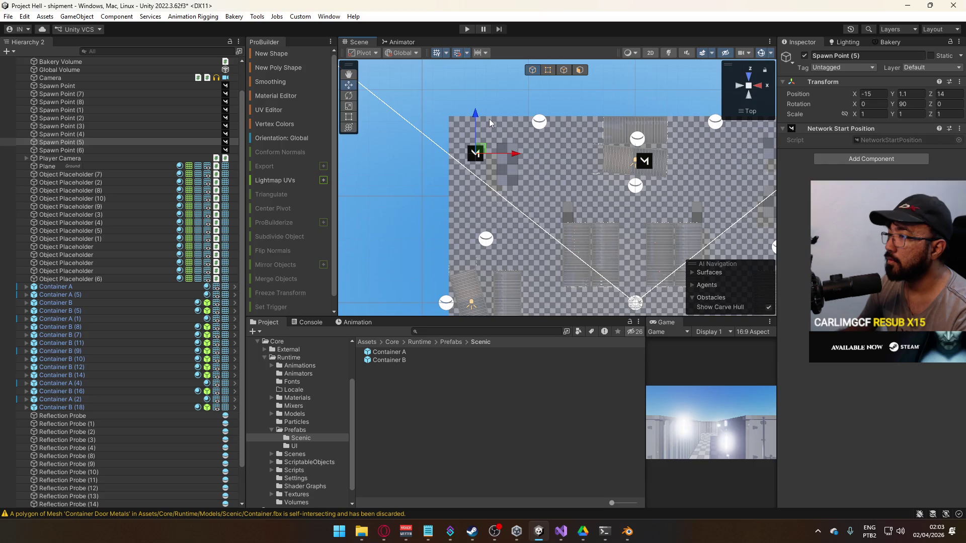
key("ctrl+d")
left_click_drag(480, 121, 472, 141)
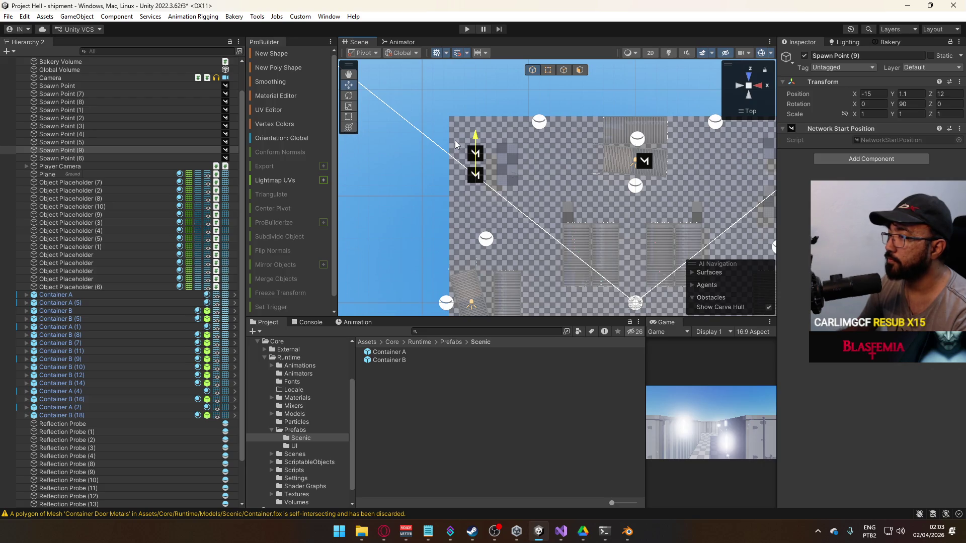
key("ctrl+d")
left_click_drag(475, 148, 476, 206)
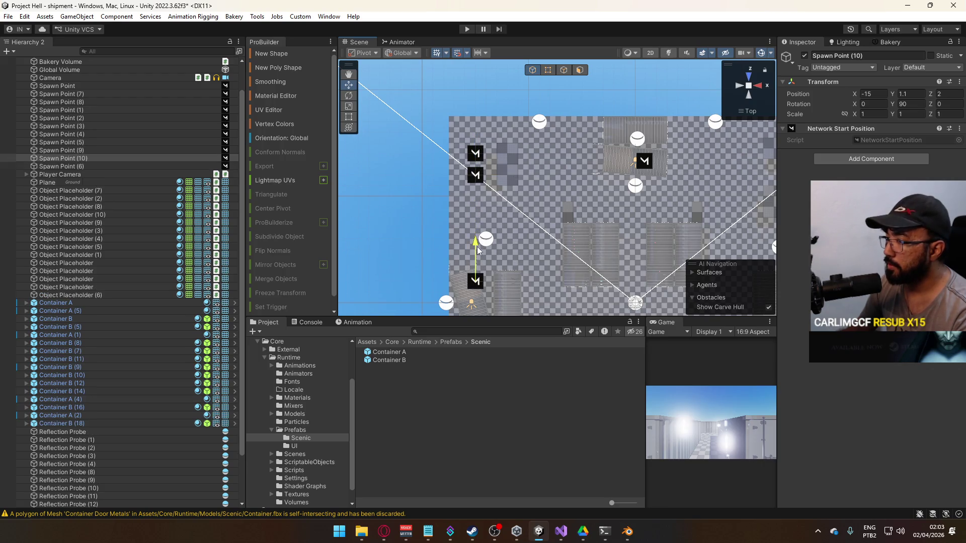
Shift Spawn Point (10) slightly right and rotate it to 0 degrees.
left_click_drag(515, 285, 524, 285)
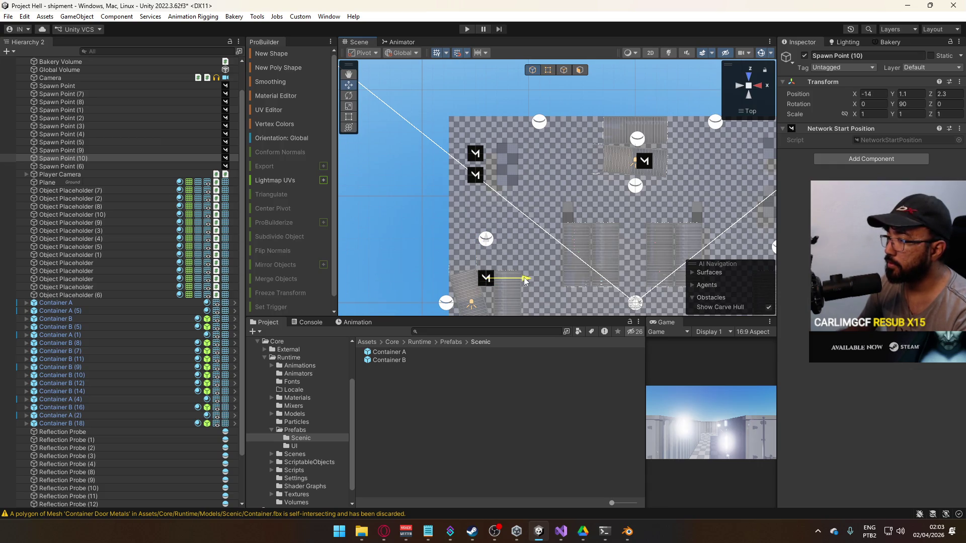
left_click(402, 54)
left_click(402, 74)
key("e")
left_click_drag(521, 297, 503, 242)
key("w")
left_click(398, 54)
left_click(403, 64)
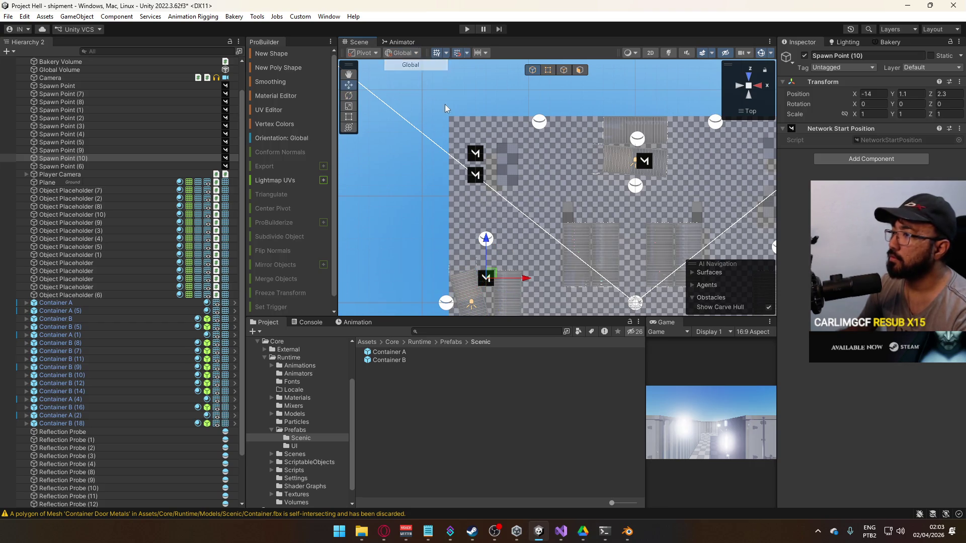
Duplicate Spawn Point (4) and place the copy at X 14.2, Z 2.
key("Right")
key("Down")
key("Up")
key("Right")
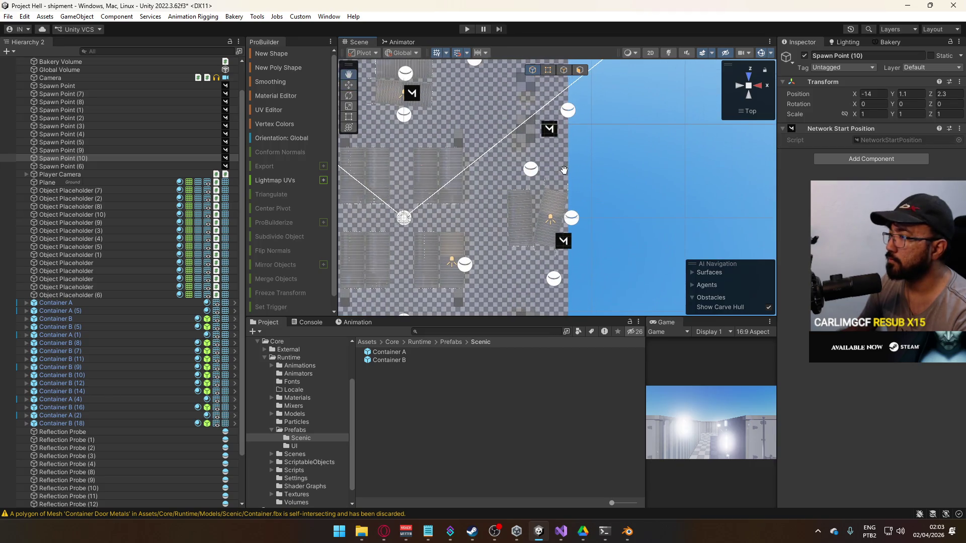
left_click(557, 136)
key("ctrl+d")
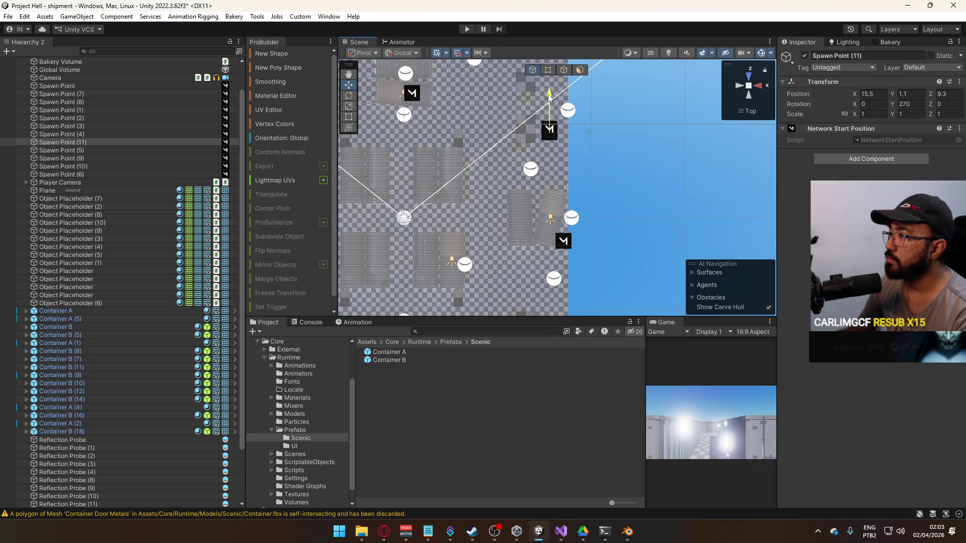
left_click_drag(557, 158, 570, 203)
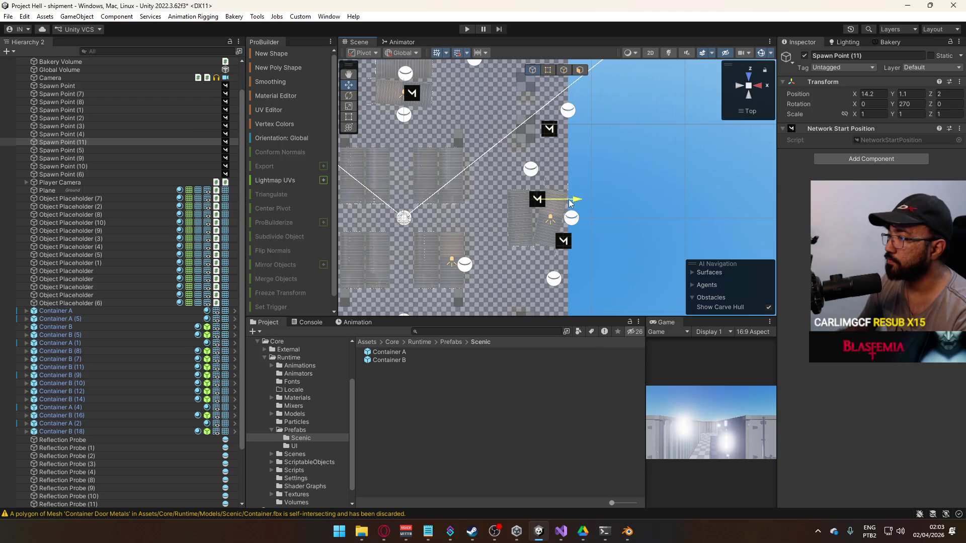
Rotate Spawn Point (11) around its vertical axis using local handles.
left_click(403, 53)
left_click(397, 73)
key("e")
scroll(536, 183, "up", 3)
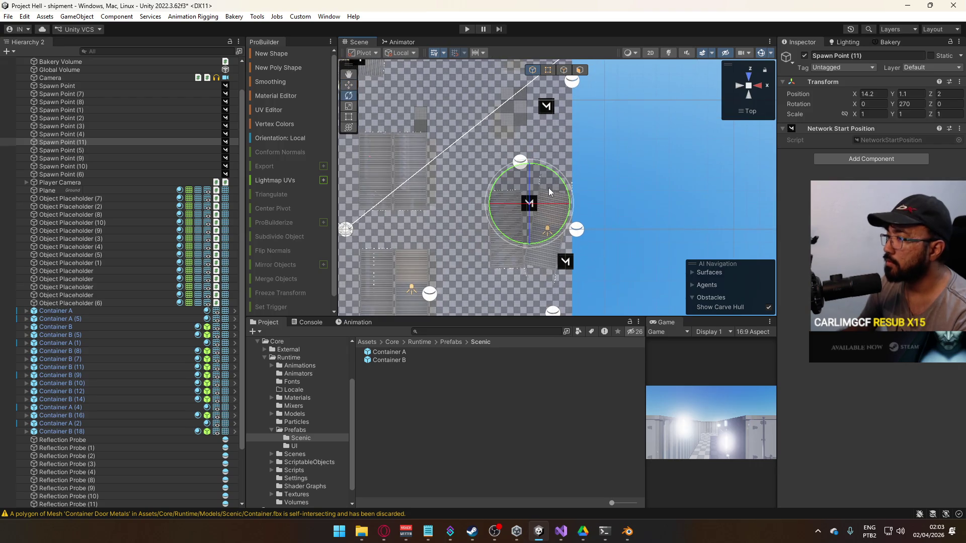
mouse_move(570, 202)
left_mouse_down()
mouse_move(563, 225)
mouse_move(558, 174)
mouse_move(534, 162)
left_mouse_up()
key("w")
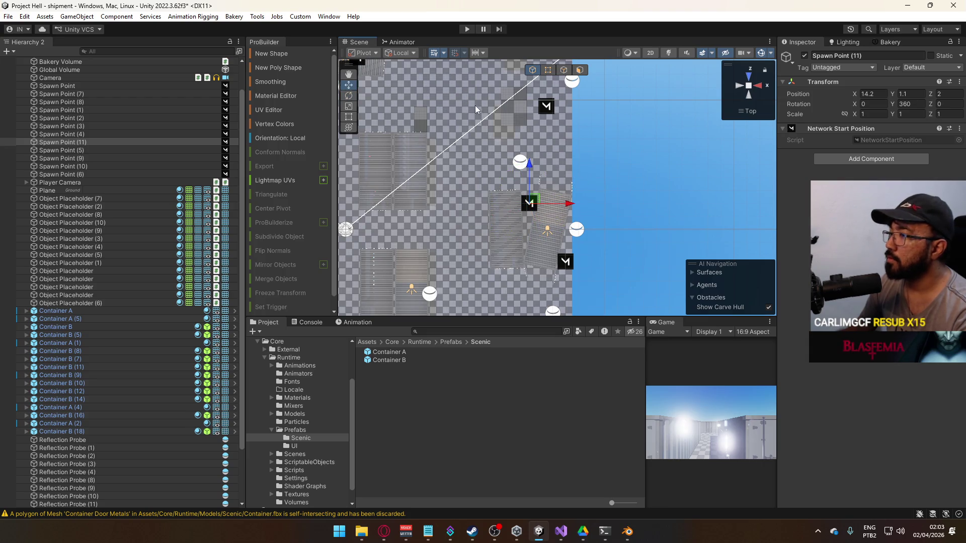
left_click(401, 53)
left_click(405, 65)
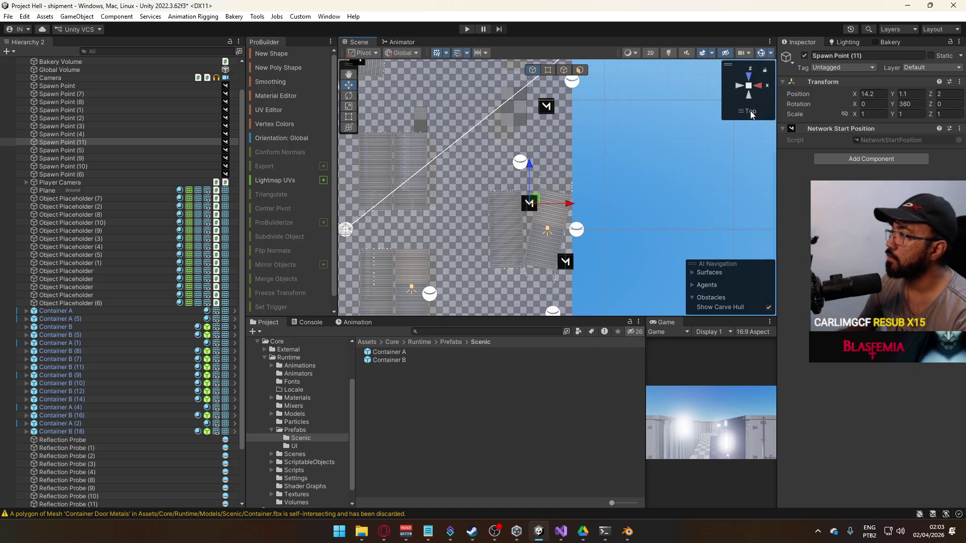
Switch to perspective, frame Spawn Point (11) and nudge its Z position to 2.3.
left_click(751, 115)
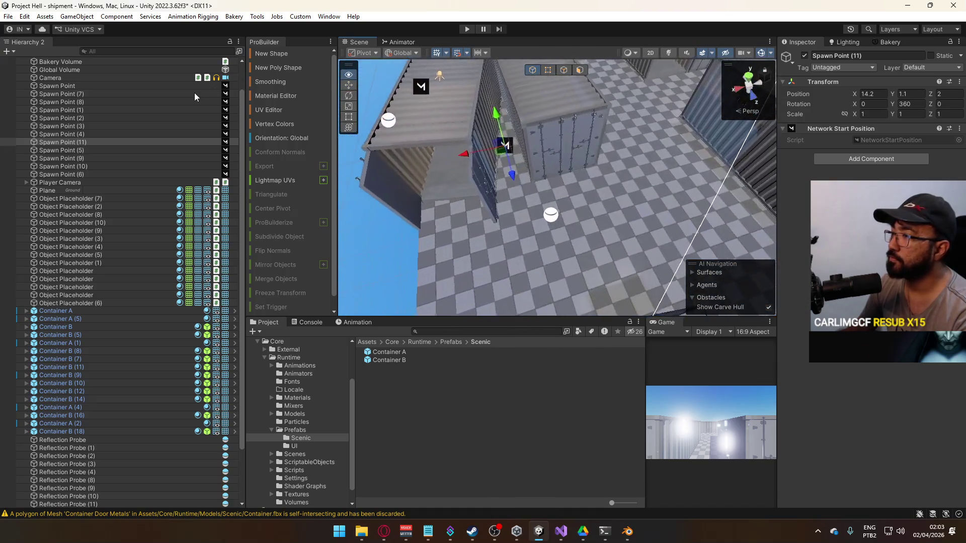
key("f")
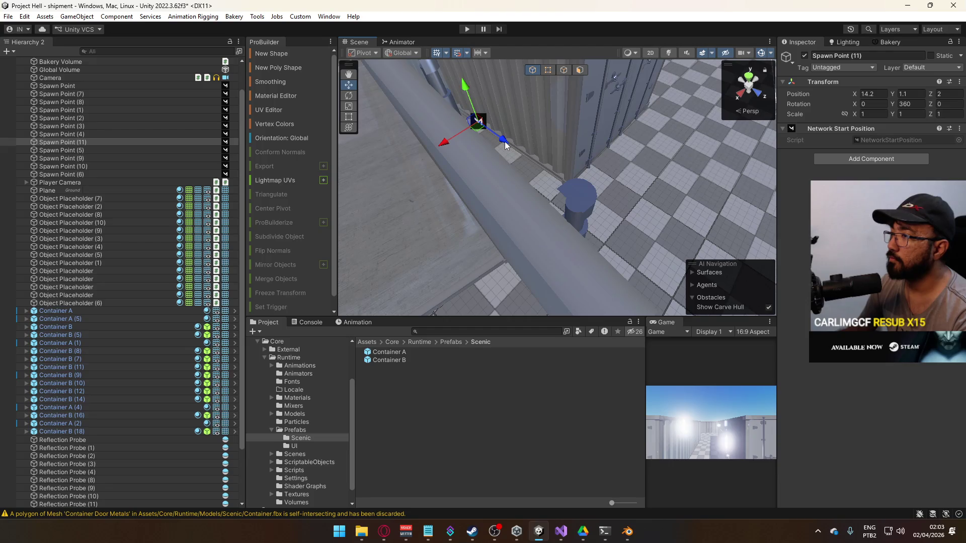
left_click_drag(521, 150, 523, 147)
scroll(629, 99, "down", 10)
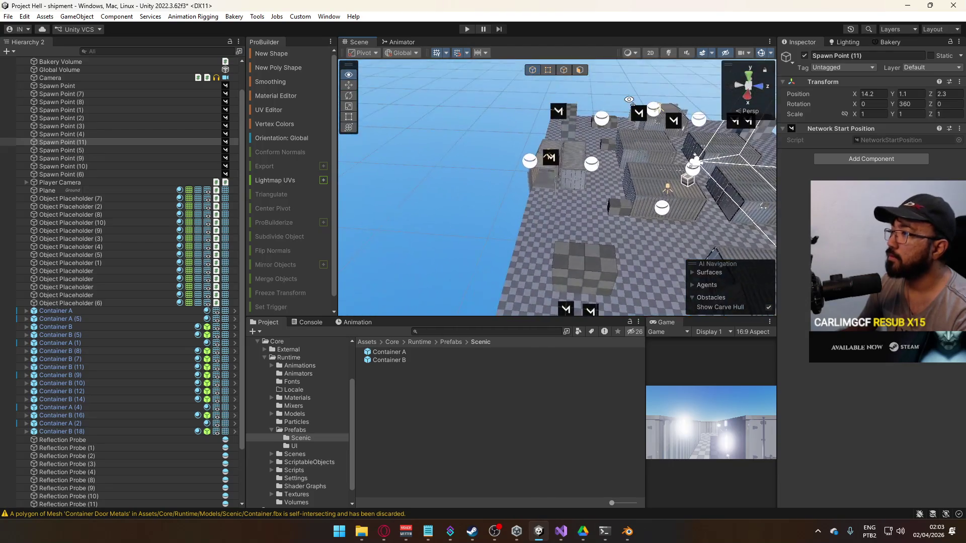
mouse_move(628, 99)
left_mouse_down()
mouse_move(477, 159)
mouse_move(409, 168)
mouse_move(483, 126)
mouse_move(666, 148)
mouse_move(568, 168)
mouse_move(616, 168)
left_mouse_up()
left_click(486, 126)
Inspect the reflection probes around the map and move Reflection Probe (5) along Z to 13.1.
left_click(557, 172, "shift")
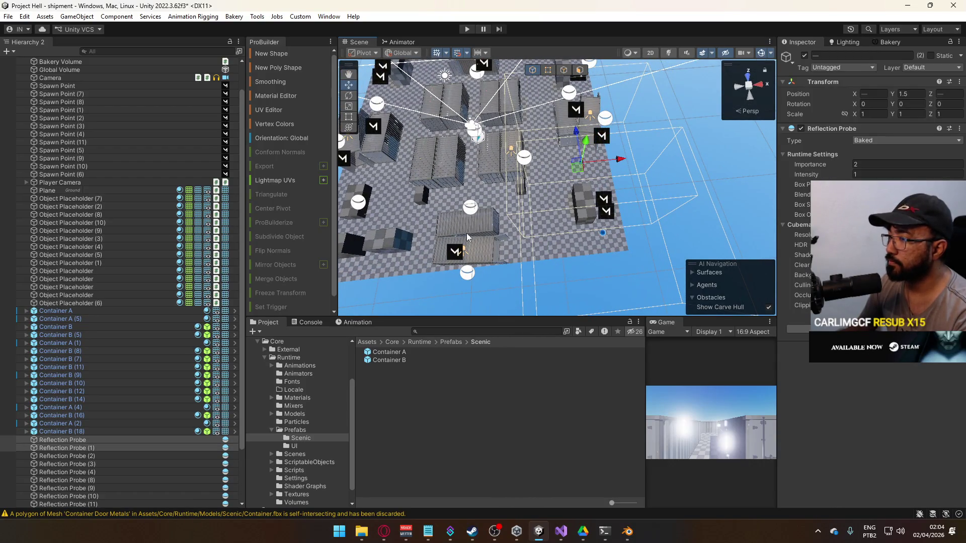
left_click(473, 213)
left_click_drag(473, 214, 643, 232)
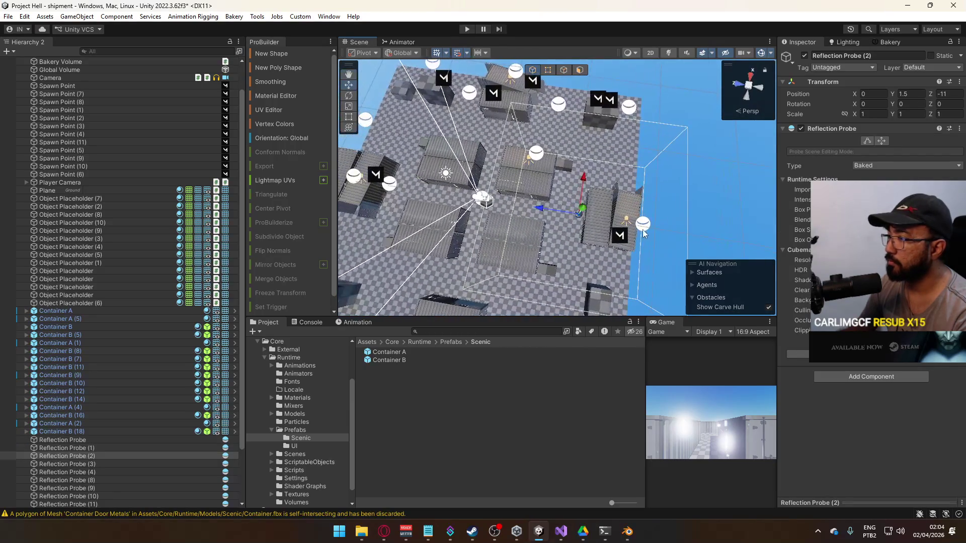
left_click(643, 229, "shift")
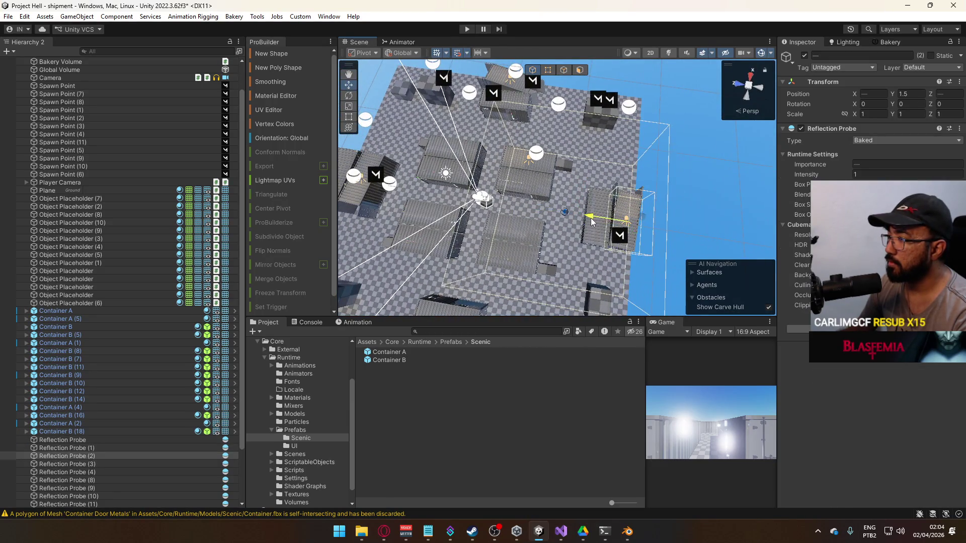
left_click_drag(607, 221, 566, 204)
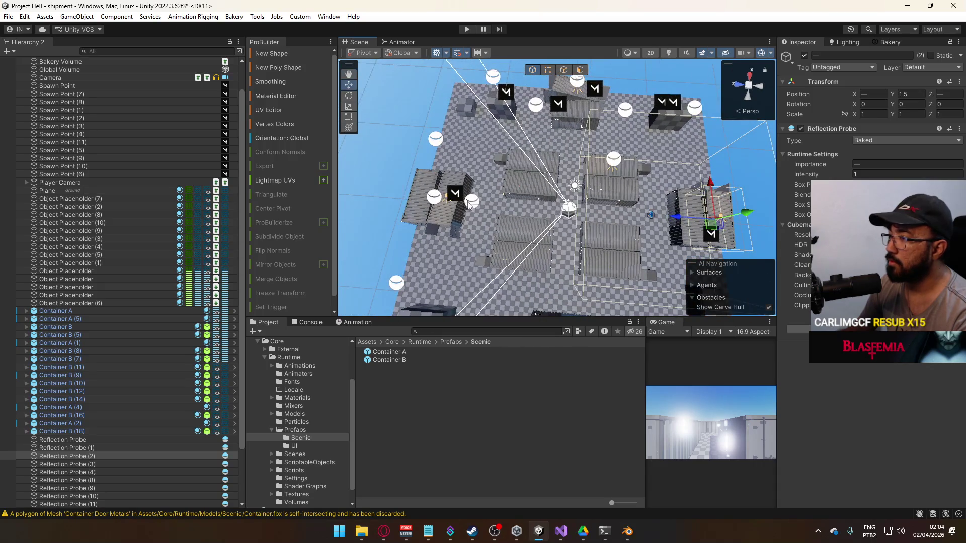
left_click(433, 198)
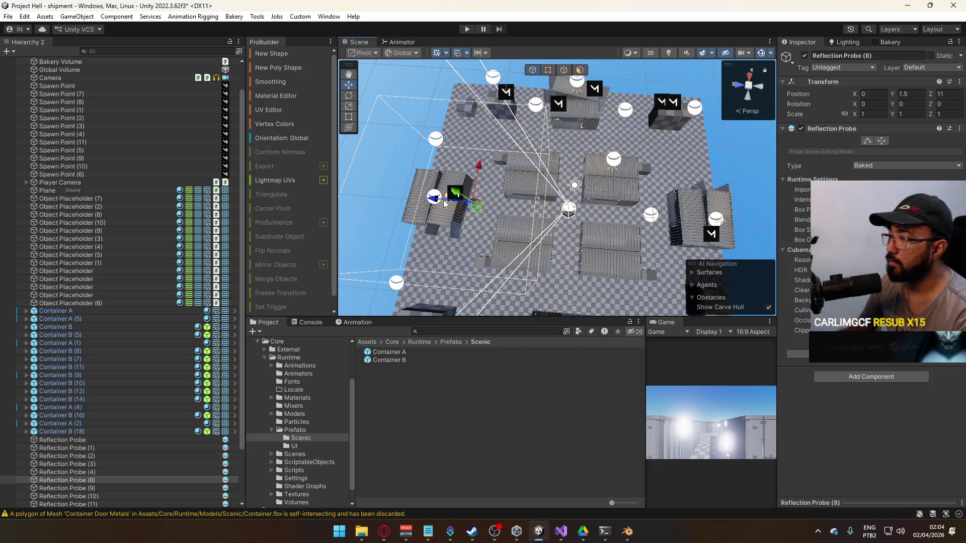
key("f")
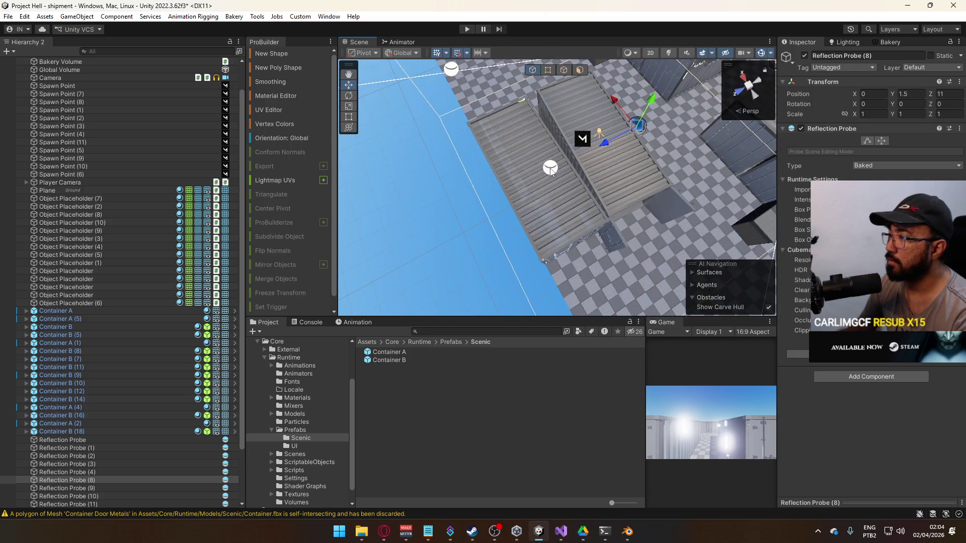
left_click(551, 168, "ctrl")
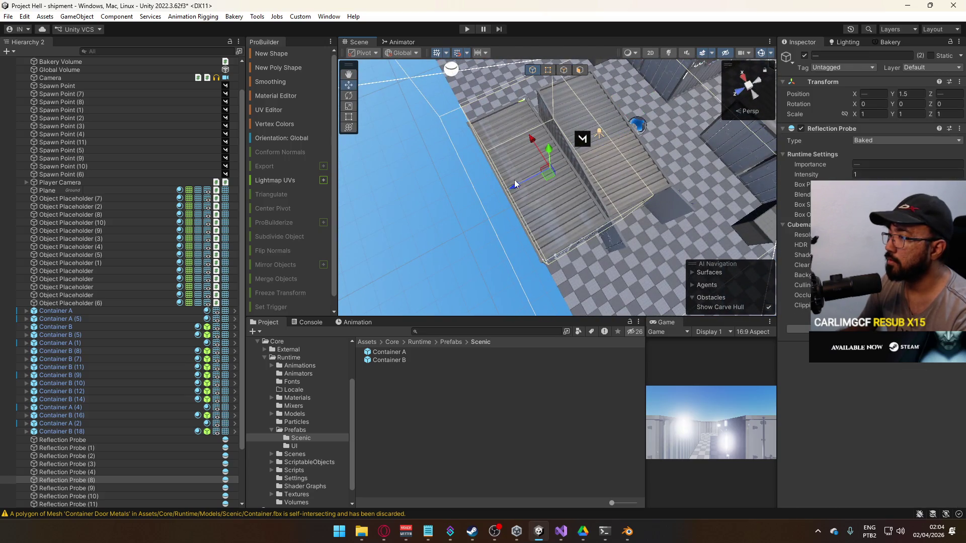
left_click(579, 170)
key("f")
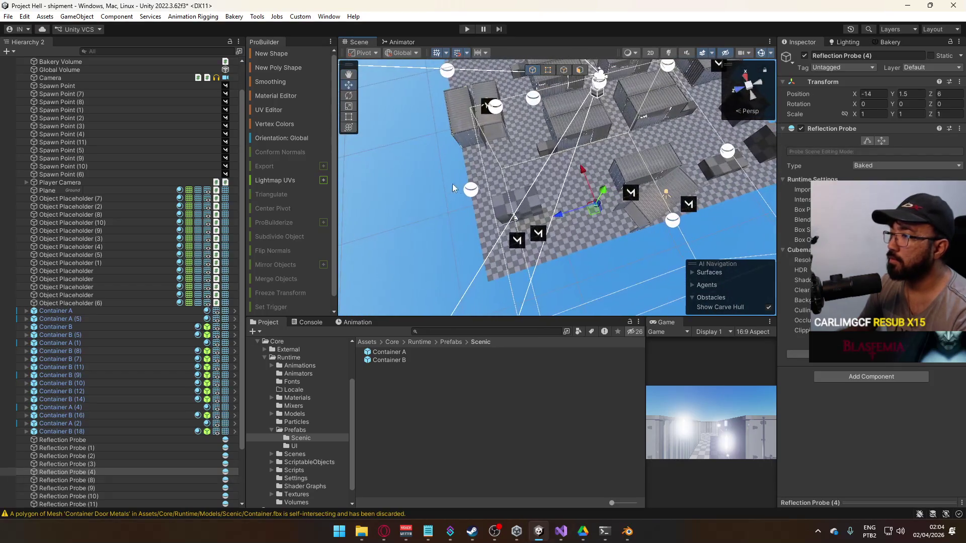
left_click(476, 190)
left_click_drag(435, 201, 476, 194)
Shift Reflection Probe (3) along X to -10.4.
left_click(575, 198)
key("f")
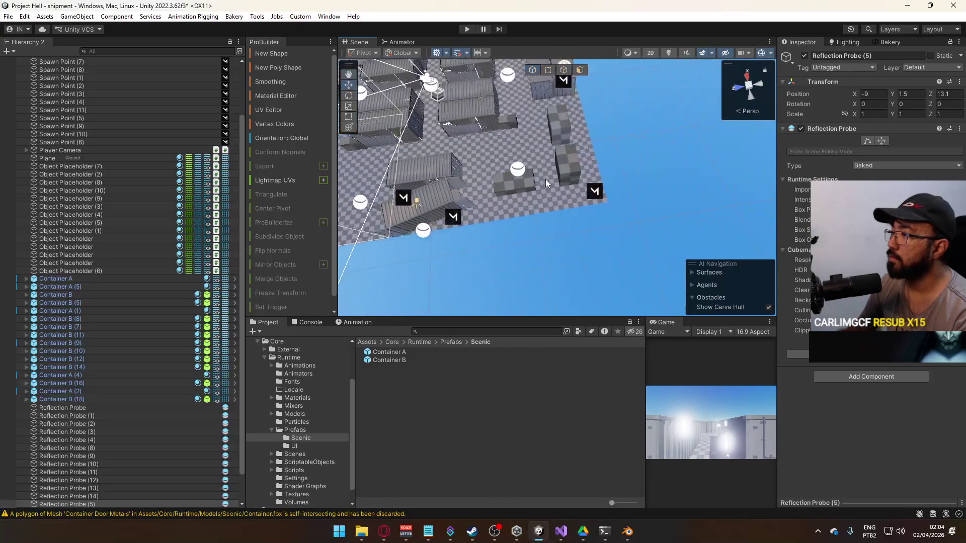
mouse_move(507, 147)
left_mouse_down()
mouse_move(522, 128)
mouse_move(454, 142)
mouse_move(559, 186)
mouse_move(661, 201)
left_mouse_up()
scroll(457, 143, "down", 5)
scroll(530, 176, "up", 5)
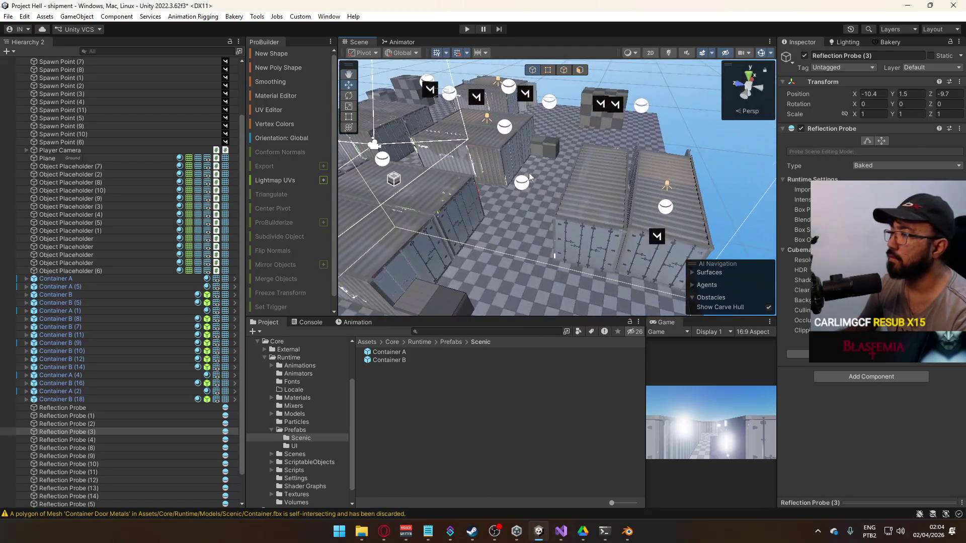
Move Reflection Probe (10) to X 4.9 and Z -4.8.
left_click(523, 180)
left_click_drag(602, 203, 559, 168)
left_click(570, 184)
key("f")
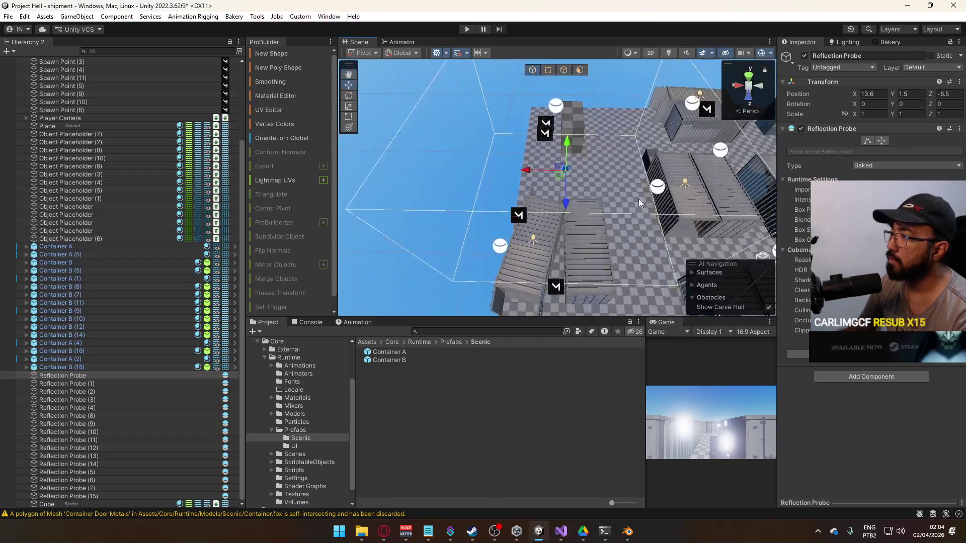
left_click(658, 190)
key("f")
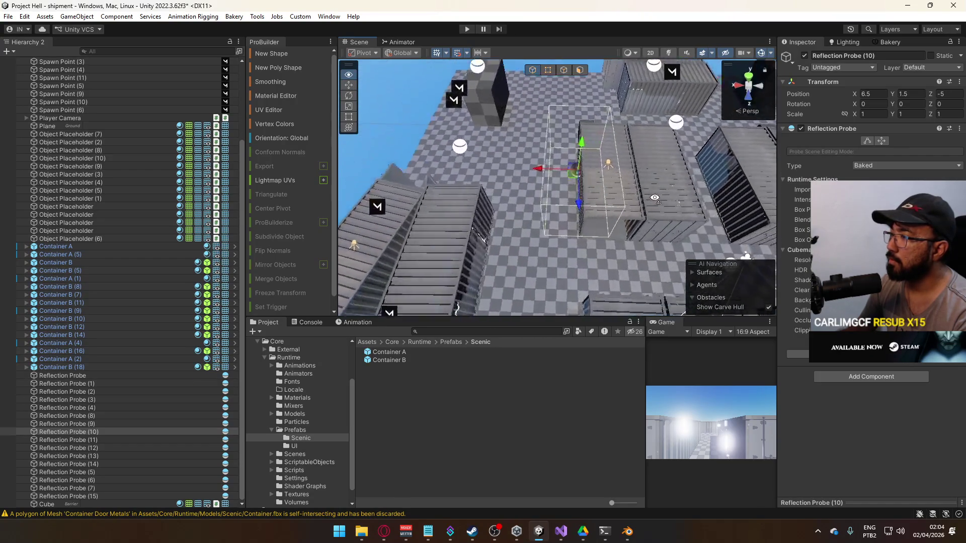
left_click_drag(520, 166, 535, 172)
left_click_drag(569, 201, 547, 198)
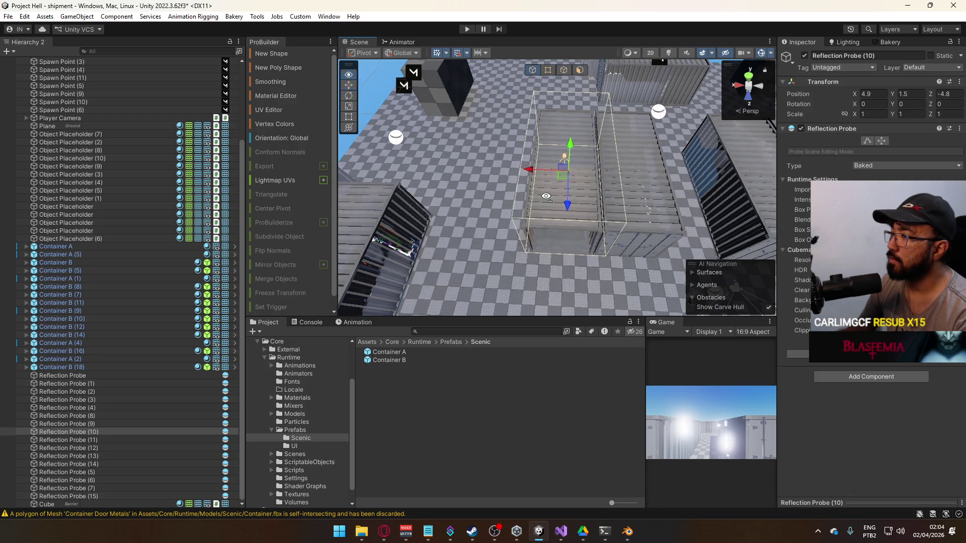
Move Reflection Probe (1) along X to 10.9.
left_click(472, 174)
key("f")
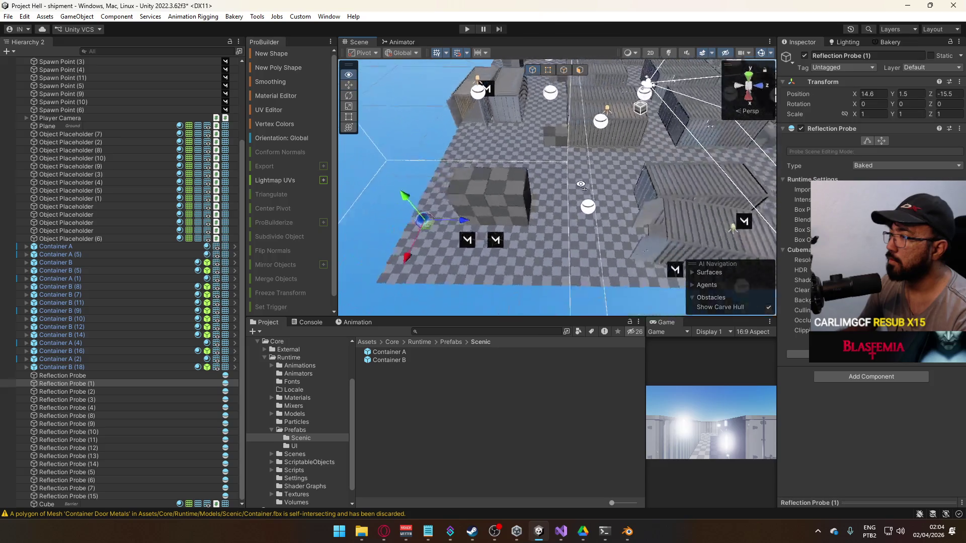
mouse_move(393, 227)
left_mouse_down()
mouse_move(435, 198)
mouse_move(486, 192)
mouse_move(536, 159)
mouse_move(533, 180)
mouse_move(651, 205)
left_mouse_up()
scroll(604, 201, "down", 3)
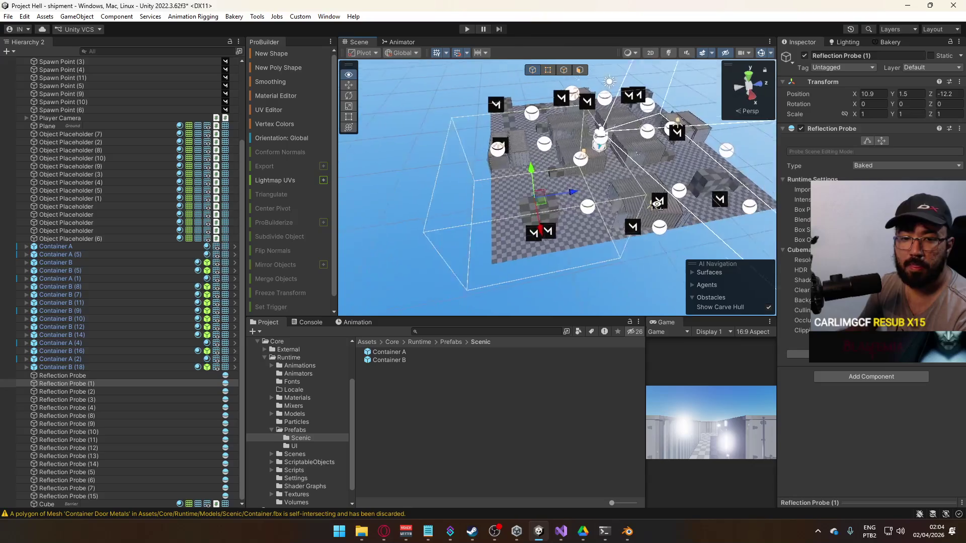
scroll(652, 205, "up", 10)
Move Reflection Probe (11) along X to 9, then check Reflection Probes (7) and (6).
left_click(550, 222)
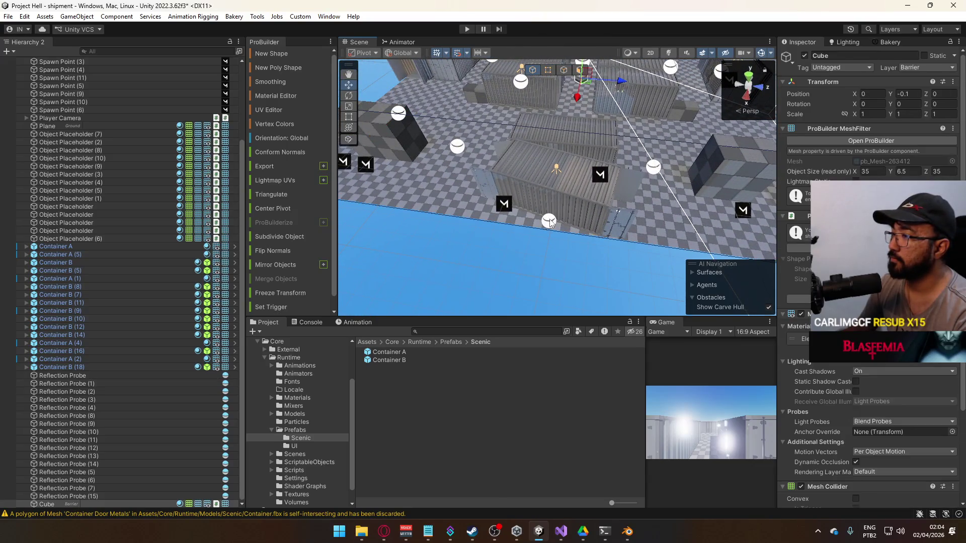
left_click(549, 222)
key("f")
left_click_drag(549, 221, 783, 206)
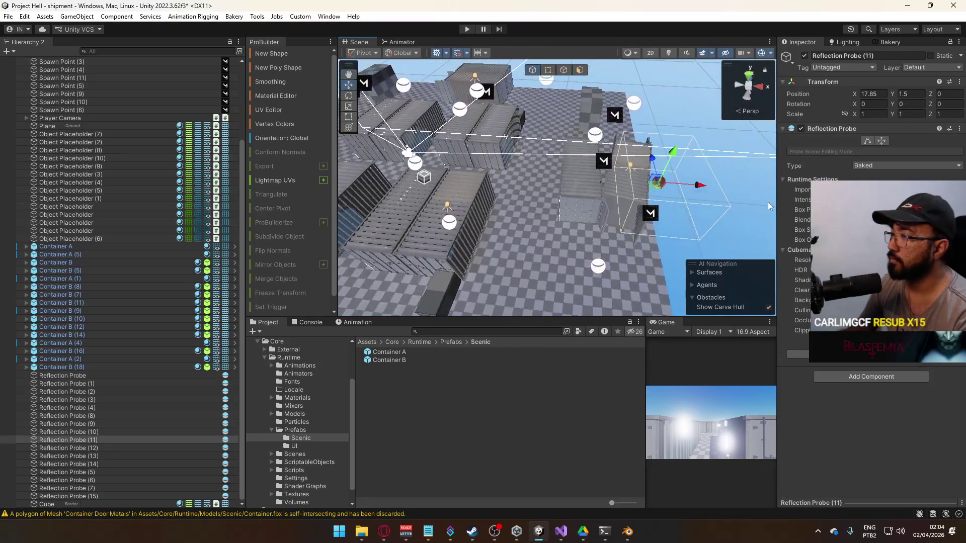
left_click_drag(698, 186, 573, 185)
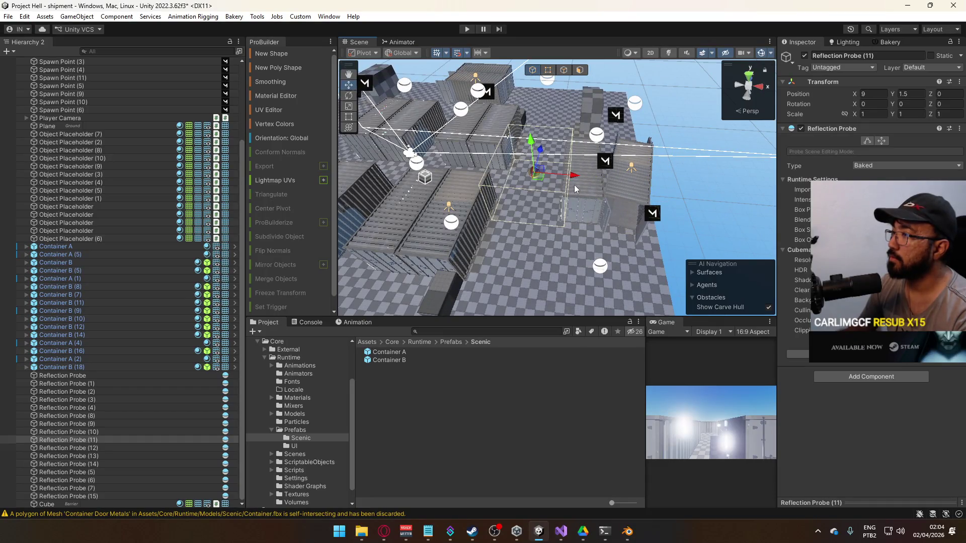
scroll(594, 166, "up", 5)
left_click(617, 140)
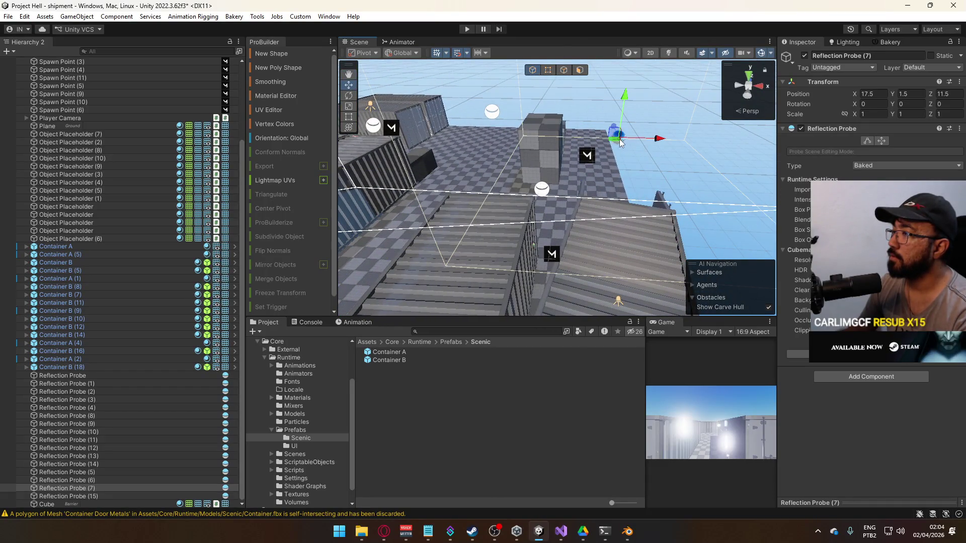
left_click(587, 137)
mouse_move(605, 137)
left_mouse_down()
mouse_move(604, 128)
mouse_move(534, 151)
left_mouse_up()
scroll(569, 137, "down", 10)
scroll(533, 151, "up", 10)
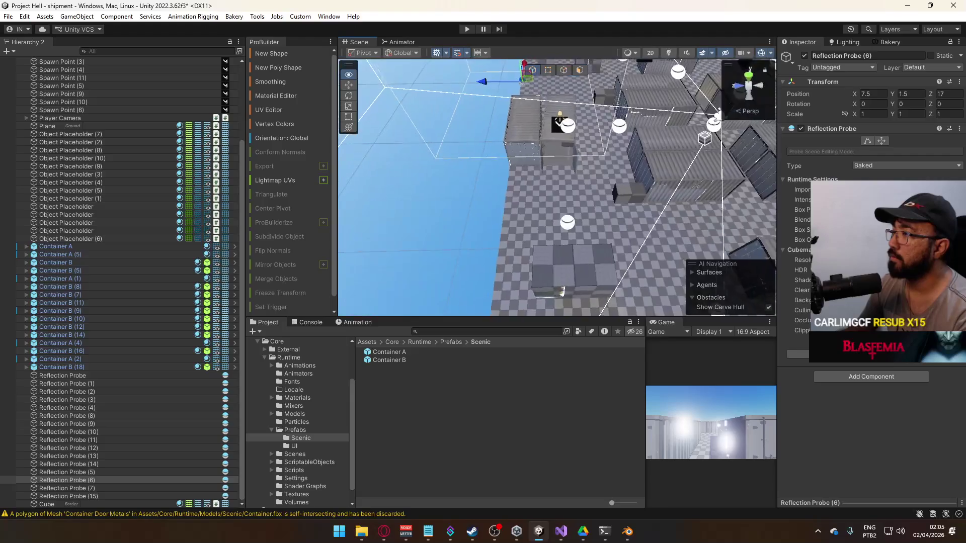
scroll(553, 186, "down", 5)
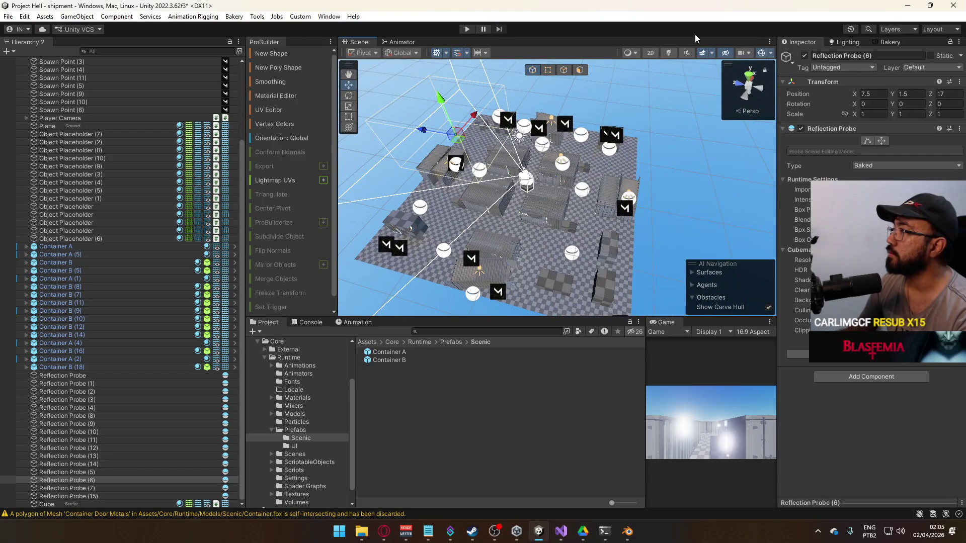
Enable scene lighting in the view and start a Bakery lightmap render.
left_click(667, 52)
scroll(553, 187, "up", 5)
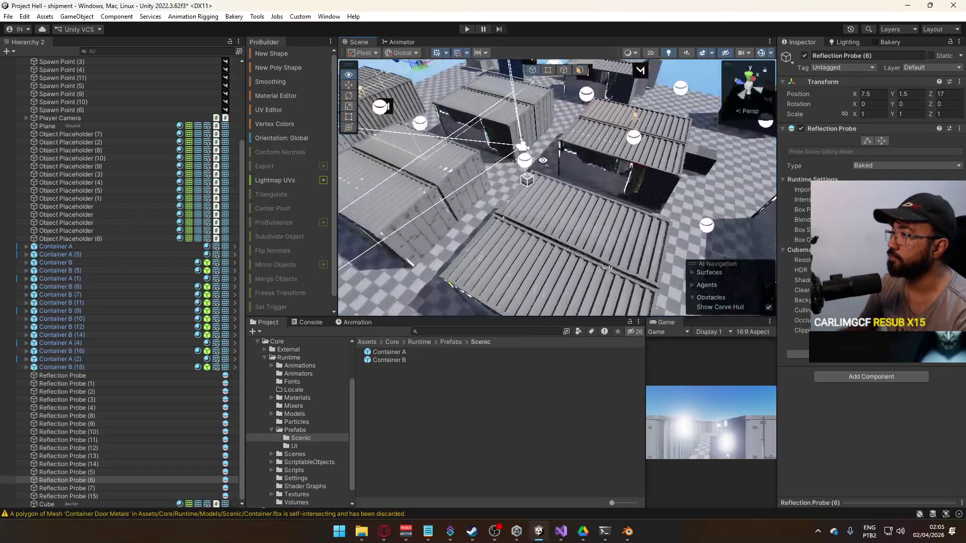
left_click(889, 43)
scroll(839, 352, "down", 5)
left_click(839, 389)
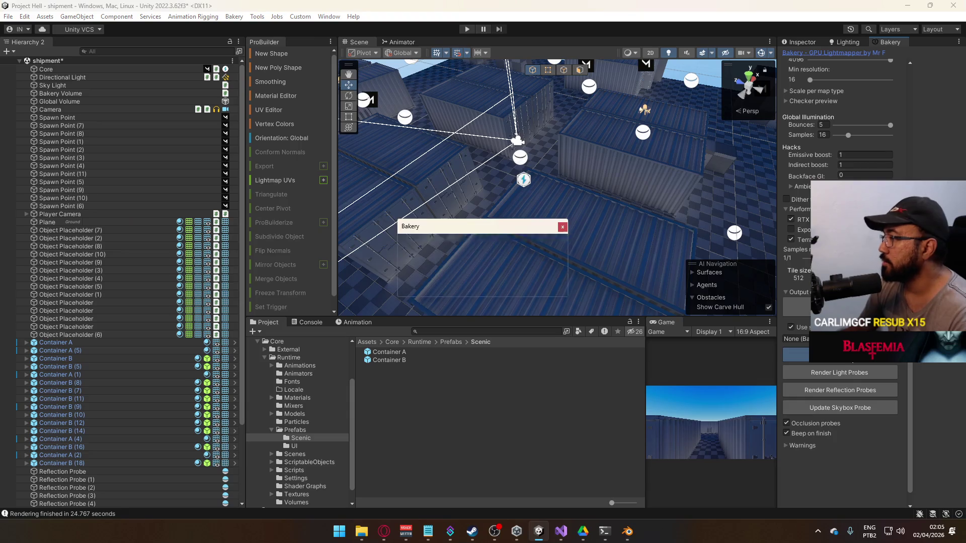
Confirm saving the scene, let the lightmap bake finish, then render the reflection probes.
left_click(499, 284)
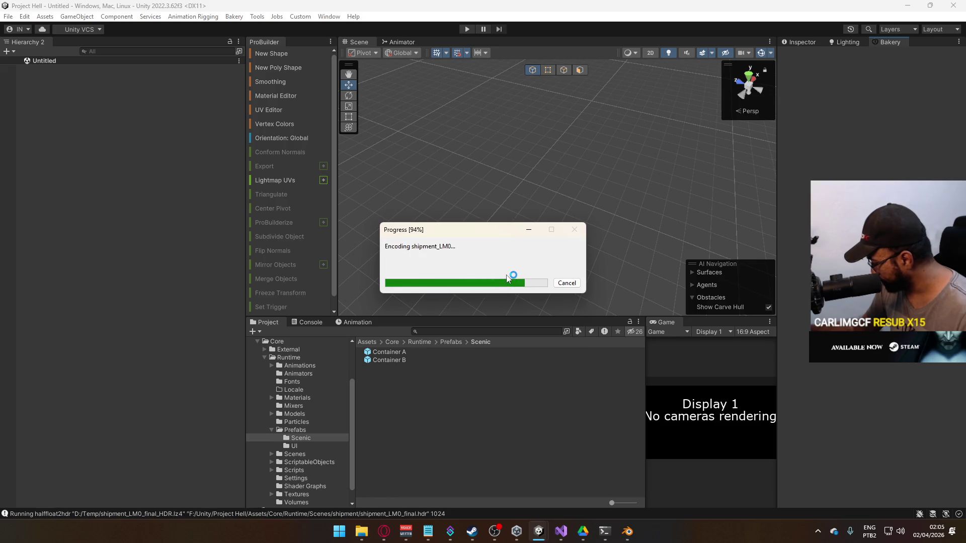
left_click_drag(501, 228, 699, 156)
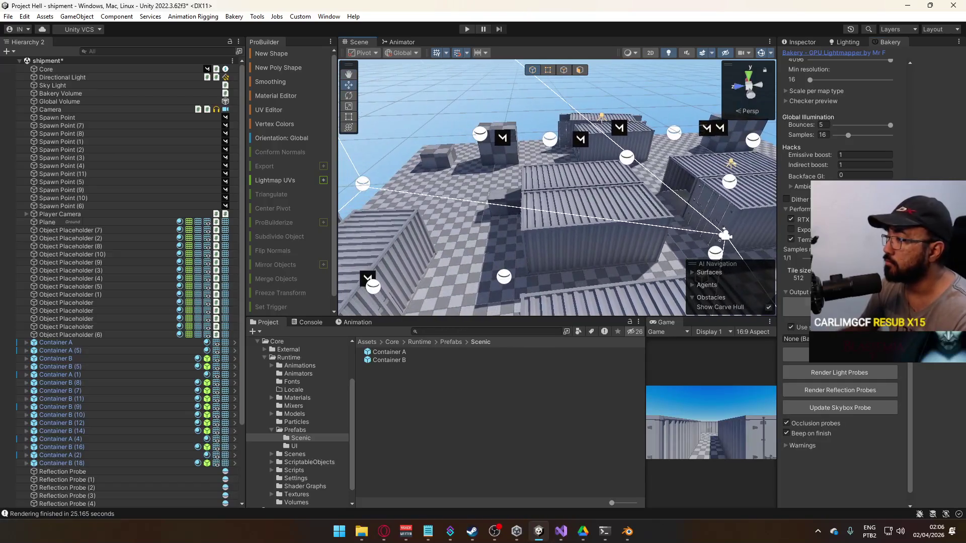
left_click(845, 392)
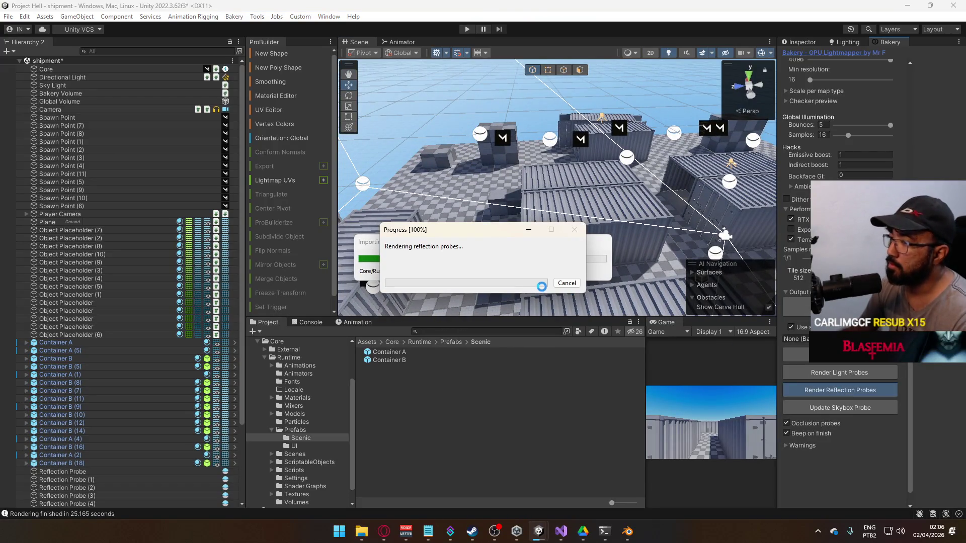
left_click_drag(541, 287, 655, 274)
Lower the Spot Light inside Container A (1) slightly along Y.
left_click(573, 245)
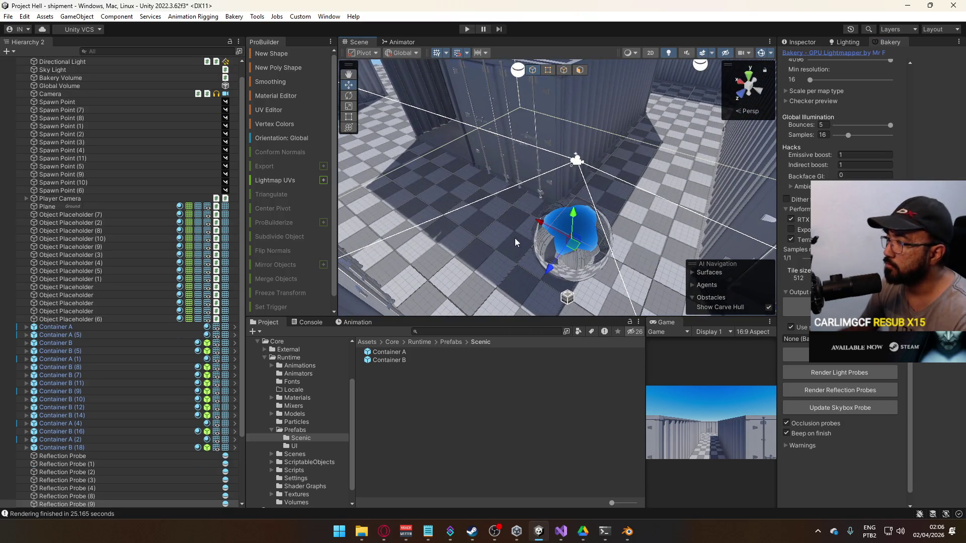
key("f")
mouse_move(593, 161)
left_mouse_down()
mouse_move(608, 141)
mouse_move(574, 127)
mouse_move(589, 205)
mouse_move(577, 168)
left_mouse_up()
left_click(574, 128)
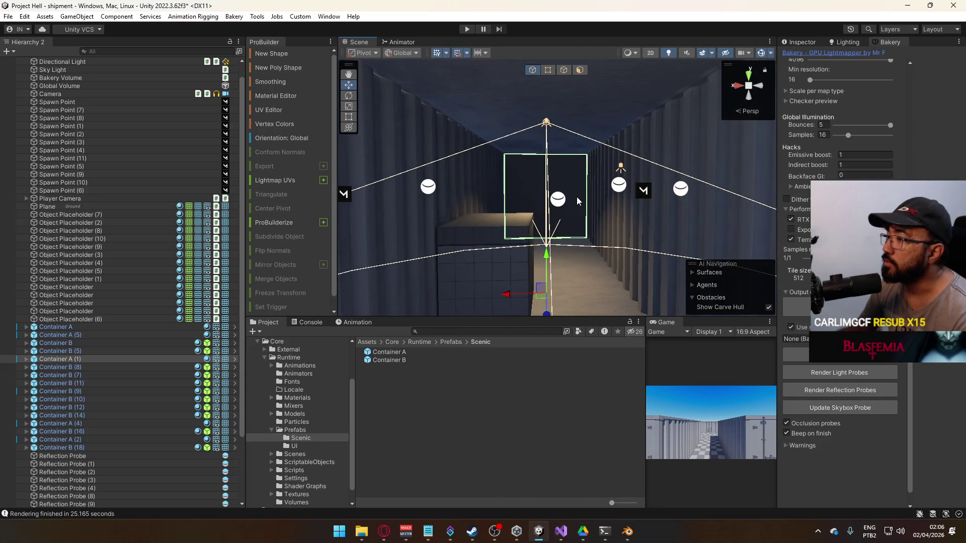
left_click(405, 53)
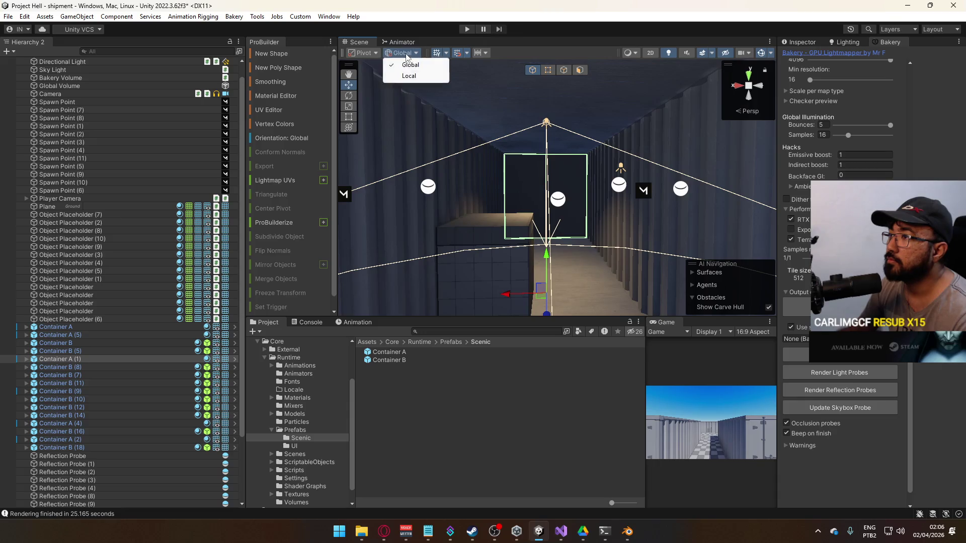
left_click(27, 360)
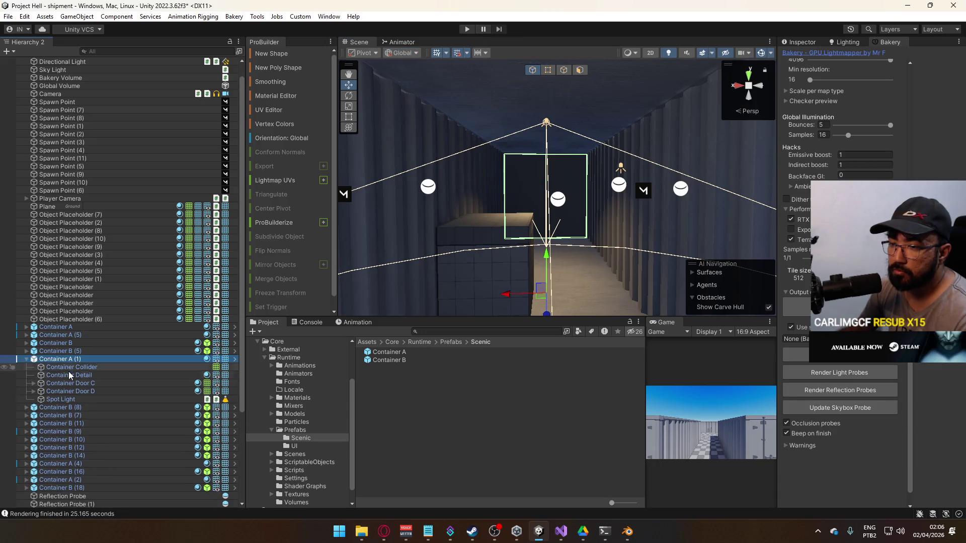
left_click(59, 400)
mouse_move(547, 86)
left_mouse_down()
mouse_move(558, 116)
mouse_move(579, 100)
mouse_move(297, 97)
mouse_move(284, 110)
left_mouse_up()
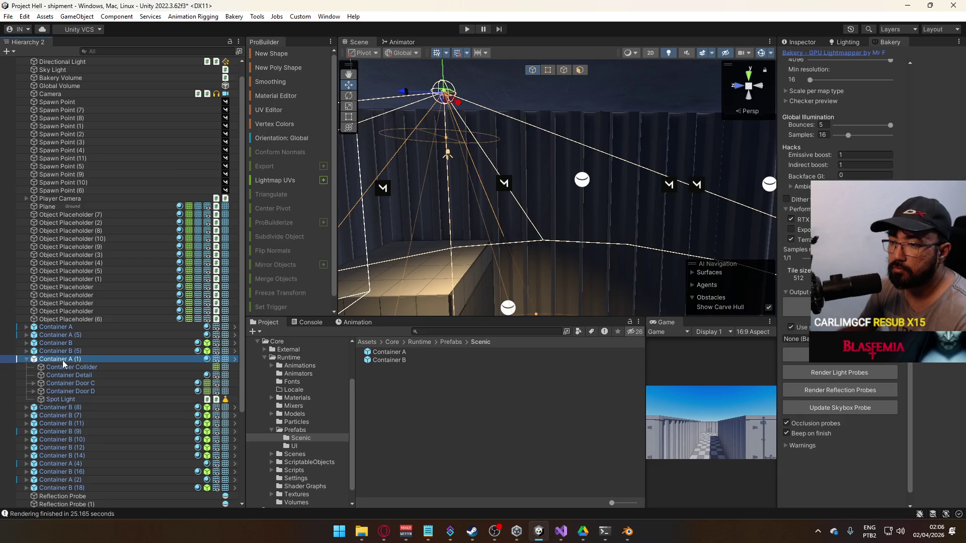
Open the Container A prefab for editing from its Inspector.
right_click(66, 359)
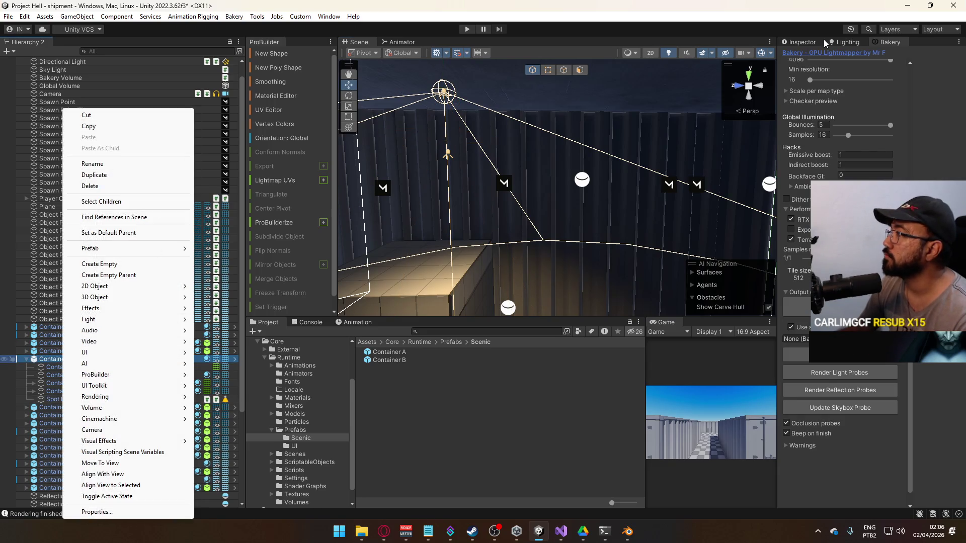
left_click(824, 43)
left_click(928, 95)
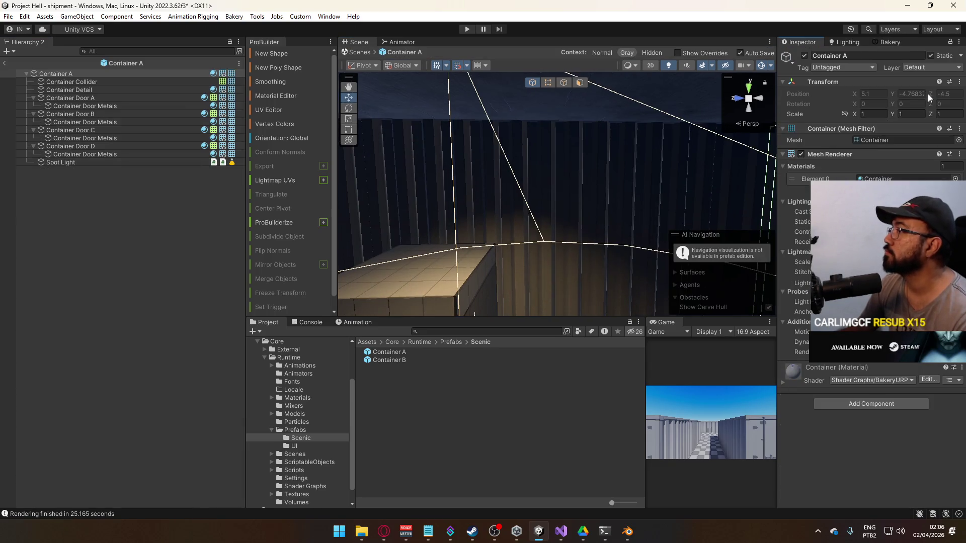
Open the Container A prefab and move its spot light to Z 1.3.
mouse_move(644, 146)
left_mouse_down()
mouse_move(706, 260)
mouse_move(674, 211)
left_mouse_up()
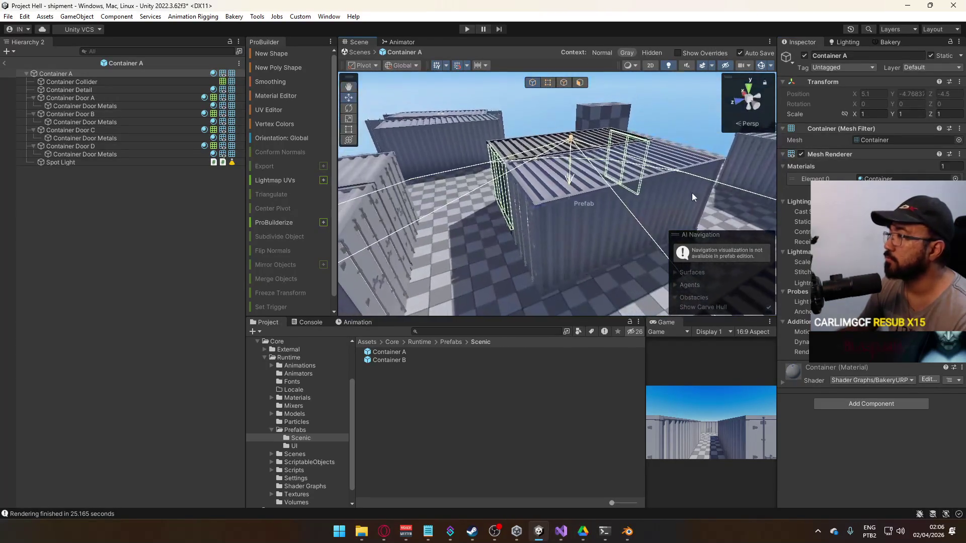
left_click(7, 64)
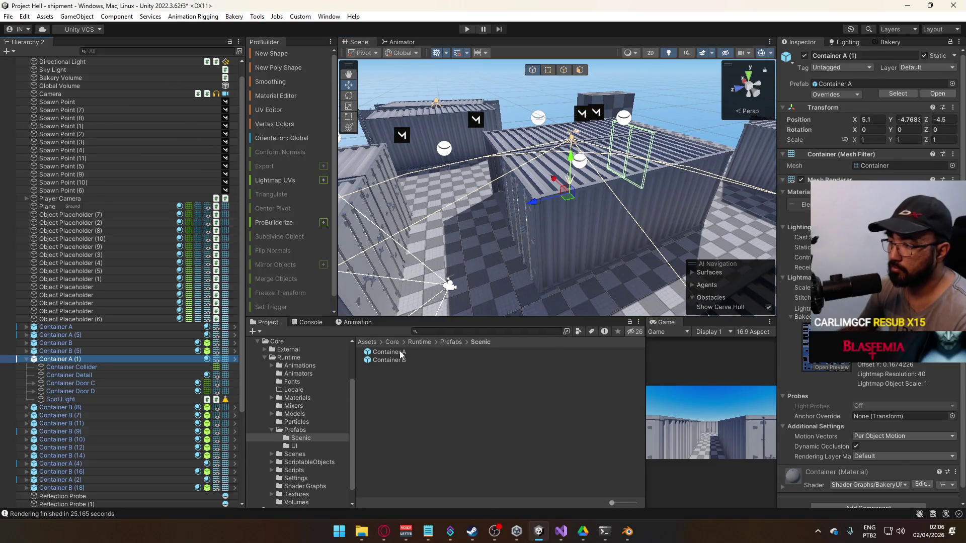
double_click(401, 356)
mouse_move(553, 221)
left_mouse_down()
mouse_move(555, 177)
mouse_move(524, 202)
mouse_move(489, 127)
mouse_move(586, 134)
mouse_move(572, 151)
mouse_move(572, 106)
left_mouse_up()
left_click(571, 123)
mouse_move(503, 226)
left_mouse_down()
mouse_move(440, 182)
mouse_move(414, 267)
mouse_move(450, 285)
mouse_move(587, 145)
left_mouse_up()
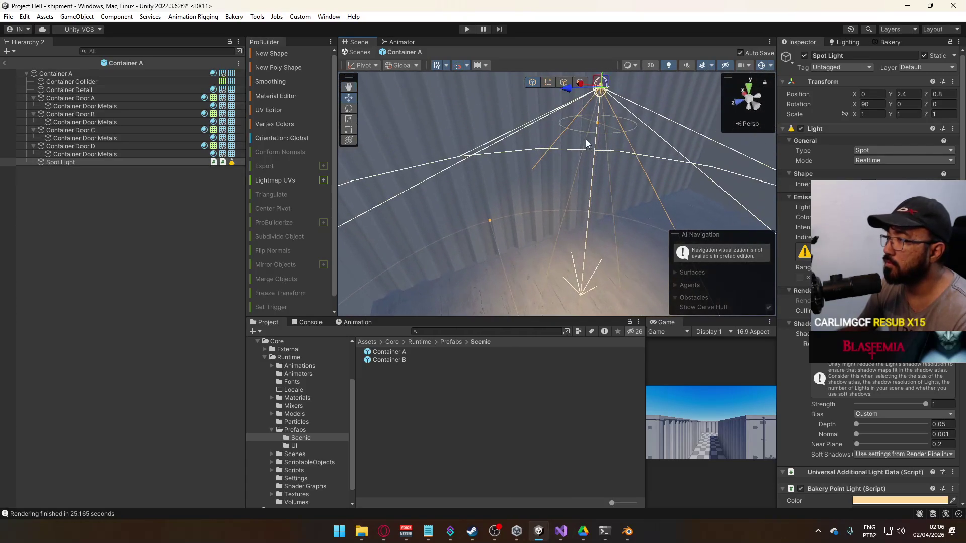
mouse_move(568, 93)
left_mouse_down()
mouse_move(460, 93)
mouse_move(470, 226)
mouse_move(431, 222)
mouse_move(587, 142)
left_mouse_up()
left_click_drag(489, 105, 549, 105)
left_click_drag(550, 141, 554, 136)
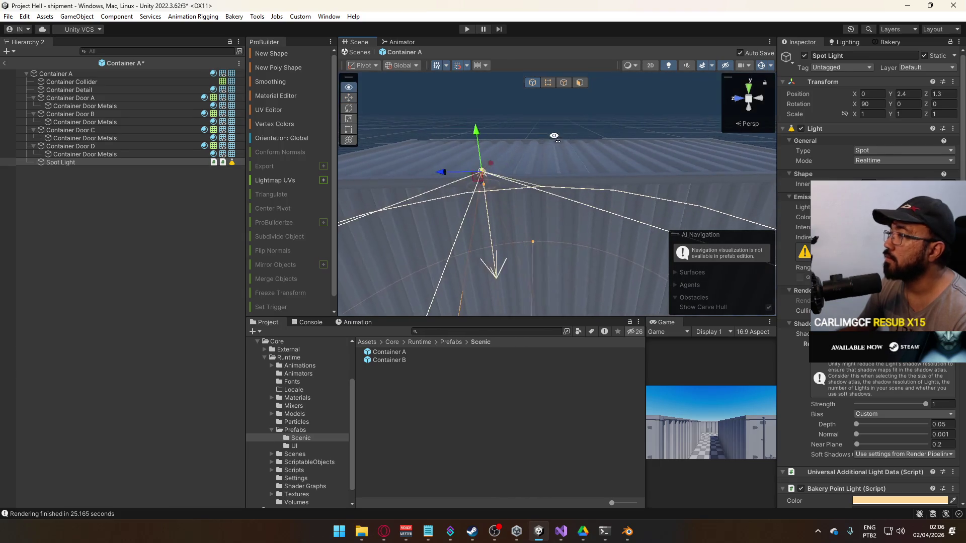
Duplicate the spot light to Z -1.3, then leave the prefab for the full scene.
key("ctrl+d")
mouse_move(436, 179)
left_mouse_down()
mouse_move(603, 185)
mouse_move(497, 172)
mouse_move(448, 254)
mouse_move(468, 314)
mouse_move(536, 307)
mouse_move(303, 229)
mouse_move(250, 86)
left_mouse_up()
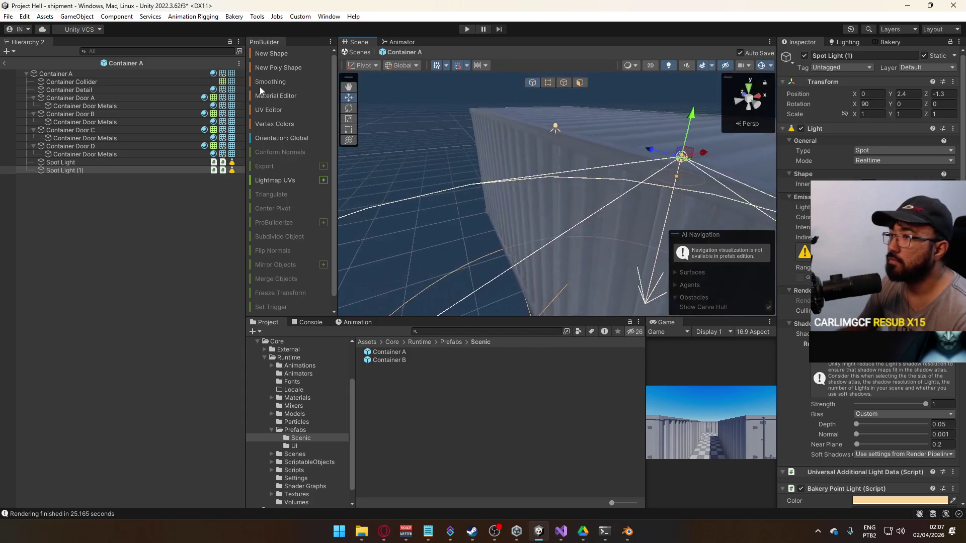
left_click(4, 63)
mouse_move(452, 191)
left_mouse_down()
mouse_move(623, 166)
mouse_move(604, 143)
mouse_move(609, 153)
mouse_move(500, 162)
mouse_move(522, 175)
mouse_move(670, 178)
left_mouse_up()
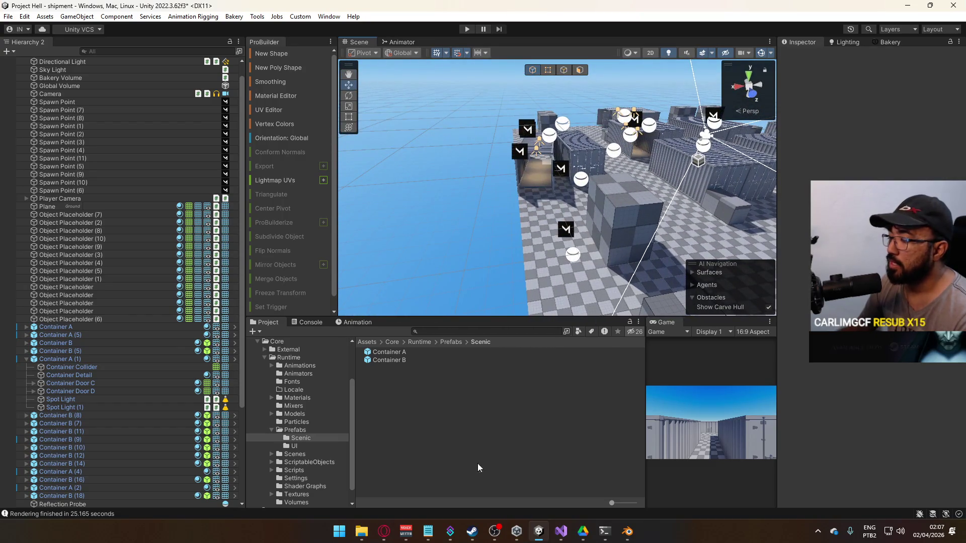
left_click(384, 531)
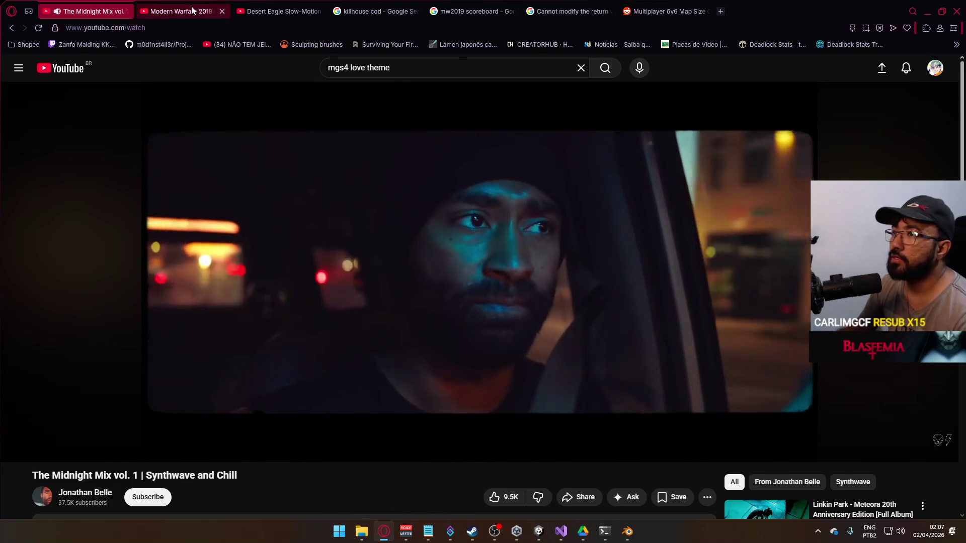
Search YouTube for 'mw2019 shipment' in a new tab and pause the Shipment gameplay video.
left_click(182, 11)
right_click(83, 70)
left_click(126, 86)
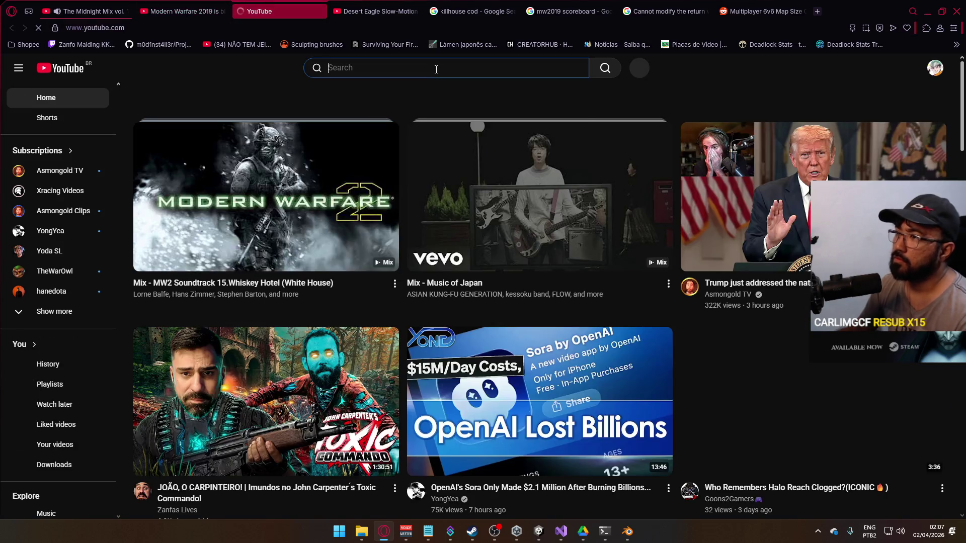
left_click(436, 68)
type("mw2019 ")
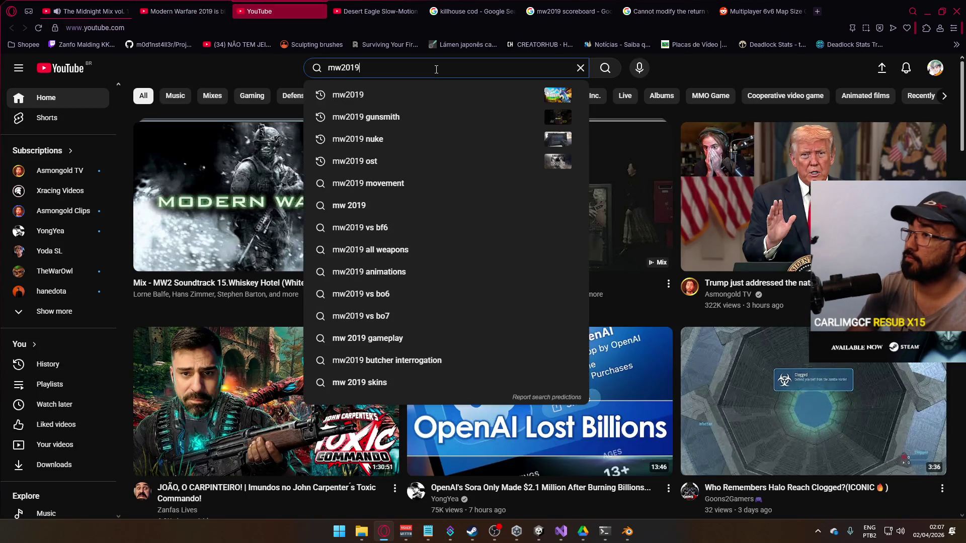
type("shipment")
key("Return")
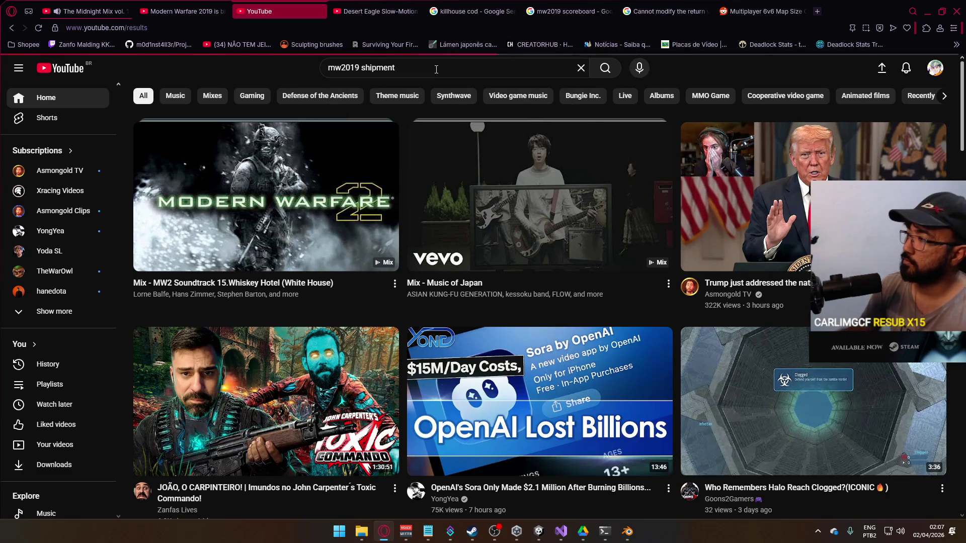
left_click(529, 203)
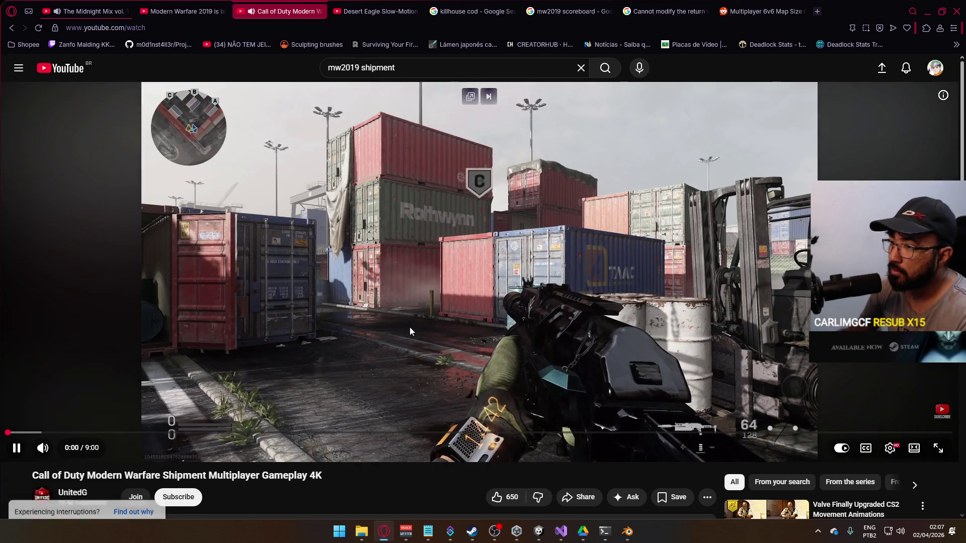
left_click(411, 327)
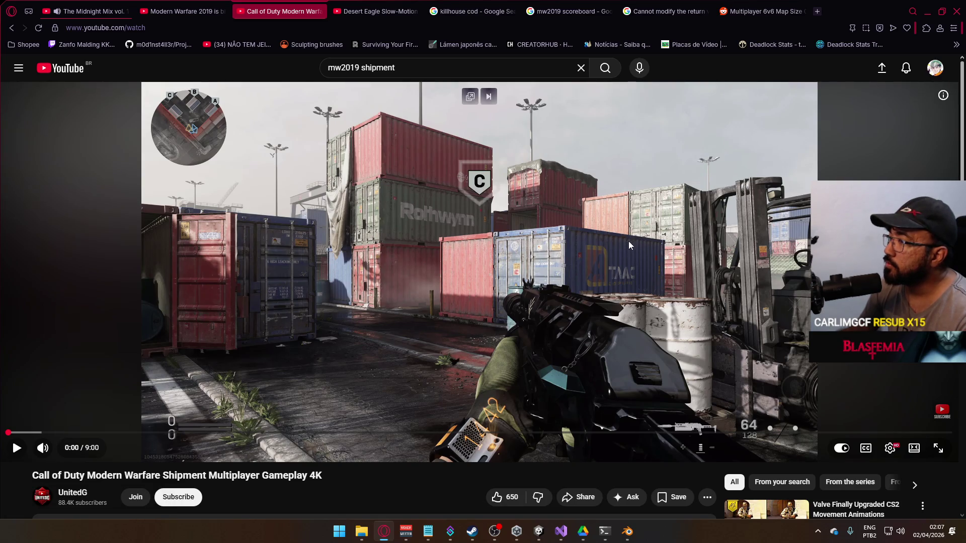
Compare the Unity map's containers against the paused Shipment reference video.
key("alt+Tab")
left_click_drag(542, 243, 608, 254)
key("alt+Tab")
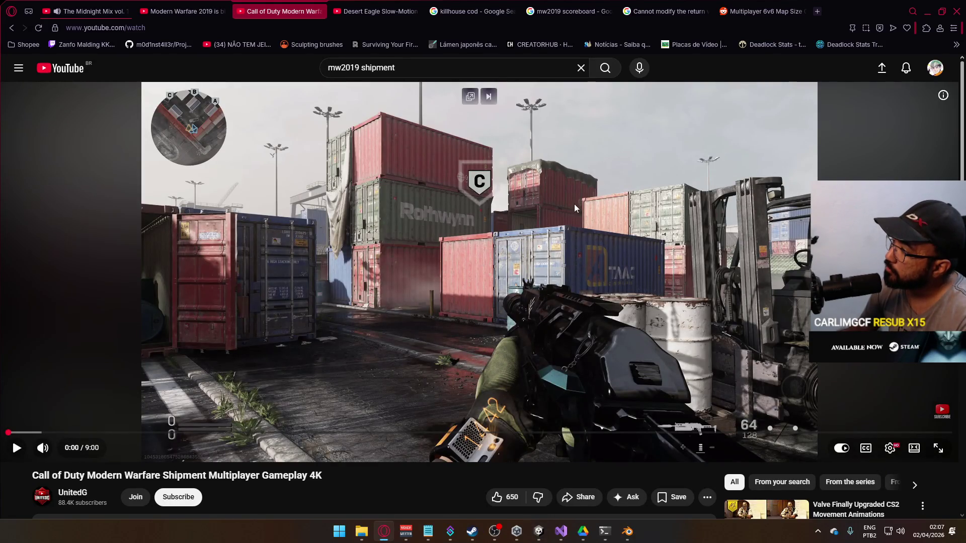
key("alt+Tab")
left_click_drag(613, 203, 726, 233)
key("alt+Tab")
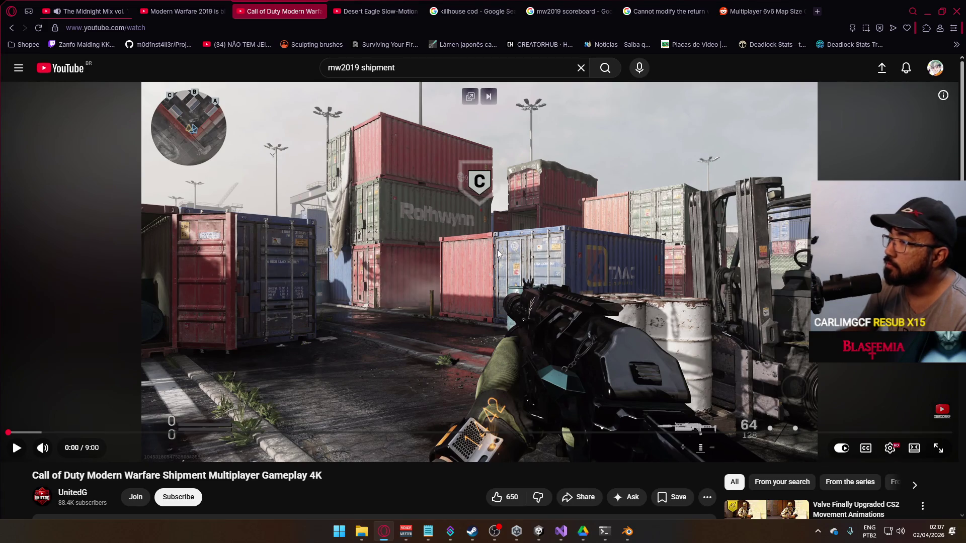
key("alt+Tab")
mouse_move(419, 242)
left_mouse_down()
mouse_move(477, 215)
mouse_move(593, 220)
left_mouse_up()
left_click(594, 220)
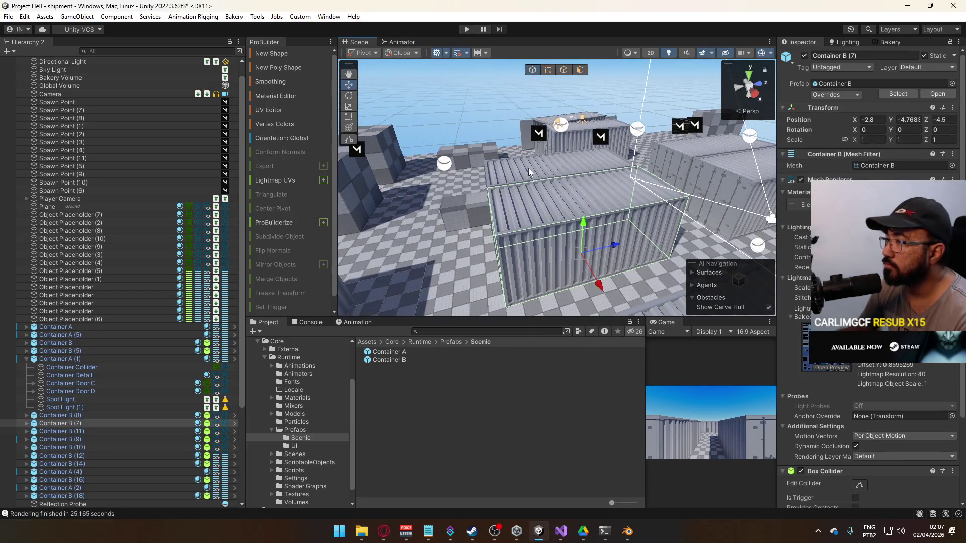
Duplicate the selected Container B objects and stack the copies on top at Y 5.4.
mouse_move(426, 231)
left_mouse_down()
mouse_move(626, 266)
mouse_move(607, 222)
mouse_move(649, 255)
mouse_move(594, 216)
left_mouse_up()
key("ctrl+d")
mouse_move(546, 166)
left_mouse_down()
mouse_move(549, 112)
mouse_move(526, 101)
mouse_move(516, 119)
mouse_move(508, 100)
mouse_move(543, 125)
mouse_move(550, 161)
mouse_move(535, 142)
left_mouse_up()
scroll(527, 91, "up", 5)
scroll(536, 88, "down", 5)
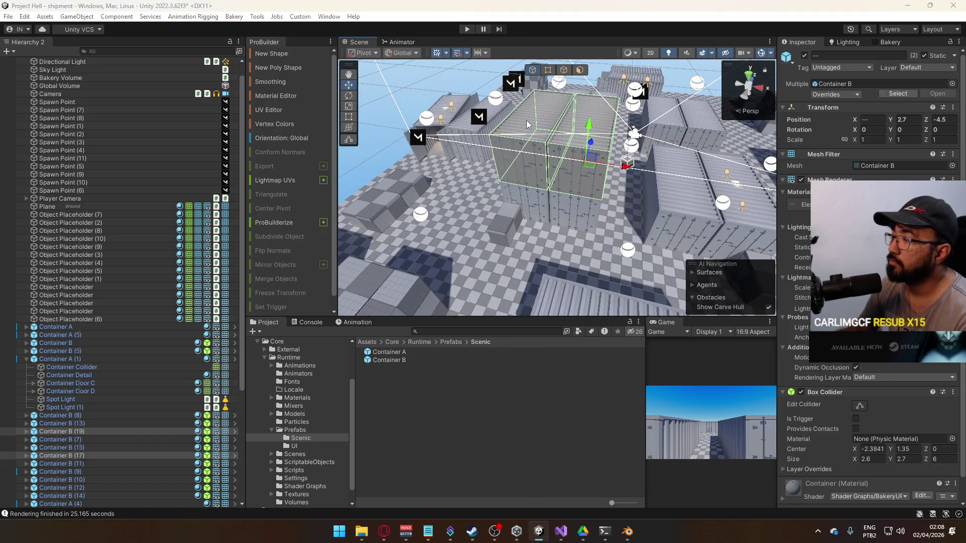
key("alt+Tab")
key("alt+Tab")
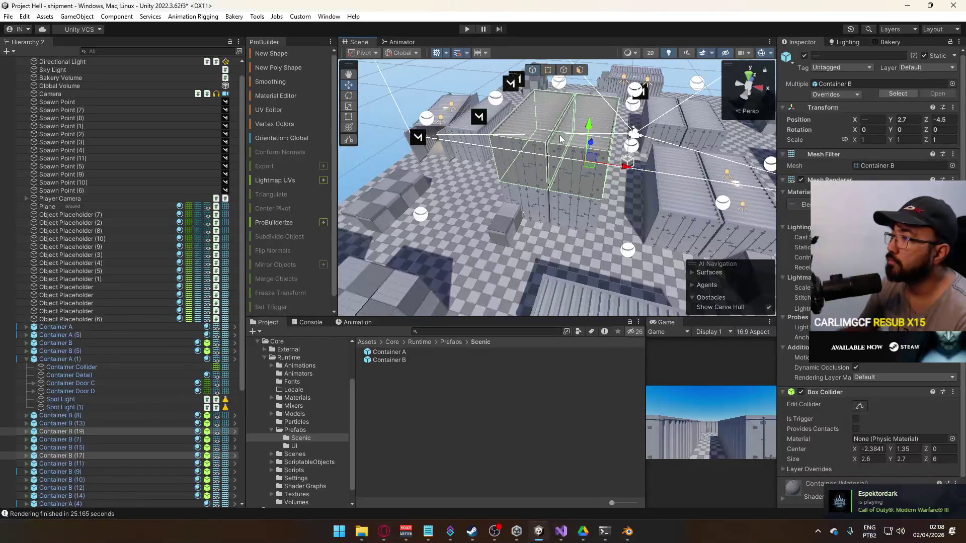
left_click_drag(590, 74, 590, 81)
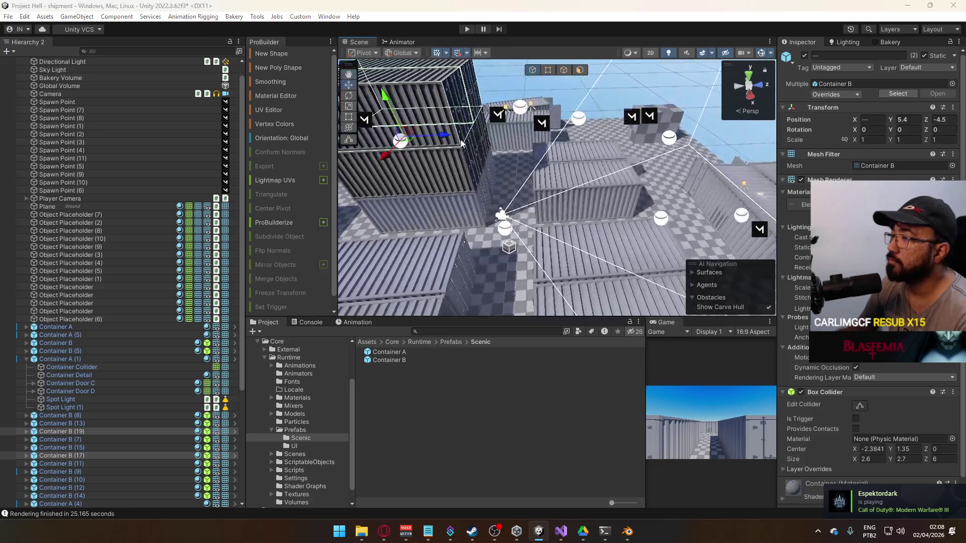
key("alt+Tab")
key("alt+Tab")
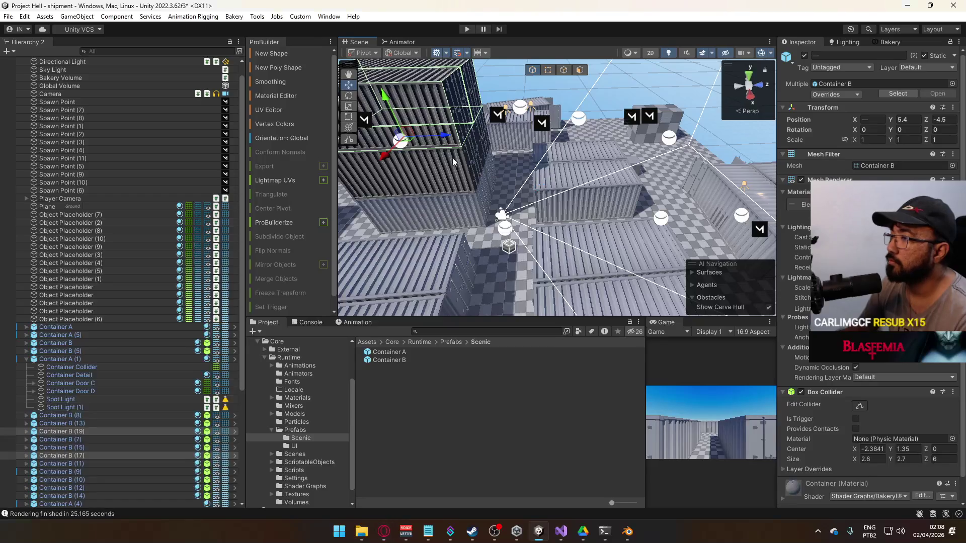
Duplicate Container B (15), Container B (17) and a third container, shifting the copies to Z 4.5.
left_click(446, 143)
mouse_move(479, 171)
left_mouse_down()
mouse_move(440, 154)
mouse_move(452, 180)
left_mouse_up()
left_click(453, 180)
left_click(449, 102, "shift")
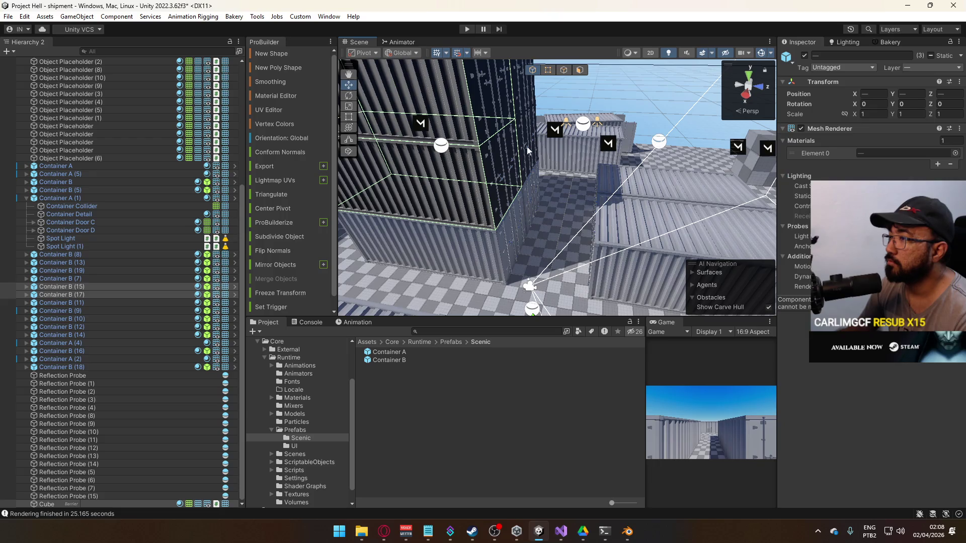
mouse_move(548, 170)
left_mouse_down()
mouse_move(500, 153)
mouse_move(557, 140)
mouse_move(434, 179)
mouse_move(498, 152)
mouse_move(589, 168)
left_mouse_up()
left_click(498, 152, "shift")
key("ctrl+d")
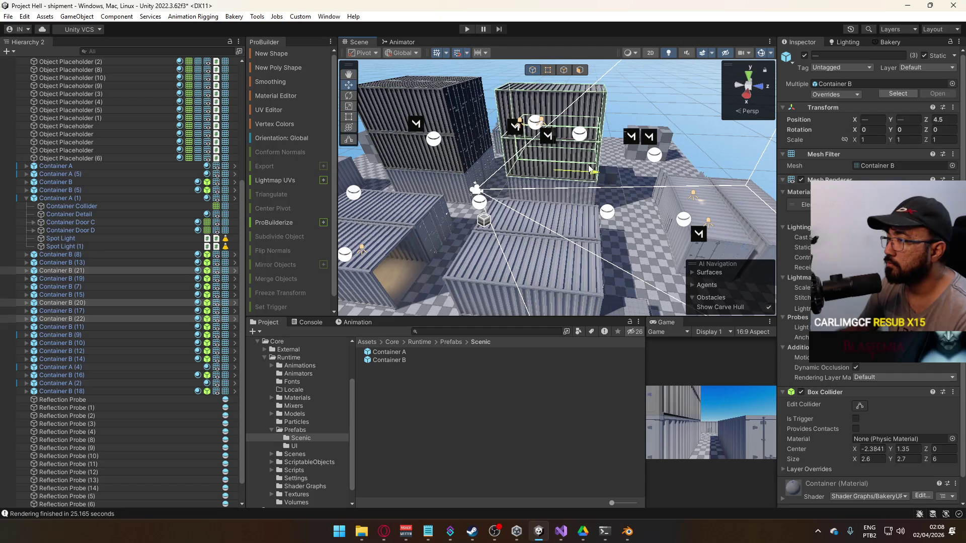
scroll(591, 169, "up", 5)
key("alt+Tab")
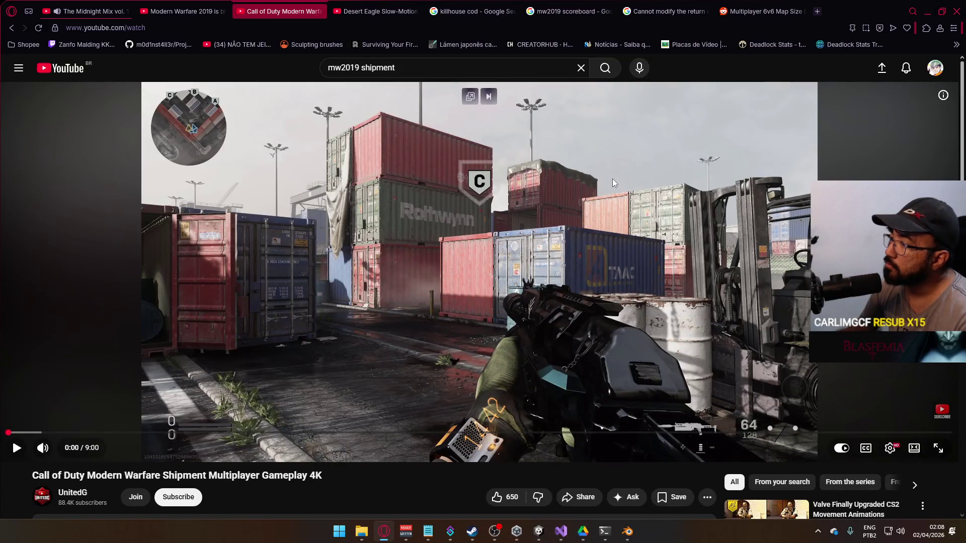
Duplicate Container B (11) together with another selected container.
key("alt+Tab")
mouse_move(539, 189)
left_mouse_down()
mouse_move(659, 216)
mouse_move(624, 203)
mouse_move(606, 179)
mouse_move(613, 69)
mouse_move(608, 89)
mouse_move(695, 127)
mouse_move(567, 124)
left_mouse_up()
left_click(572, 167)
left_click(635, 216, "shift")
key("ctrl+d")
Skip forward and back through the Shipment gameplay video for layout reference.
key("alt+Tab")
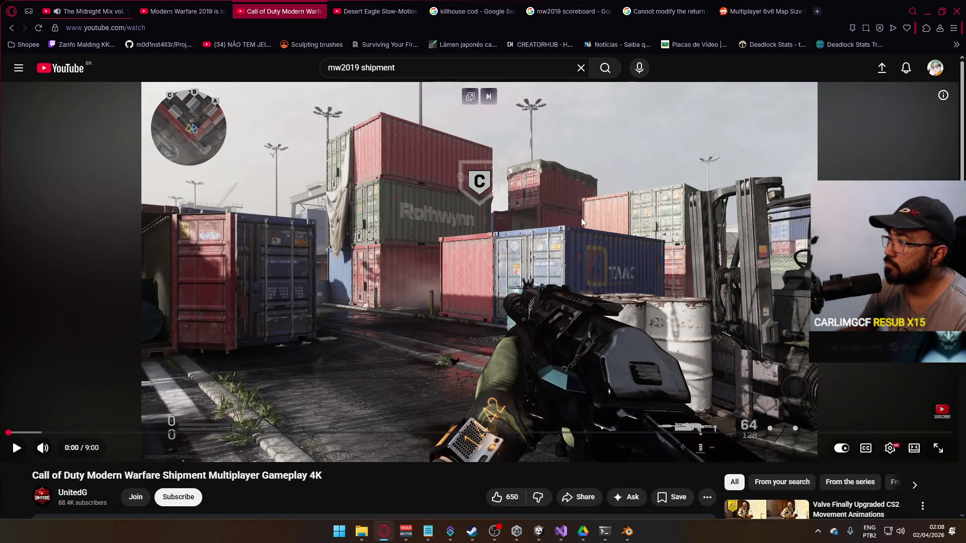
left_click(72, 433)
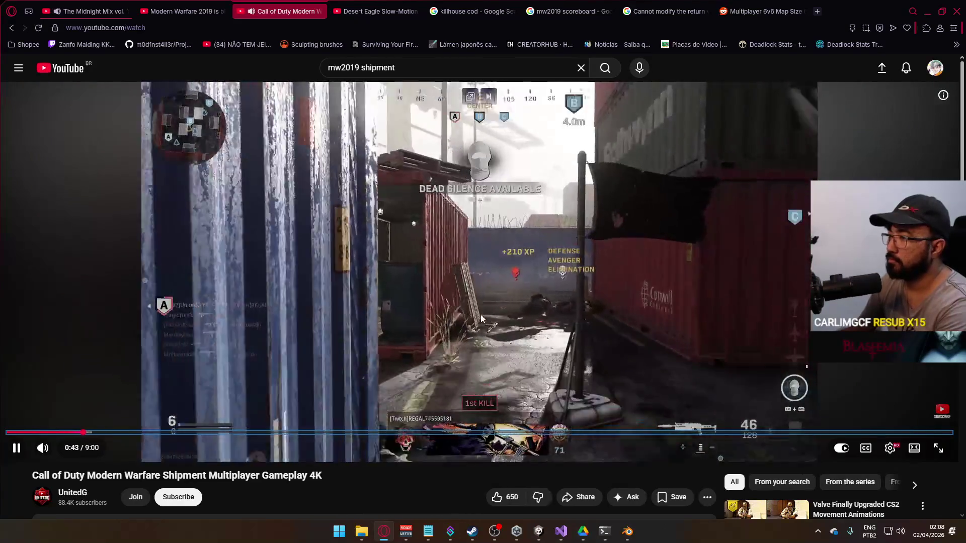
key("l")
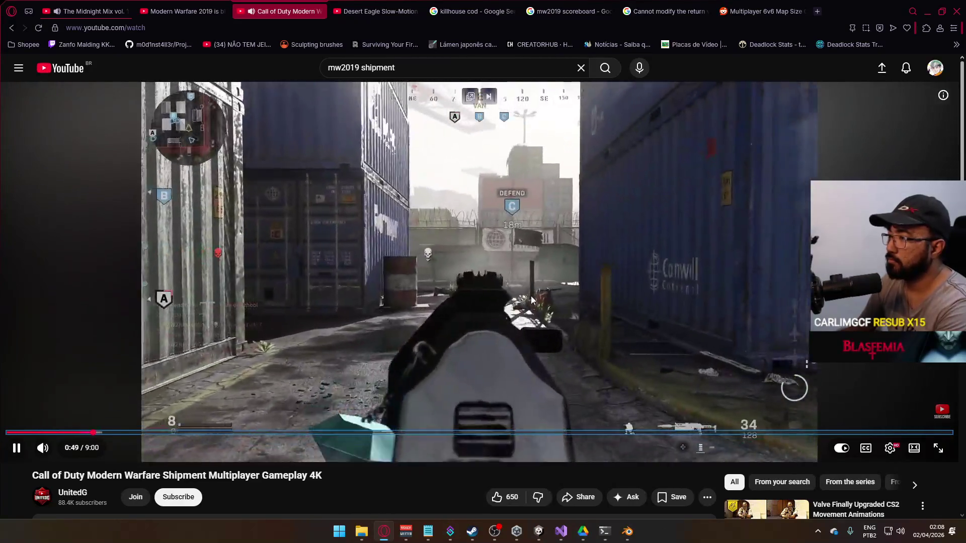
key("Left")
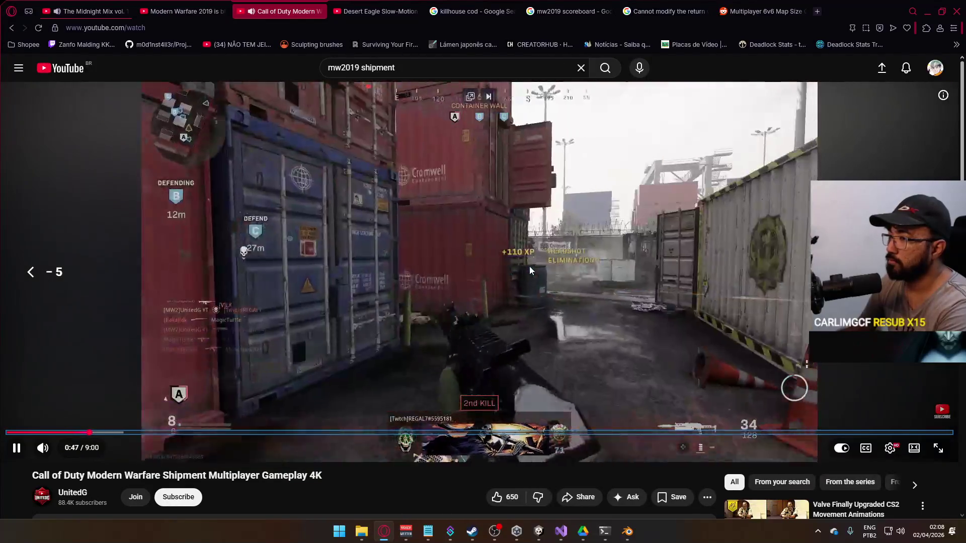
key("alt+Tab")
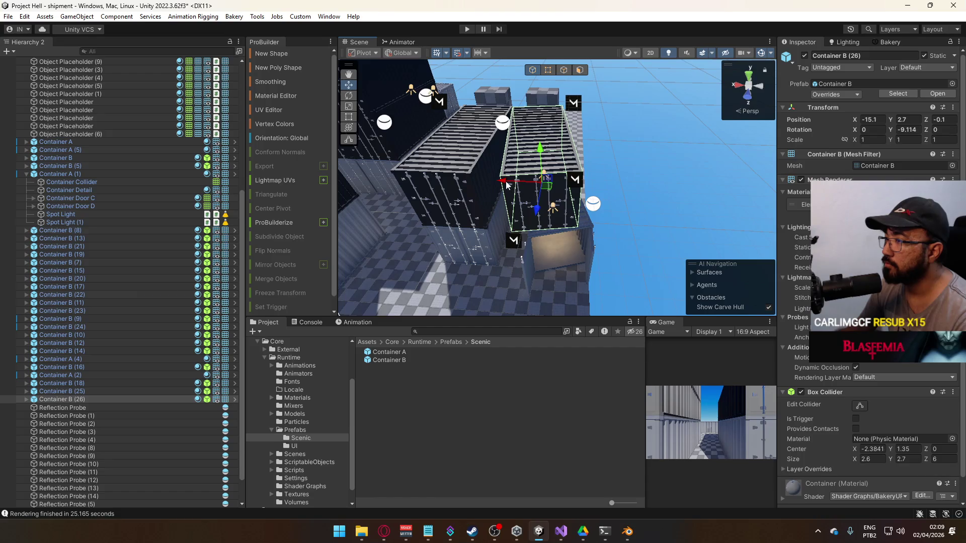
Stack a duplicate of Container B (26) on top, turned slightly to look hand-placed.
mouse_move(517, 185)
left_mouse_down()
mouse_move(557, 174)
mouse_move(558, 122)
mouse_move(561, 154)
left_mouse_up()
key("ctrl+d")
key("w")
mouse_move(553, 109)
left_mouse_down()
mouse_move(539, 122)
mouse_move(613, 182)
mouse_move(619, 117)
mouse_move(627, 149)
mouse_move(579, 148)
mouse_move(635, 193)
mouse_move(678, 169)
mouse_move(709, 176)
left_mouse_up()
Inspect two reflection probes in the scene, then select the first Spawn Point.
left_click(626, 150)
left_click(684, 169)
scroll(553, 191, "down", 5)
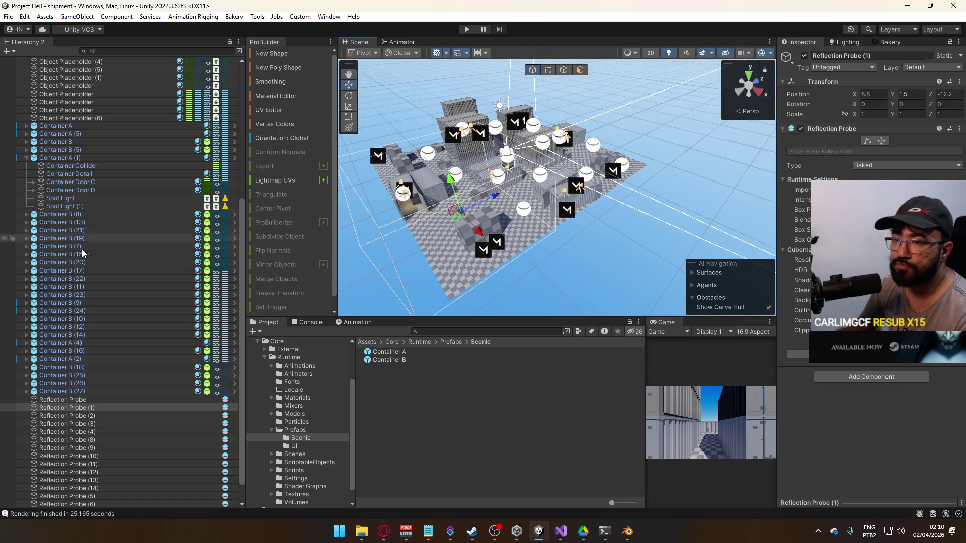
scroll(108, 310, "up", 10)
scroll(110, 307, "up", 1)
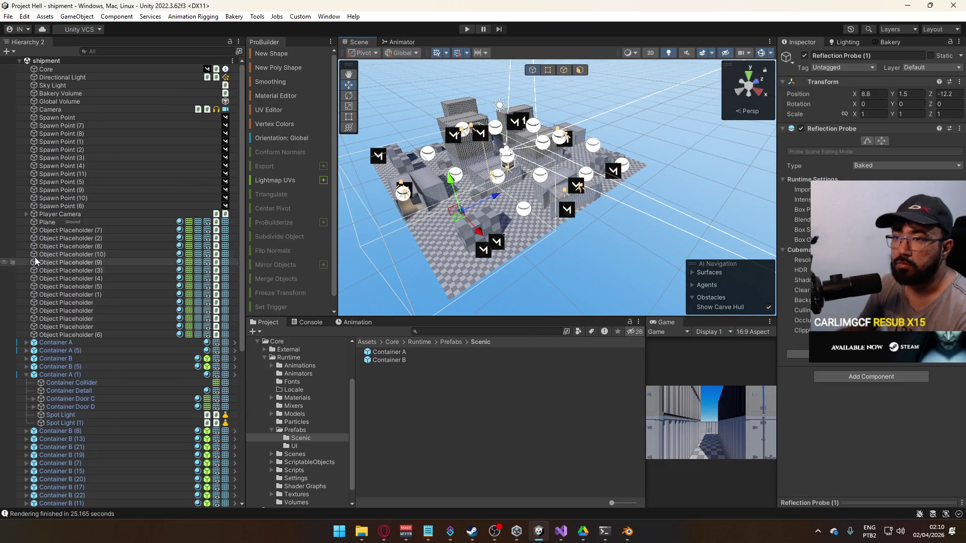
left_click(76, 120)
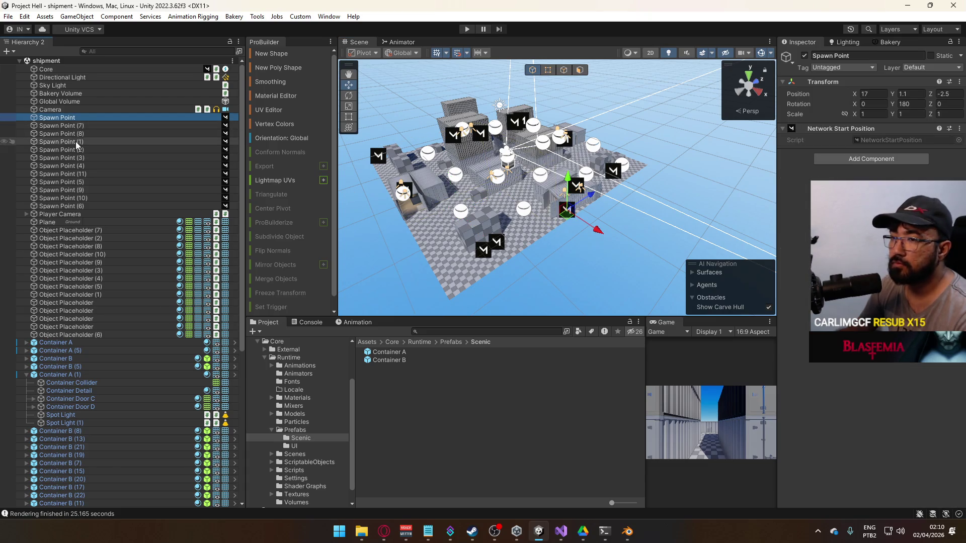
Frame the container near the spawn area and select three spawn points on that side.
left_click_drag(393, 226, 421, 230)
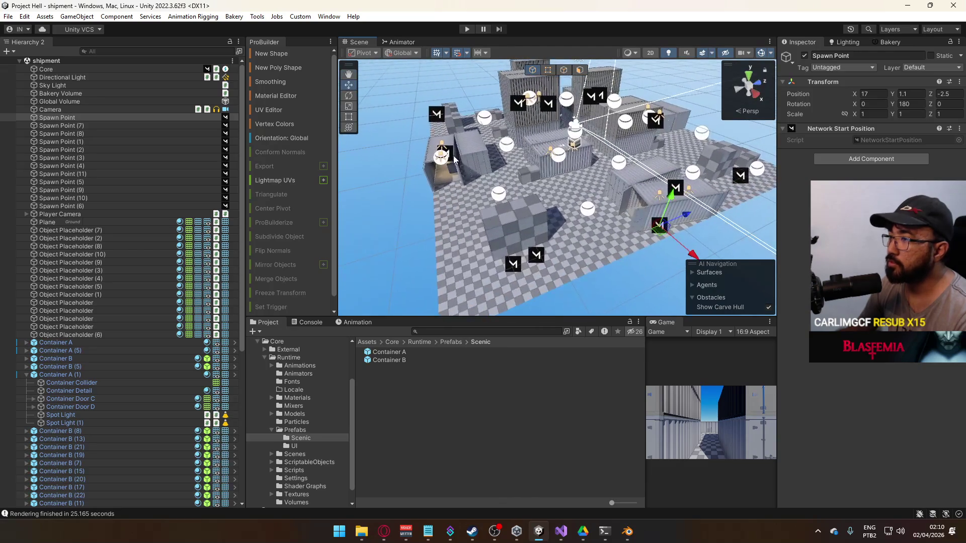
left_click(454, 158)
mouse_move(454, 158)
left_mouse_down()
mouse_move(608, 187)
mouse_move(472, 180)
mouse_move(478, 167)
left_mouse_up()
key("f")
left_click(506, 176)
left_click(607, 188, "shift")
left_click(478, 176, "shift")
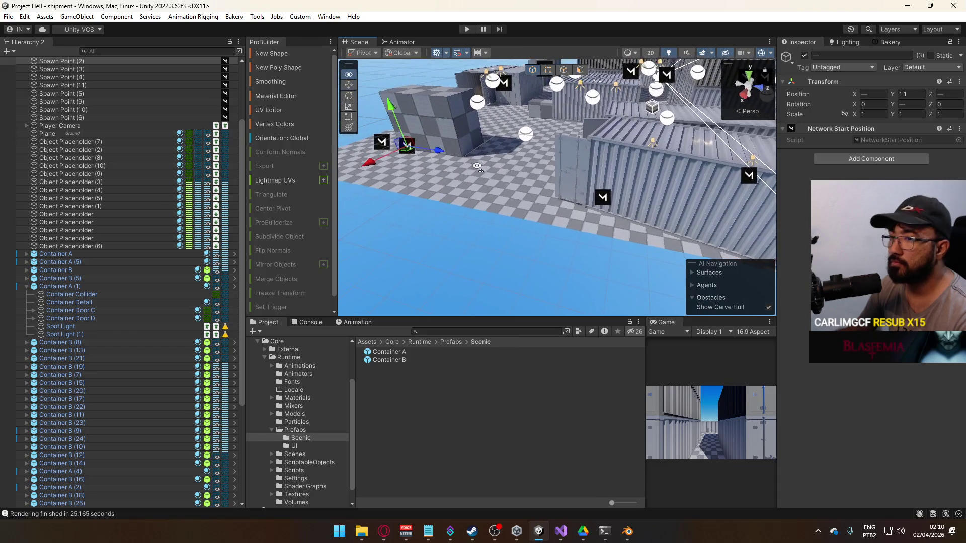
Add three more spawn points and move all six to the top of the Hierarchy list.
scroll(55, 141, "up", 3)
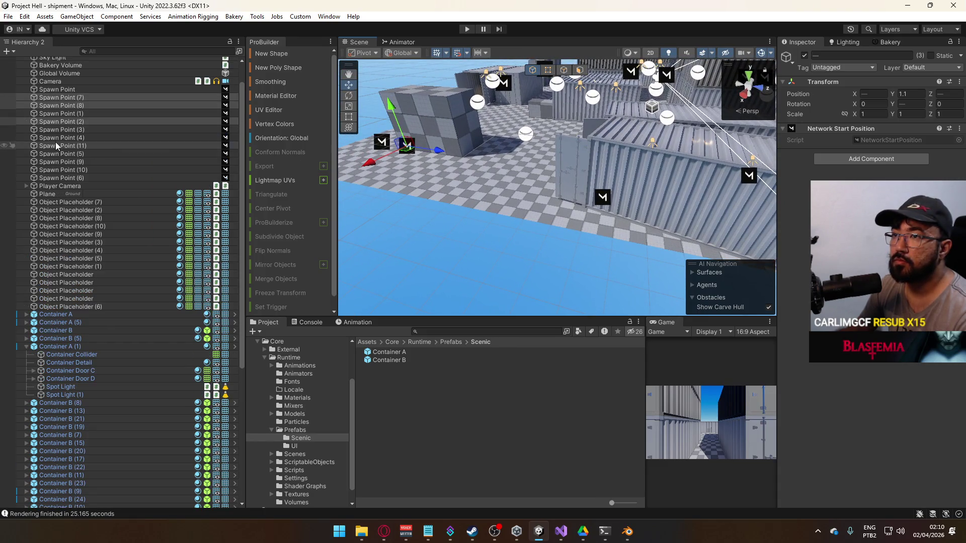
left_click(599, 200, "shift")
scroll(599, 200, "up", 10)
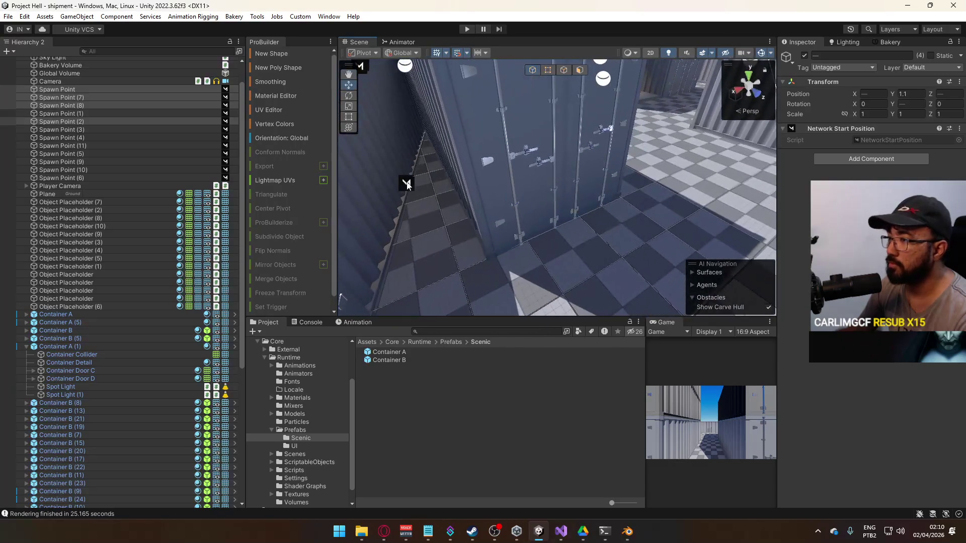
left_click(408, 185, "shift")
scroll(503, 211, "down", 10)
left_click(533, 213, "shift")
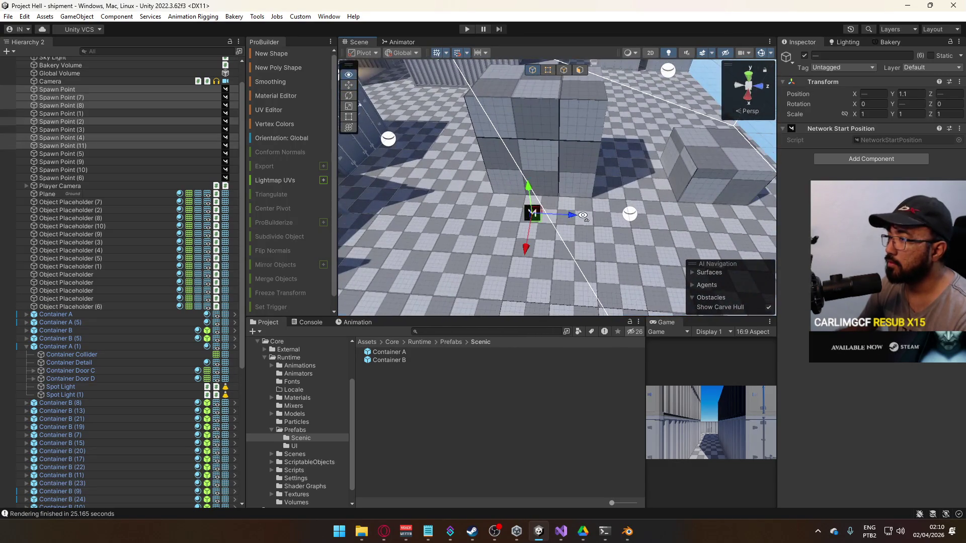
scroll(584, 215, "down", 10)
left_click_drag(584, 215, 352, 166)
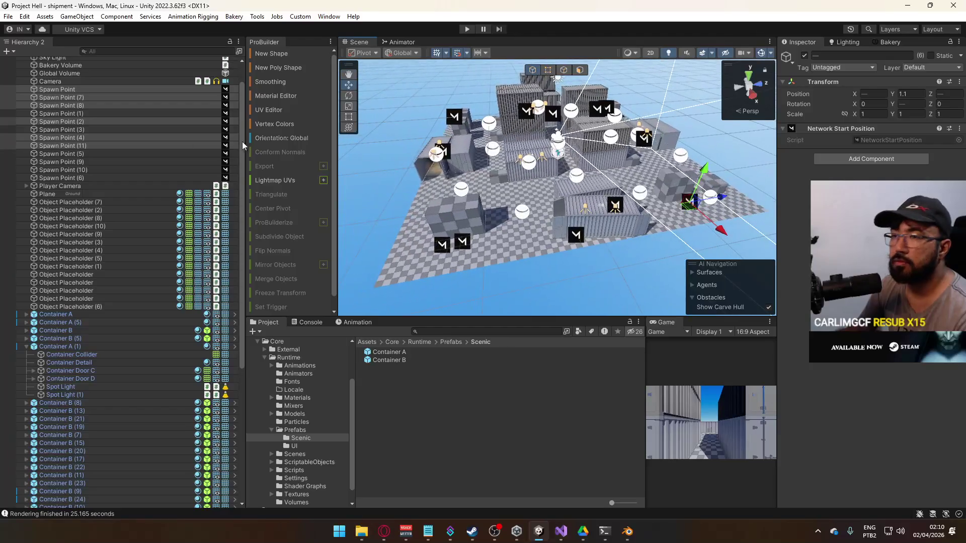
left_click_drag(89, 136, 75, 90)
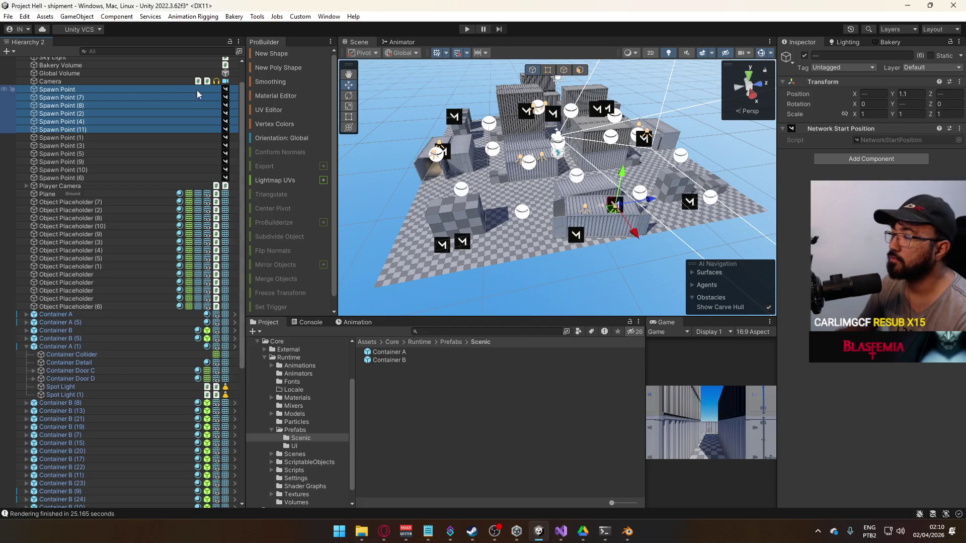
Rename all six selected spawn points to 'Spawn Blue'.
left_click(834, 58)
type("Blue Spawn Point")
key("Return")
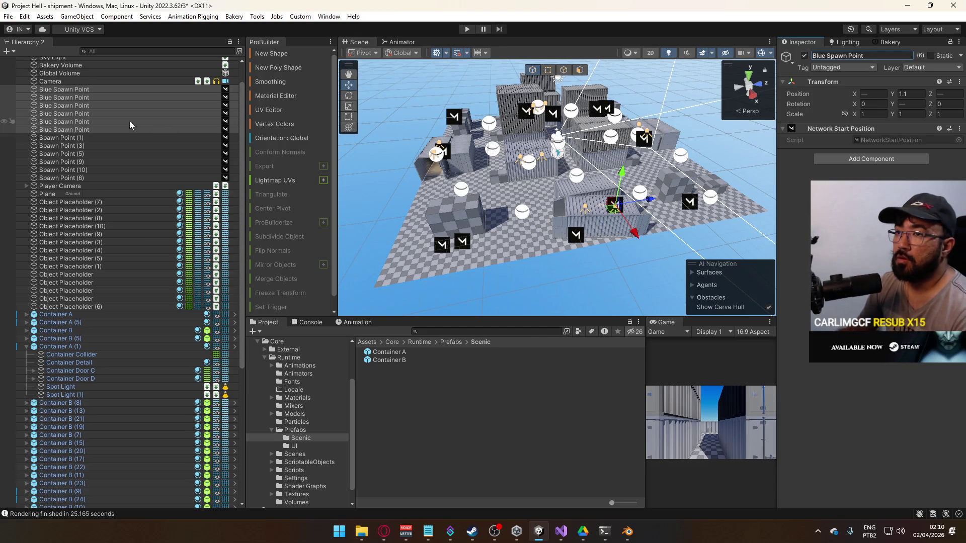
left_click(879, 54)
type("Spawn Blue")
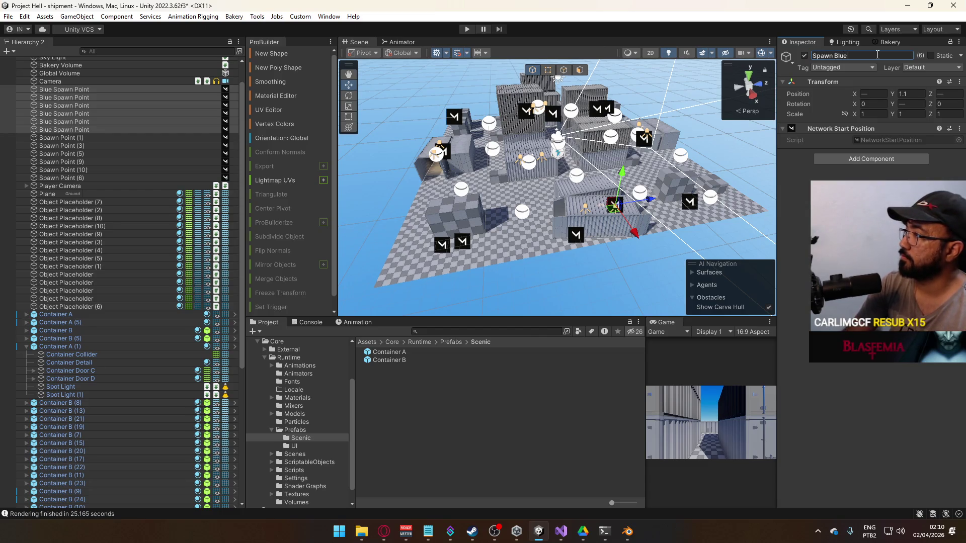
key("Return")
Number the first two blue spawns as Spawn Blue 1 and Spawn Blue 2.
left_click(89, 89)
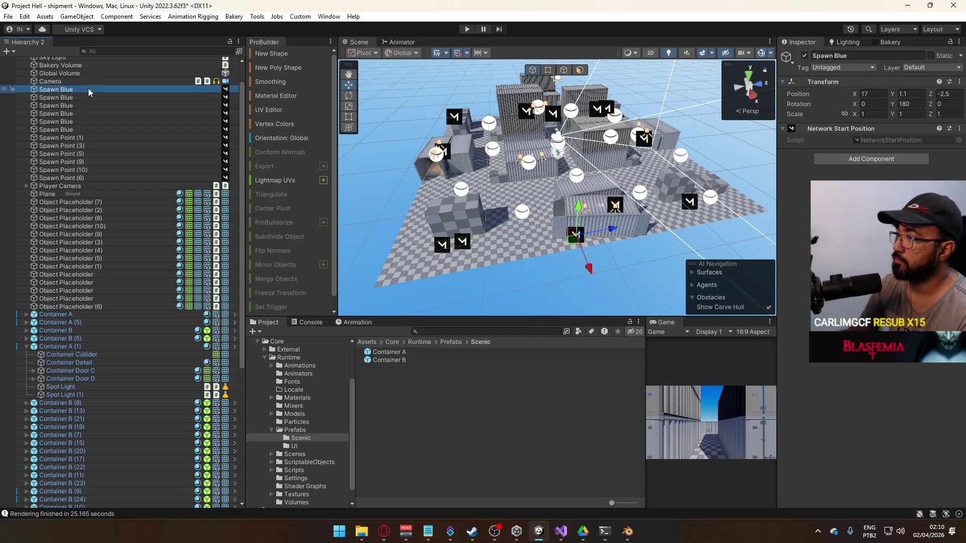
key("Down")
key("Down")
key("Down")
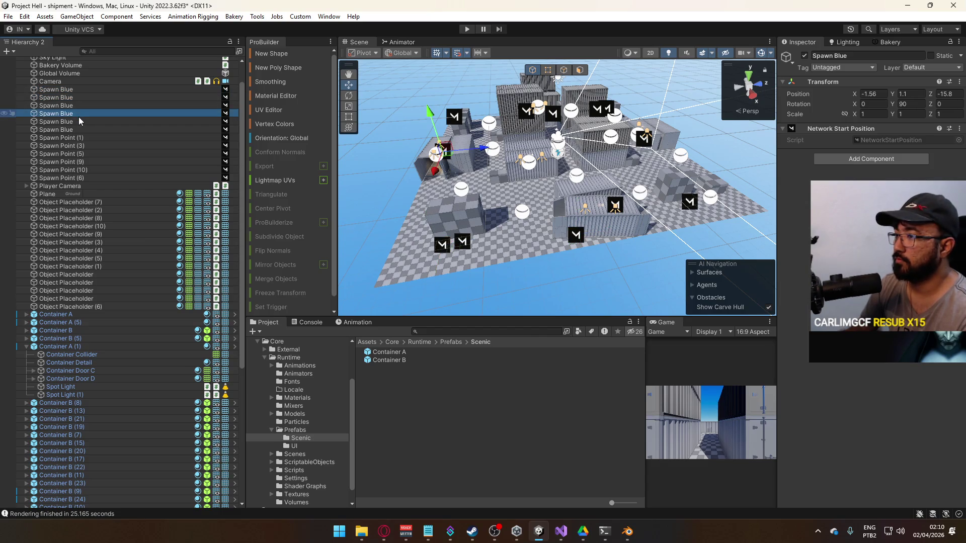
left_click(82, 89)
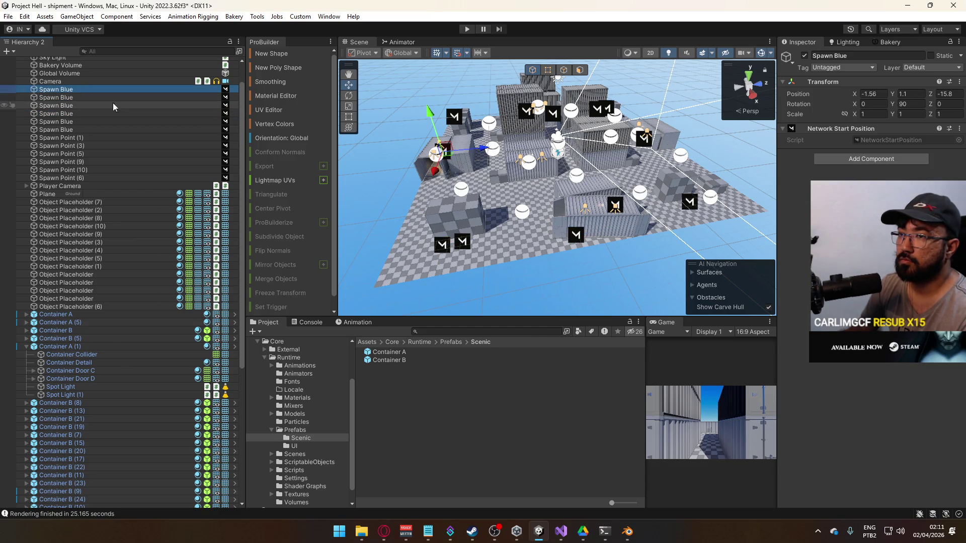
left_click(77, 89)
type("1")
left_click(72, 98)
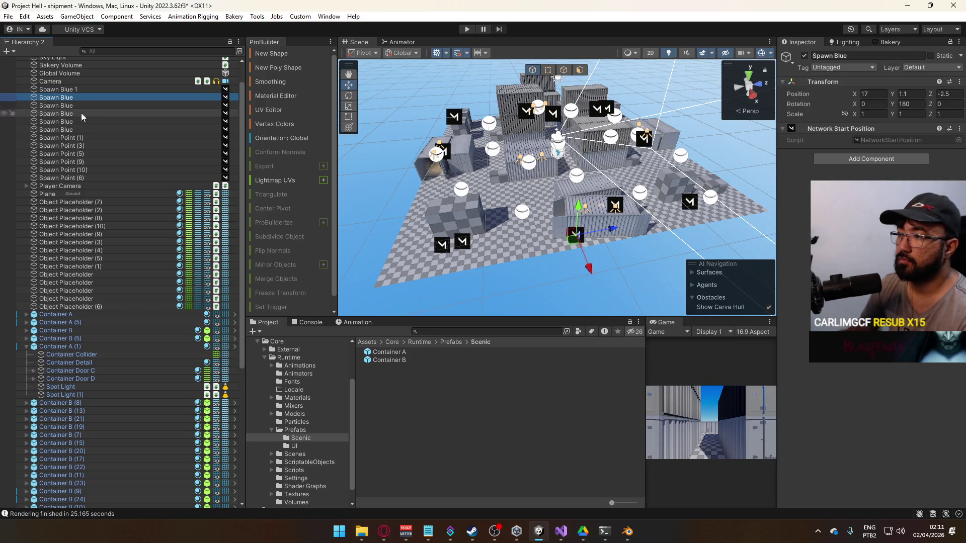
left_click(436, 249)
left_click(74, 106)
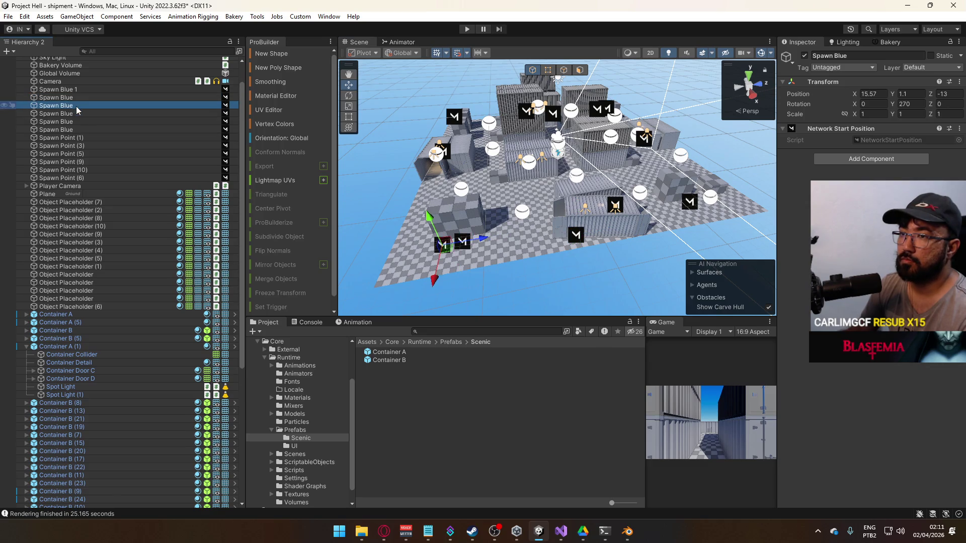
type("2")
key("Return")
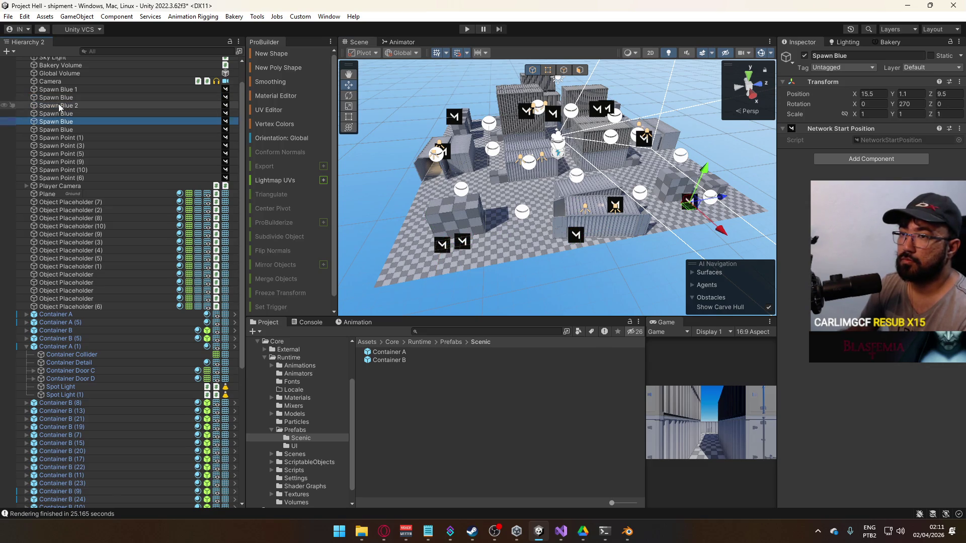
Reorder the next blue spawn up one place and name Spawn Blue 3 and Spawn Blue 4.
left_click(74, 98)
left_click(64, 106)
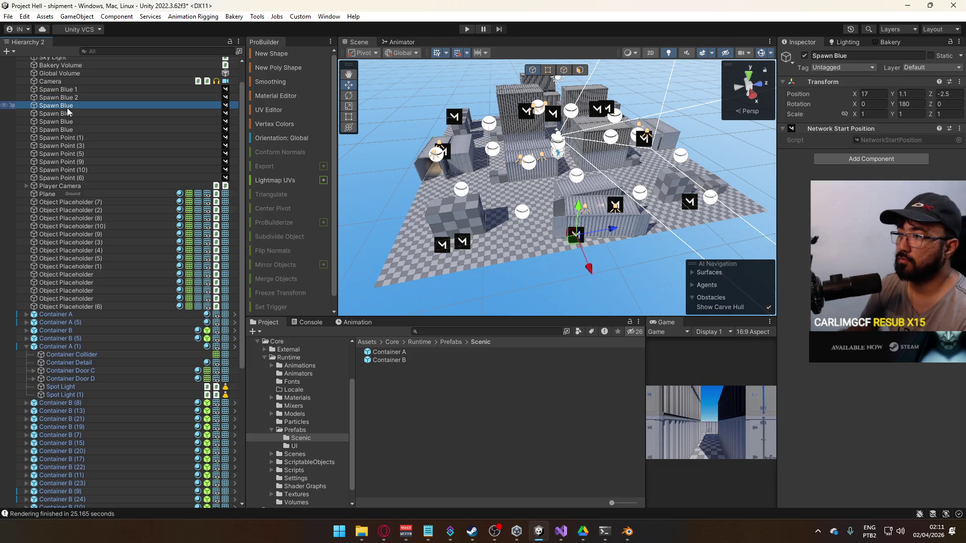
left_click(61, 114)
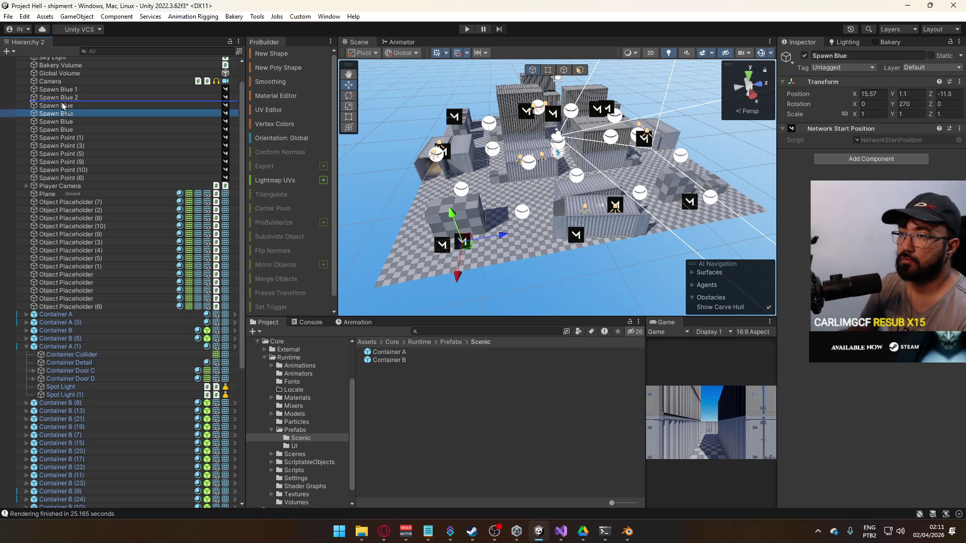
left_click_drag(62, 107, 83, 108)
left_click(74, 107)
key("End")
type("3")
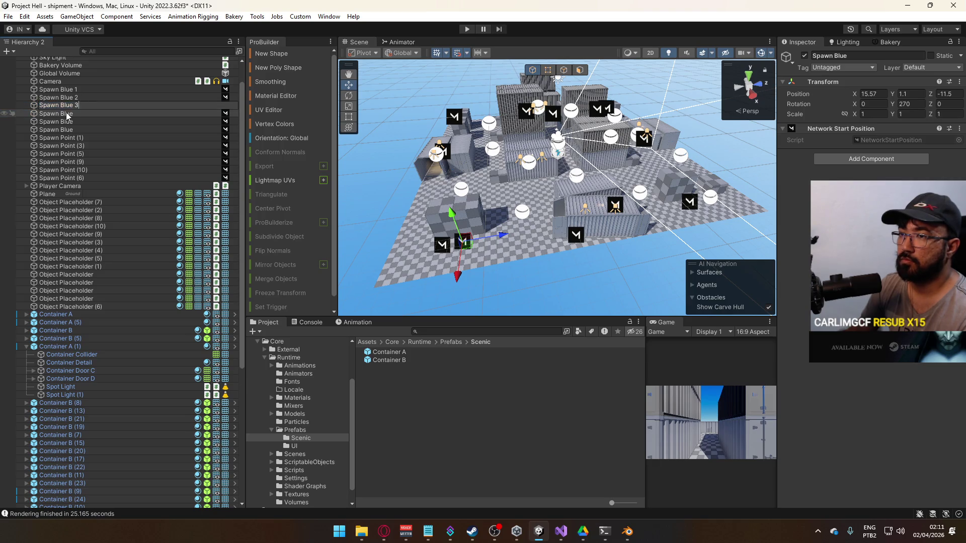
left_click(70, 115)
left_click(69, 115)
key("End")
left_click(71, 122)
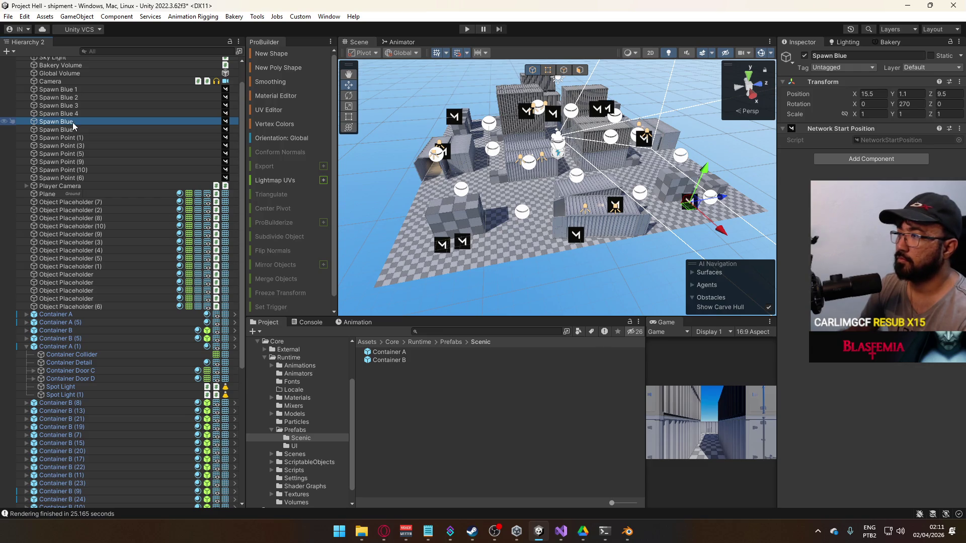
Name Spawn Blue 5 and Spawn Blue 6, placing Spawn Blue 5 ahead of 6.
left_click(71, 129)
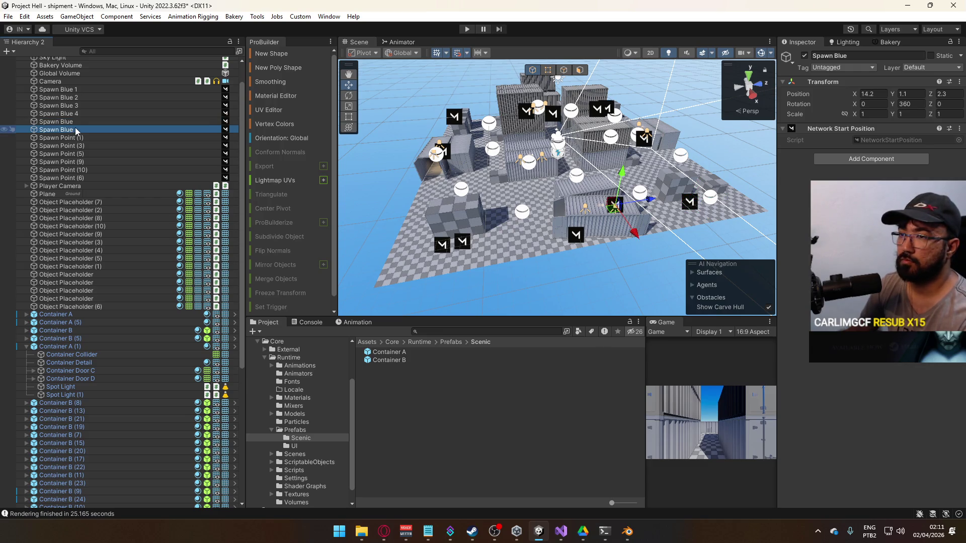
left_click(75, 128)
key("End")
left_click(58, 122)
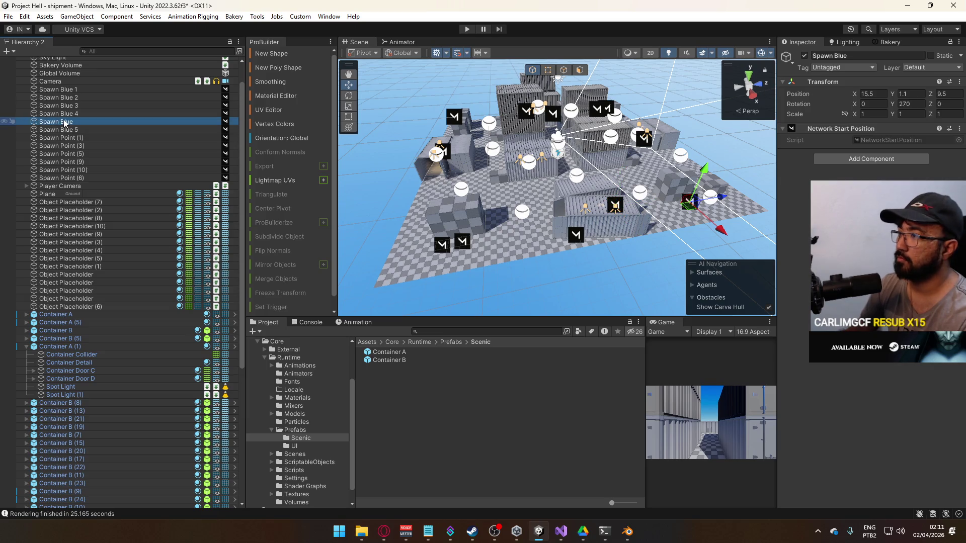
left_click(64, 122)
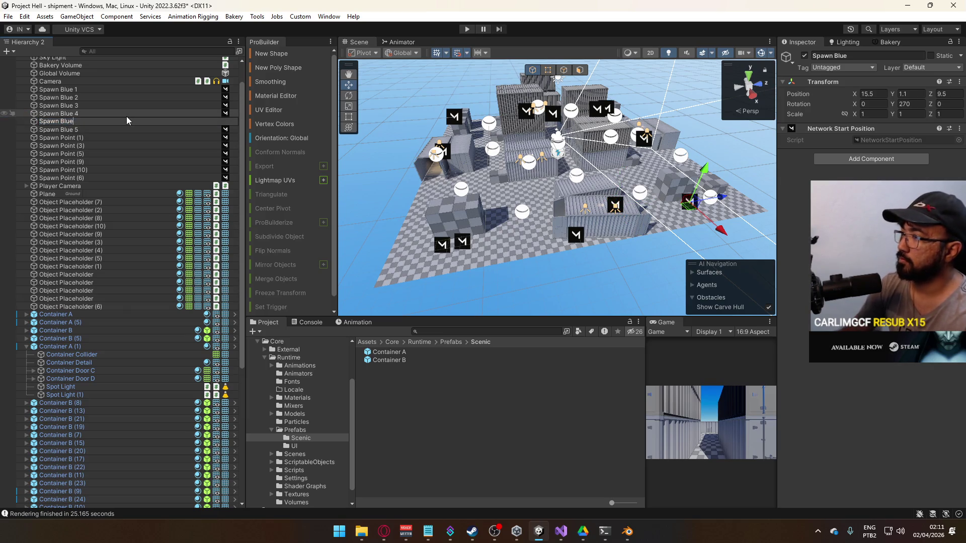
type("6")
key("Return")
left_click_drag(76, 128, 84, 119)
Step through Spawn Blue 1 to 6 to check each spawn's position.
left_click(79, 90)
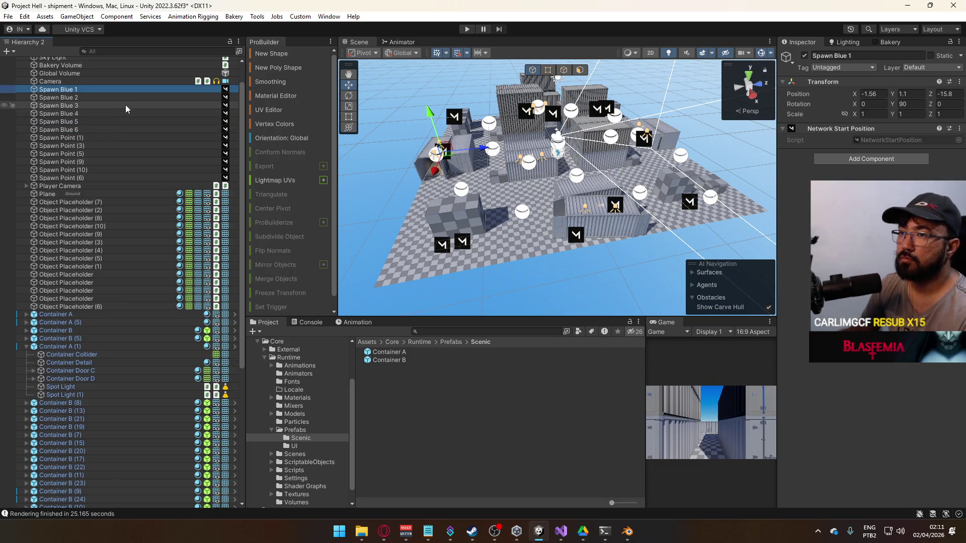
key("Down")
key("Down")
key("Down")
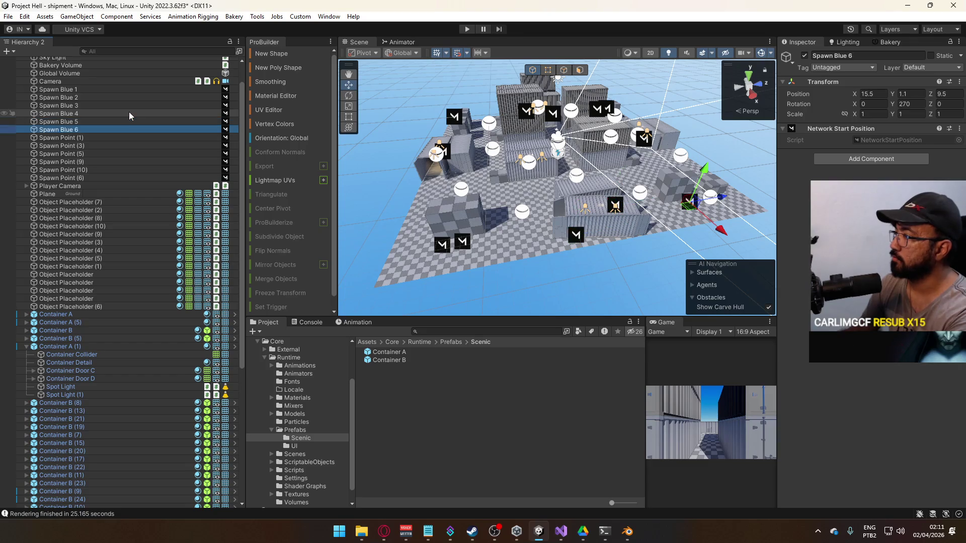
mouse_move(437, 211)
left_mouse_down()
mouse_move(450, 208)
mouse_move(376, 176)
left_mouse_up()
Rename Spawn Point (1) through (6) to 'Spawn Red' together and pick out a red spawn in the scene.
left_click(92, 137)
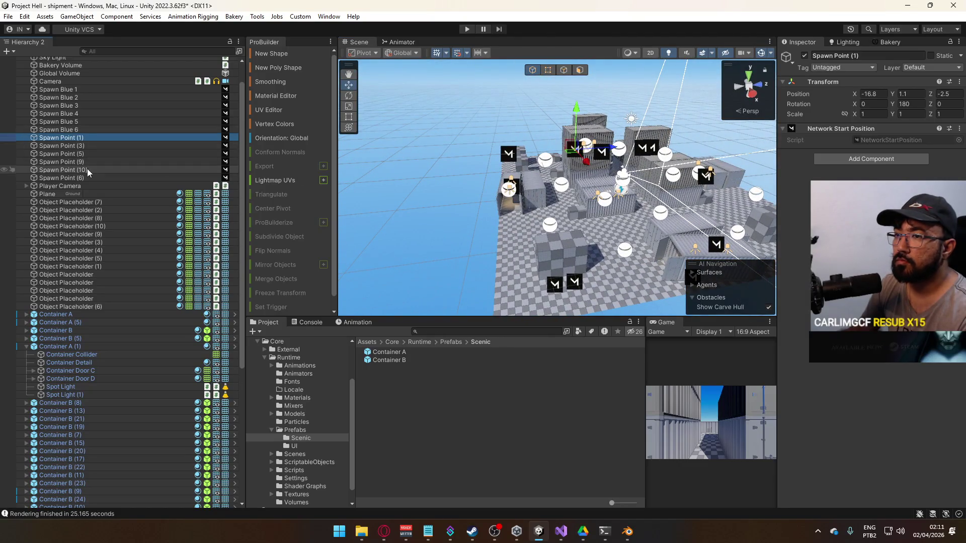
left_click(85, 176, "shift")
left_click(855, 55)
type("Spawn Red")
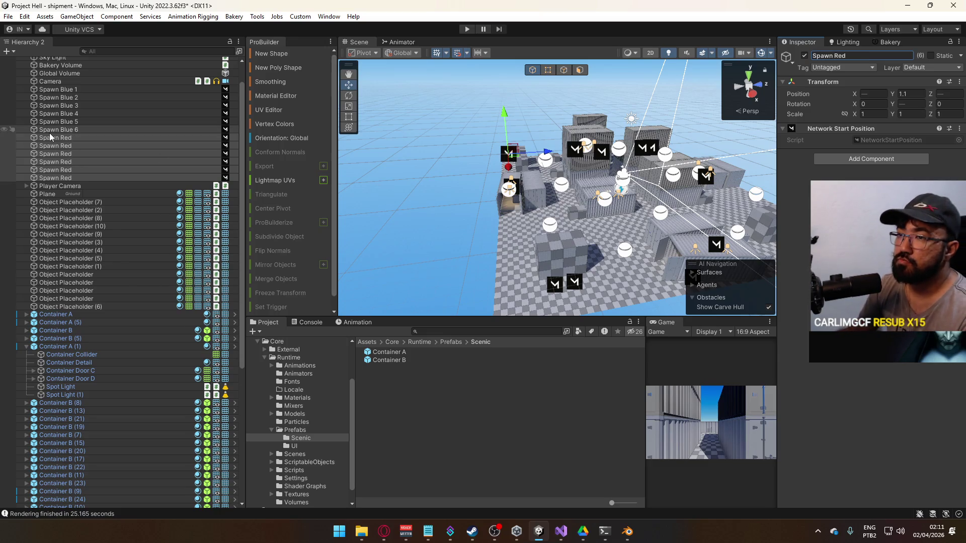
left_click(69, 135)
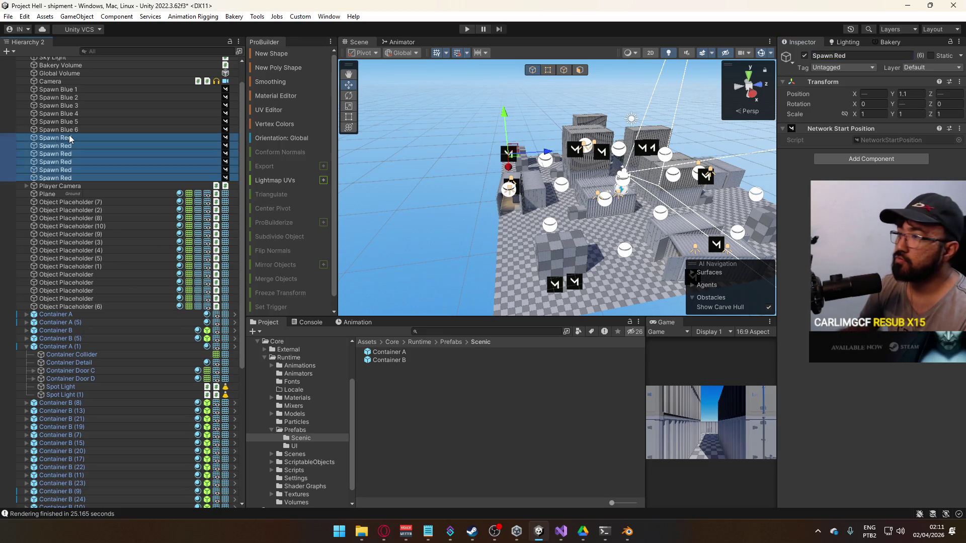
mouse_move(376, 178)
left_mouse_down()
mouse_move(534, 182)
mouse_move(643, 204)
left_mouse_up()
left_click(553, 207)
left_click(74, 155)
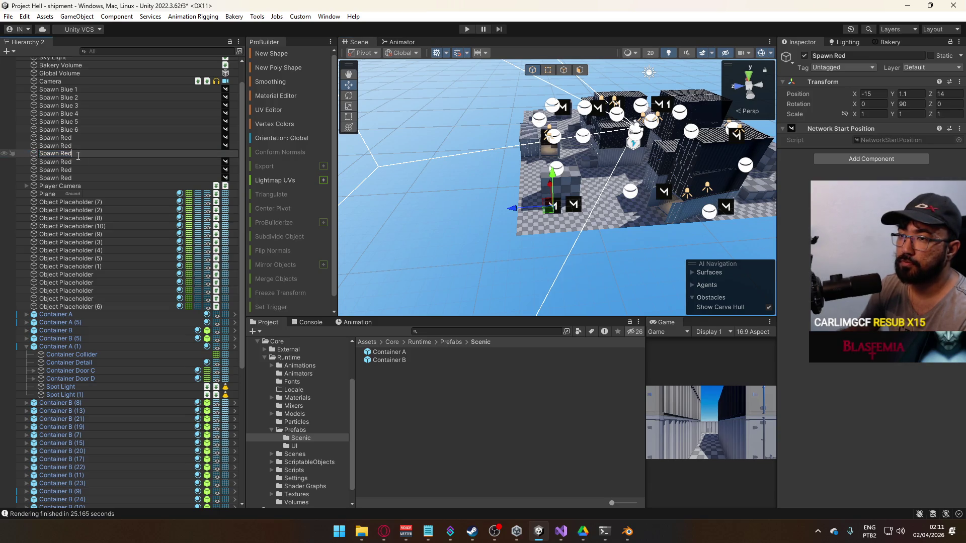
left_click(574, 208)
left_click(575, 207)
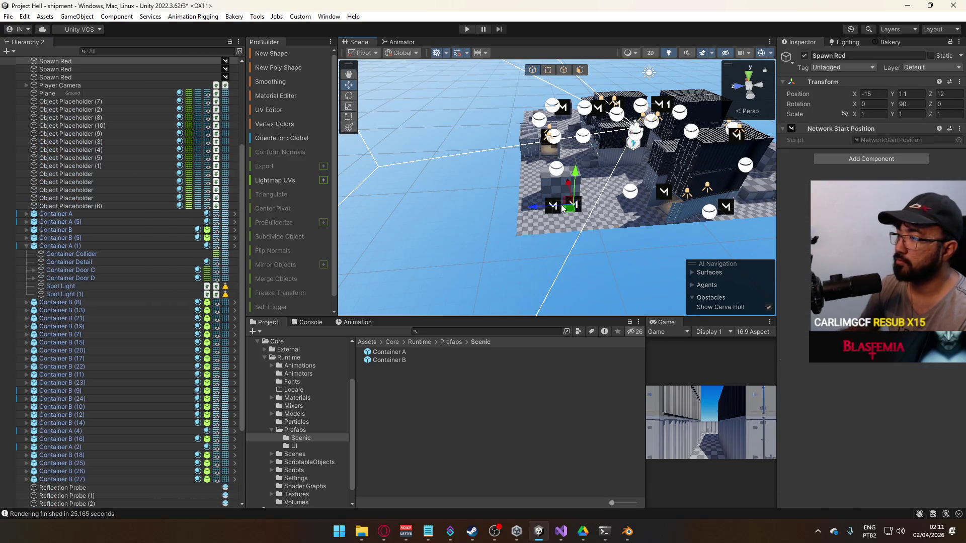
scroll(89, 119, "up", 3)
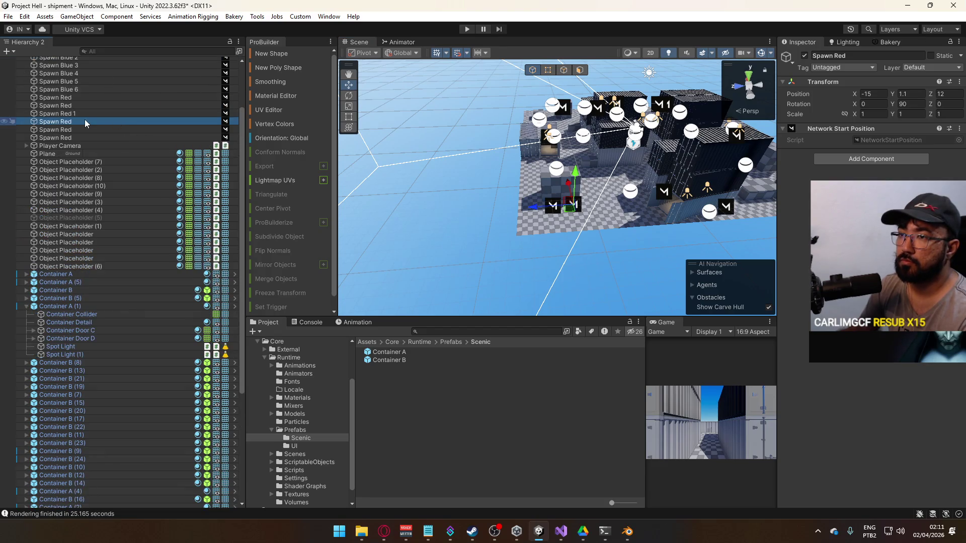
Name one spawn 'Spawn Red 2' and move Spawn Red 1 and 2 above the others.
key("F2")
key("End")
type("2")
key("Return")
left_click(79, 115, "ctrl")
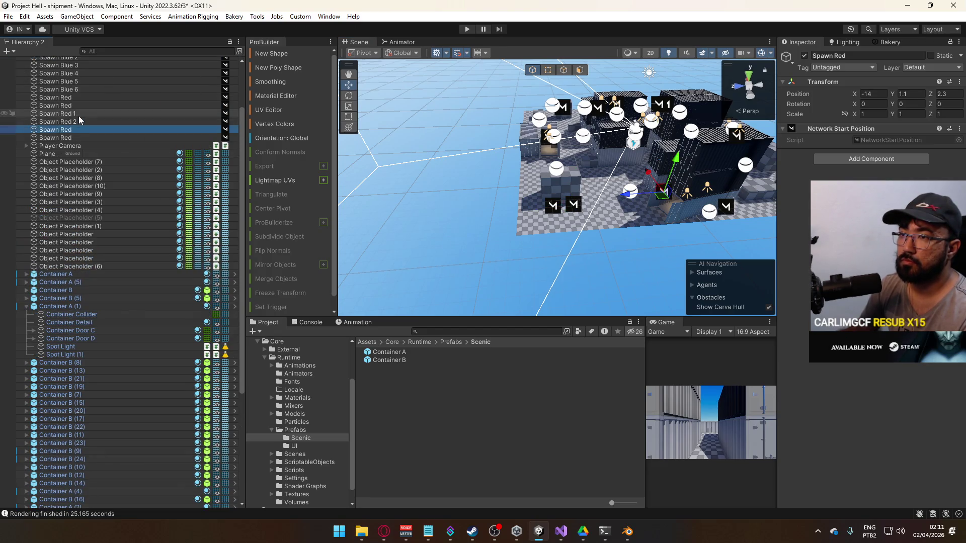
left_click_drag(77, 119, 81, 96)
left_click(76, 113)
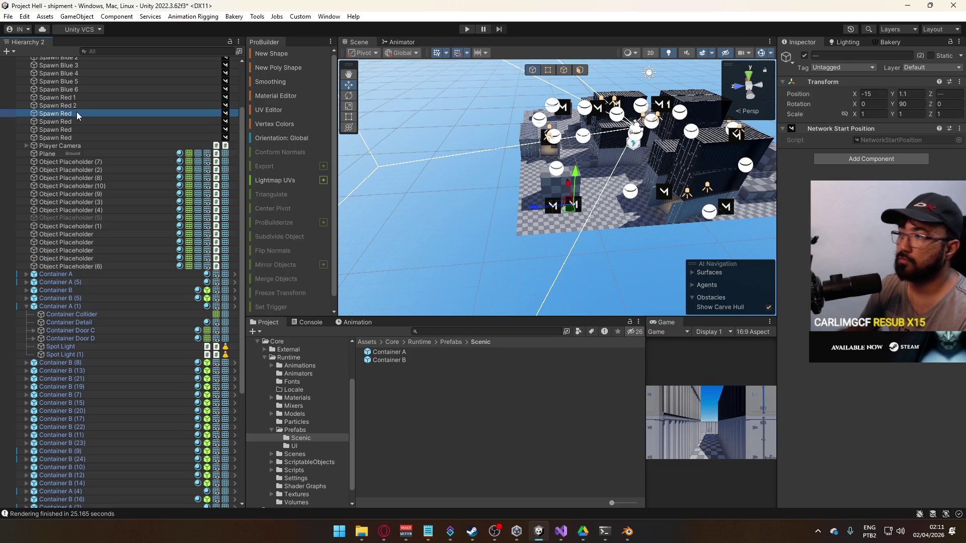
key("F2")
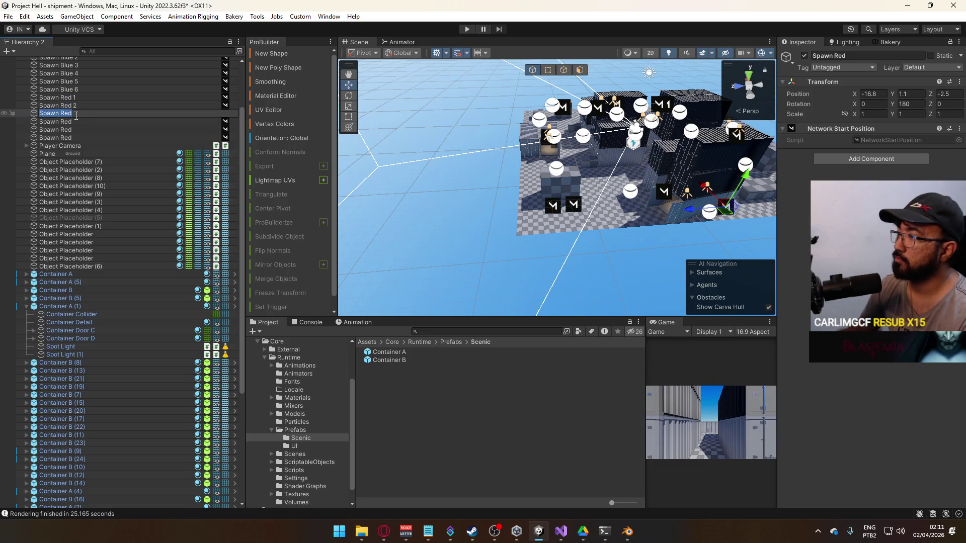
left_click(72, 121)
left_click(71, 129)
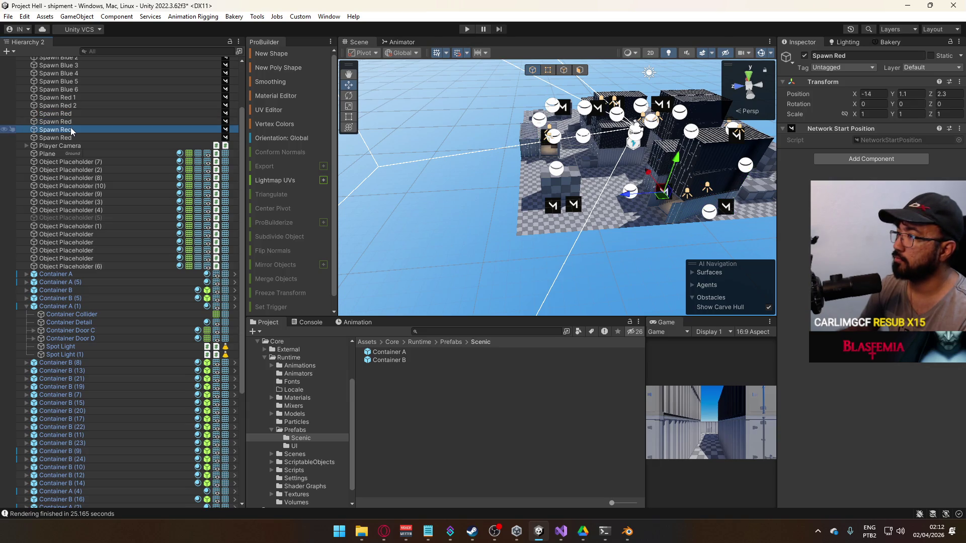
left_click(70, 122)
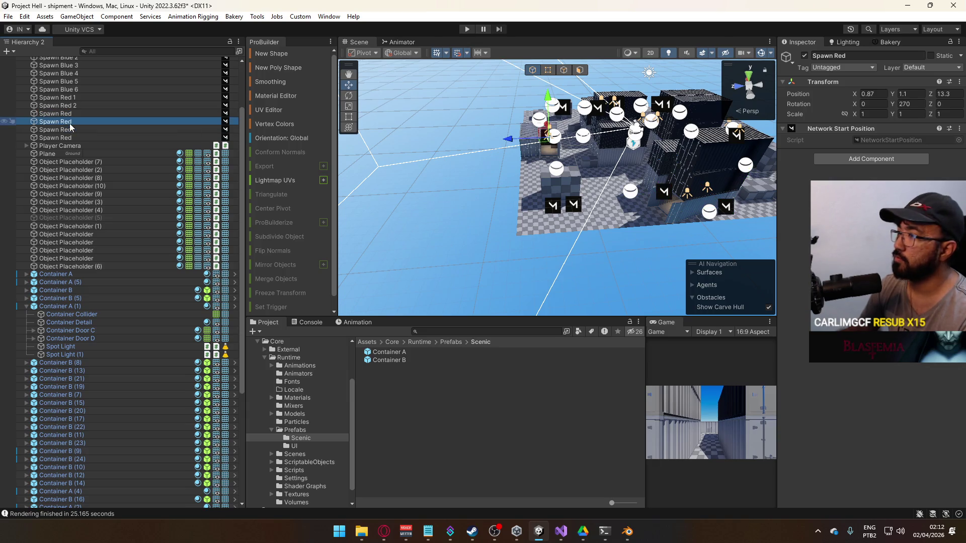
Renumber the top spawns as Spawn Red 1, 2 and 3, with Spawn Red 1 first.
key("F2")
type("Spawn Red 1")
left_click(79, 98)
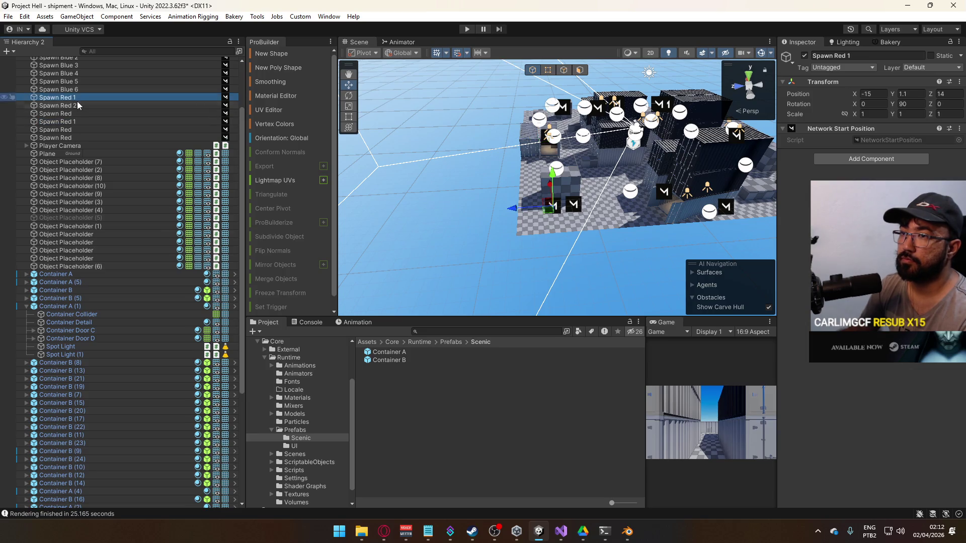
key("F2")
type("Spawn Red 2")
left_click(76, 106)
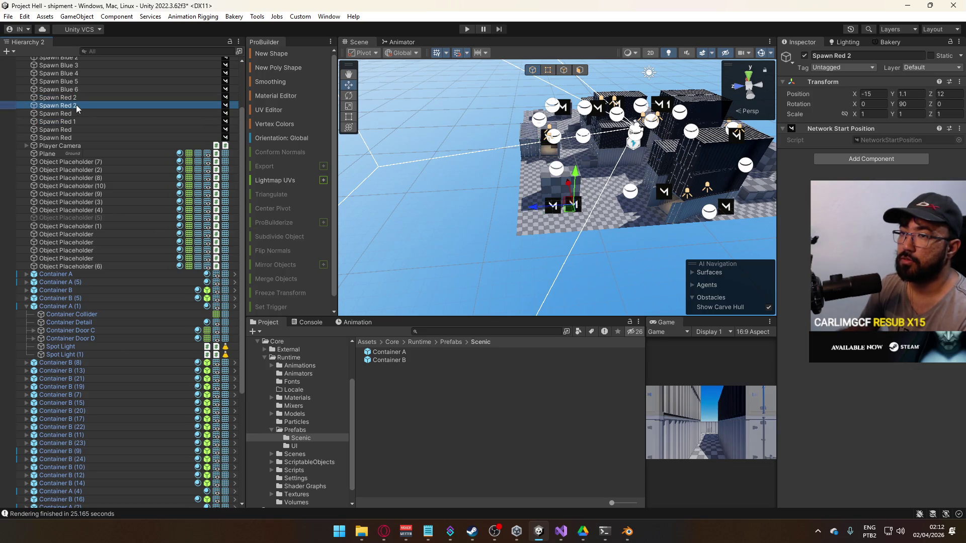
key("F2")
type("Spawn Red 3")
left_click_drag(71, 121, 72, 98)
Name the rest Spawn Red 4, 5 and 6, order them, and select all six.
left_click(71, 121)
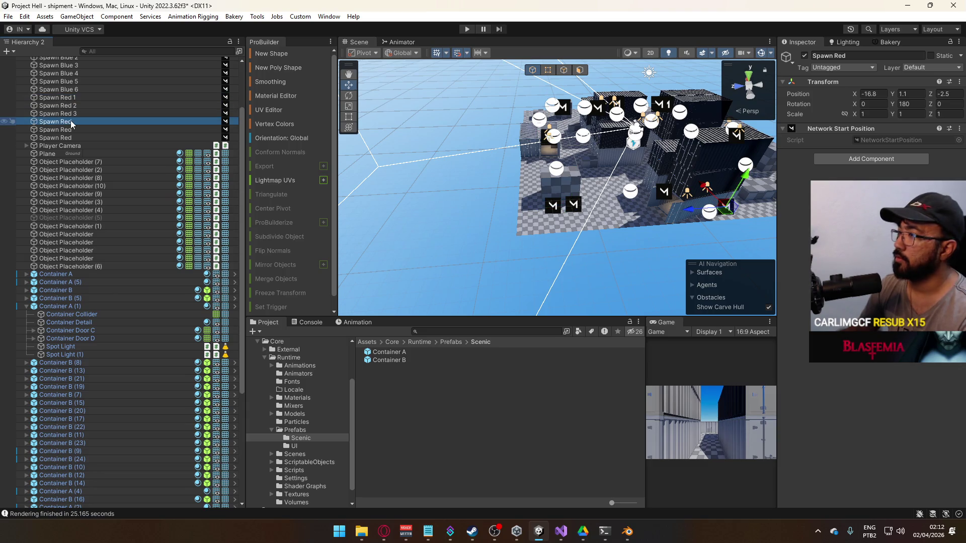
left_click(70, 131)
key("F2")
type("4")
left_click(77, 138)
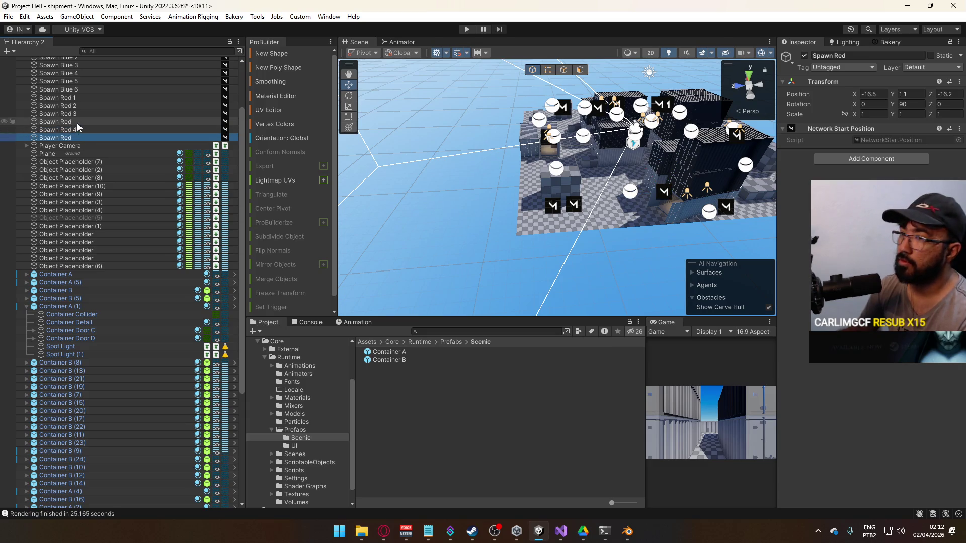
double_click(77, 122)
key("F2")
type("5")
left_click(84, 137)
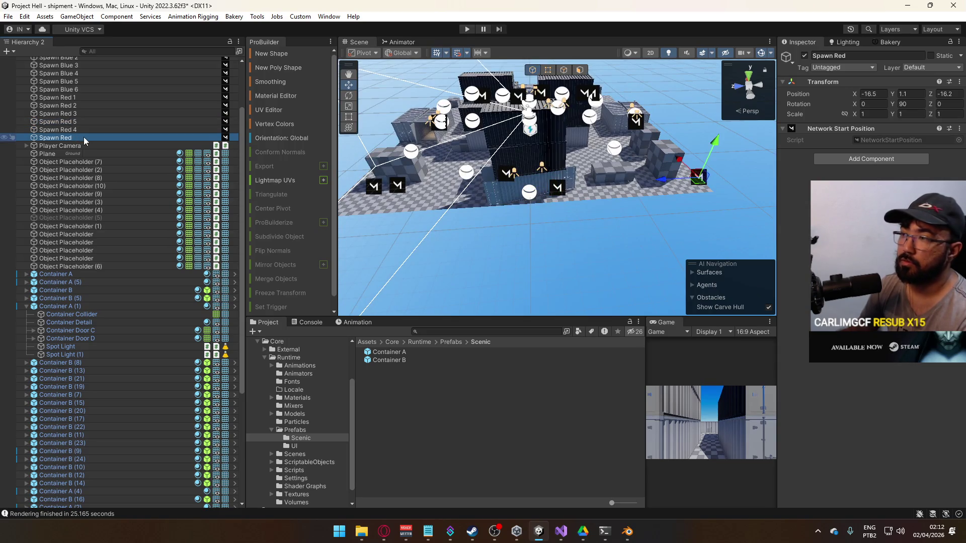
type("6")
key("Return")
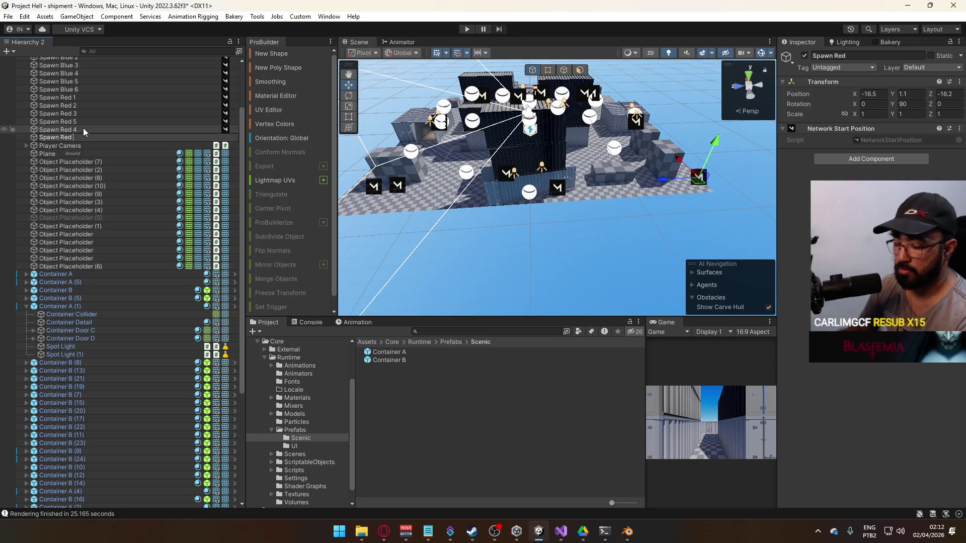
left_click_drag(79, 123, 87, 134)
left_click(85, 100)
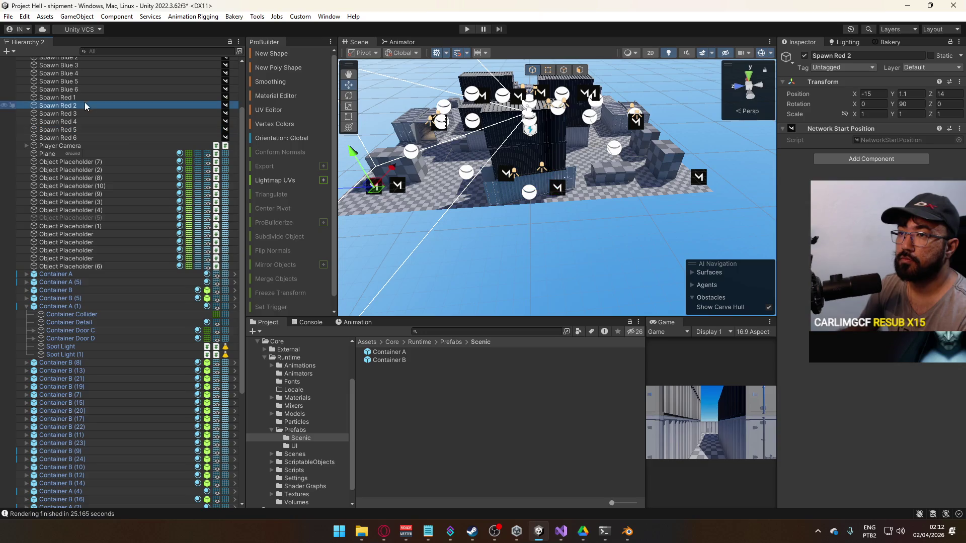
left_click(149, 137, "shift")
Give the six red spawns a red diamond gizmo icon.
left_click(791, 58)
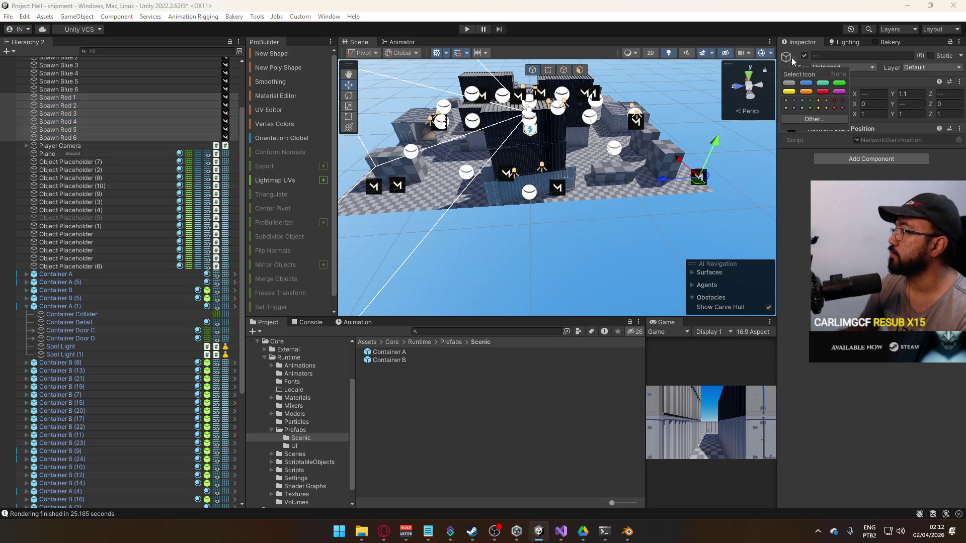
left_click(823, 92)
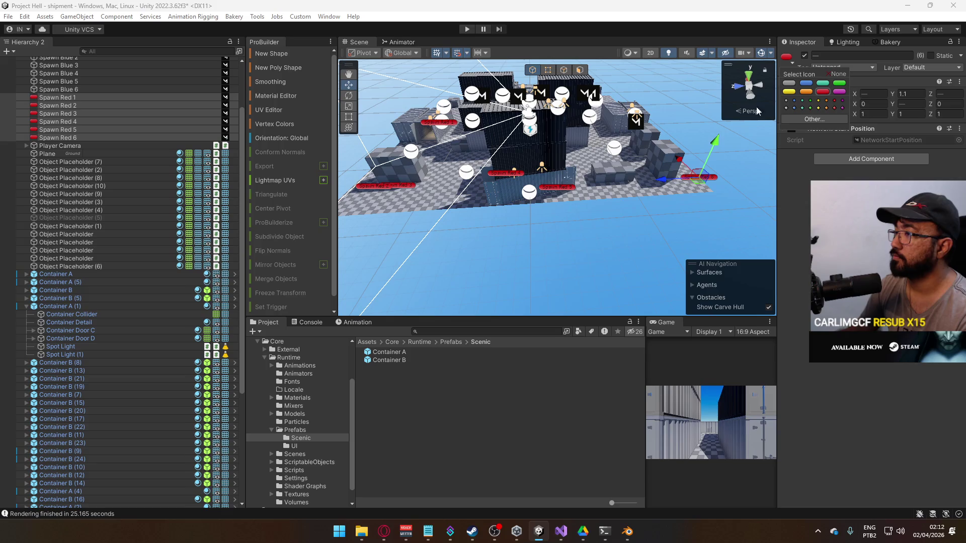
left_click(833, 108)
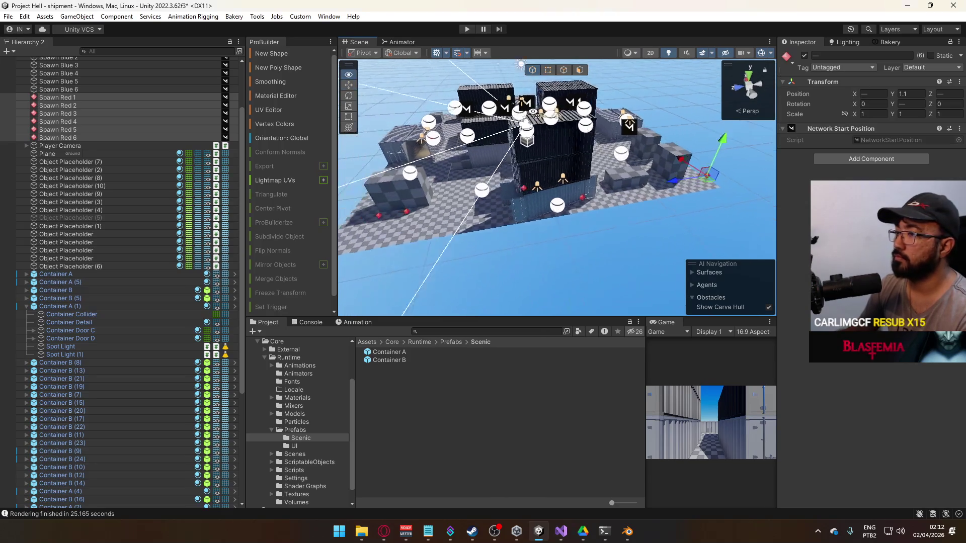
Give all six Spawn Blue objects a blue diamond gizmo icon.
left_click(110, 90)
scroll(110, 89, "up", 5)
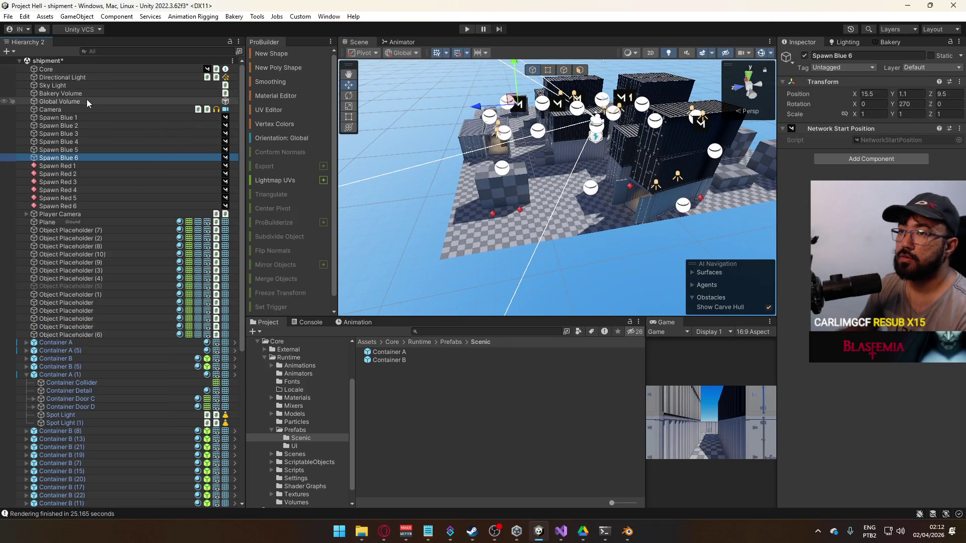
left_click(75, 118, "shift")
left_click(787, 59)
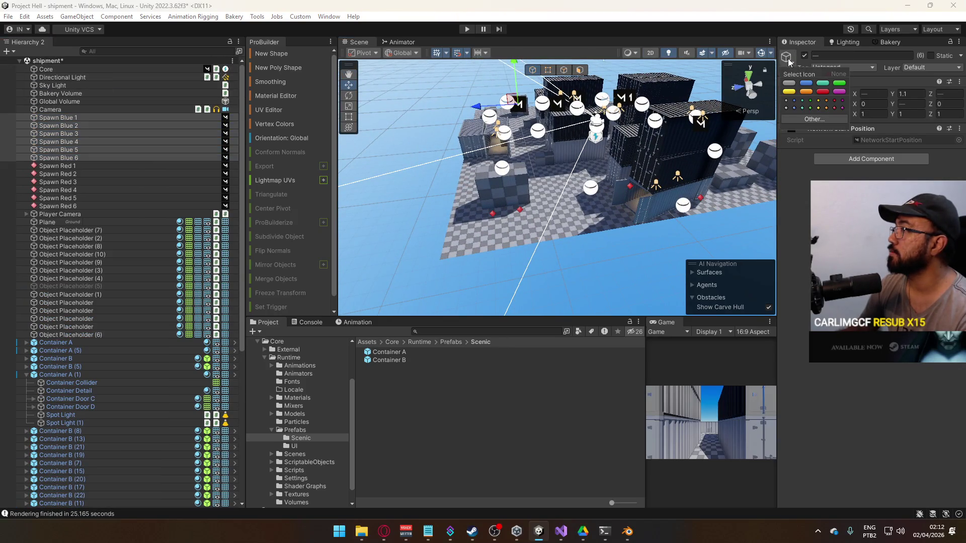
left_click(794, 108)
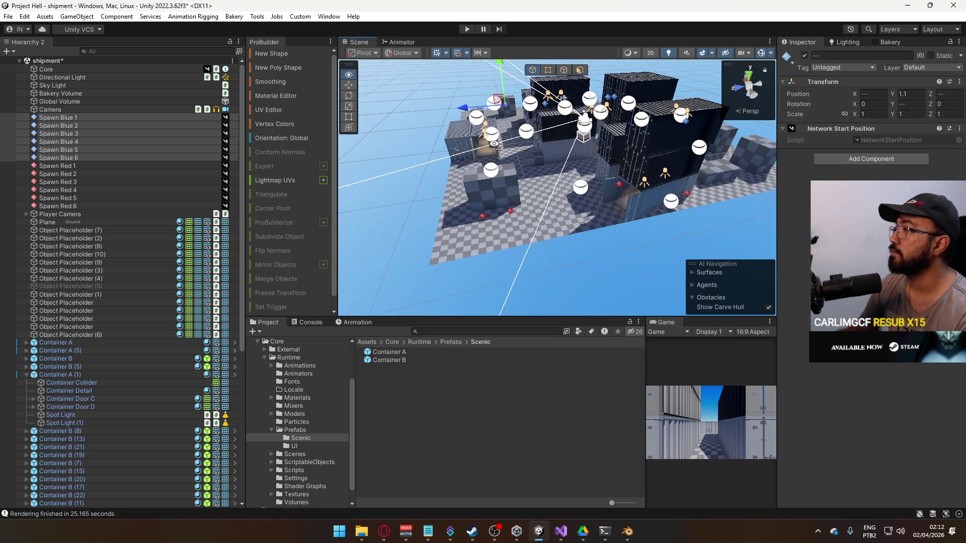
Select the Core object to show its Match Director and Network Identity settings.
left_click(644, 240)
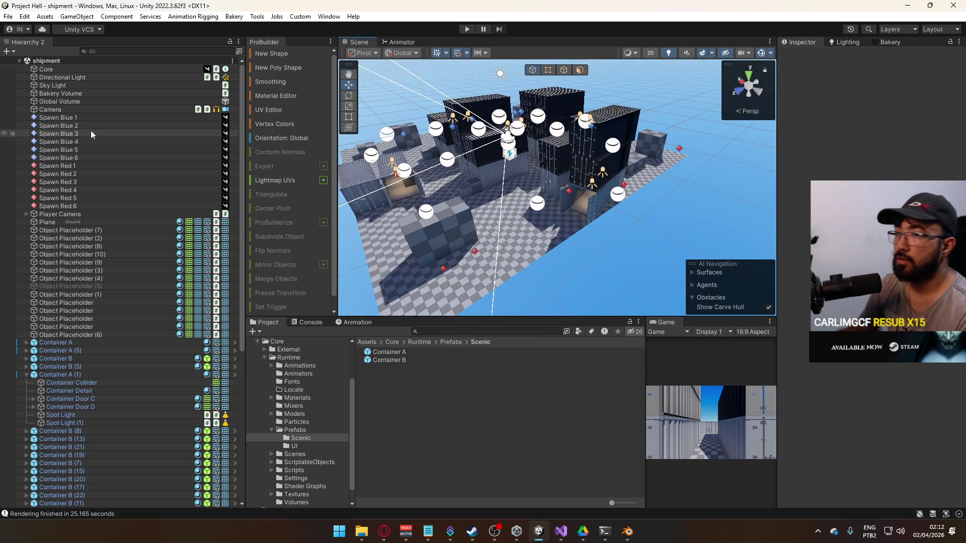
left_click(76, 158)
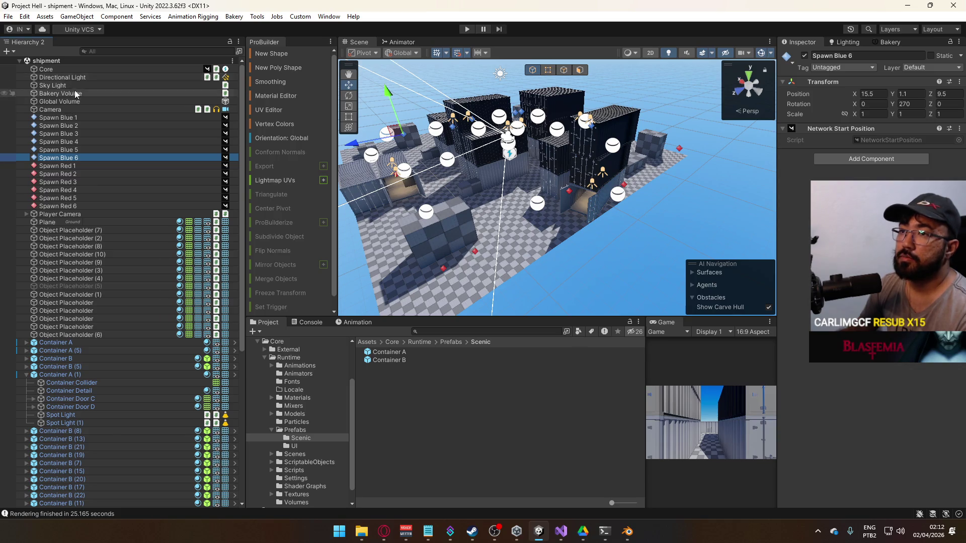
left_click(60, 69)
Fill the Match Director's Red Spawns list with Spawn Red 1–6.
scroll(870, 277, "down", 1)
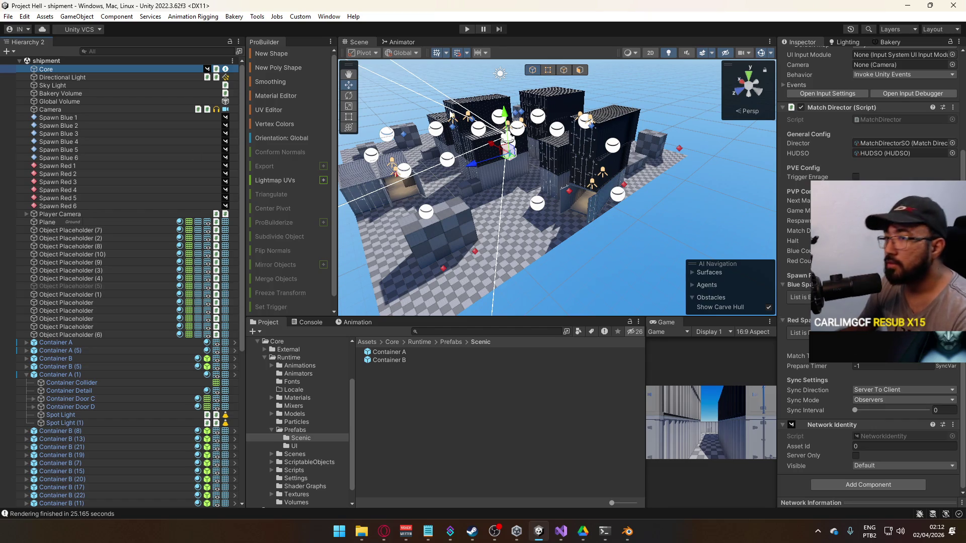
left_click(75, 166)
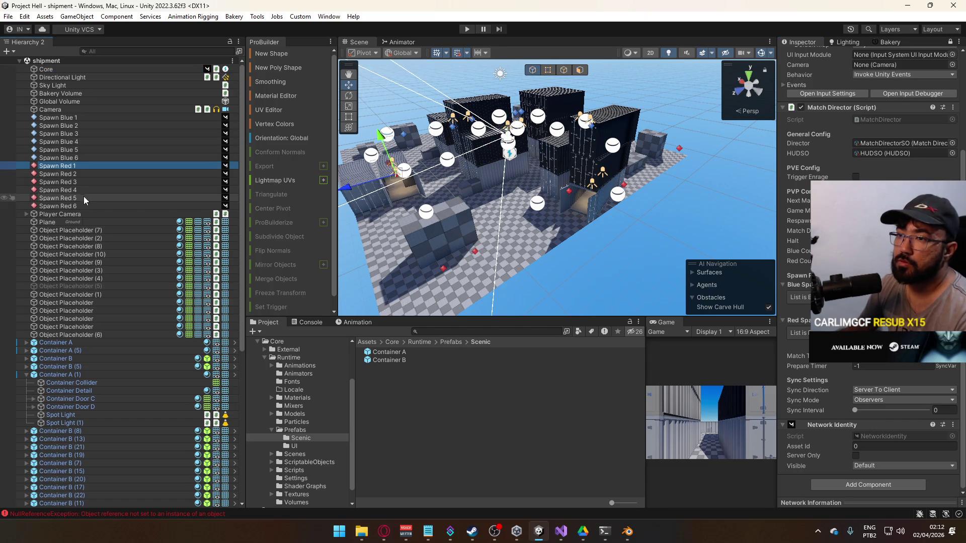
left_click(90, 206, "shift")
left_click_drag(830, 312, 799, 332)
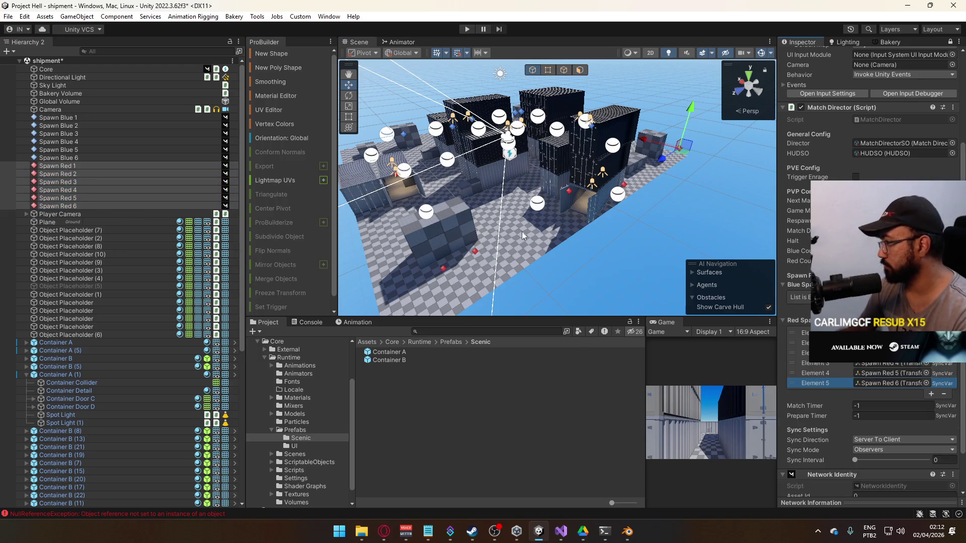
Fill the Blue Spawns list with Spawn Blue 1–6 and save the shipment scene.
left_click(95, 157)
left_click(84, 119, "shift")
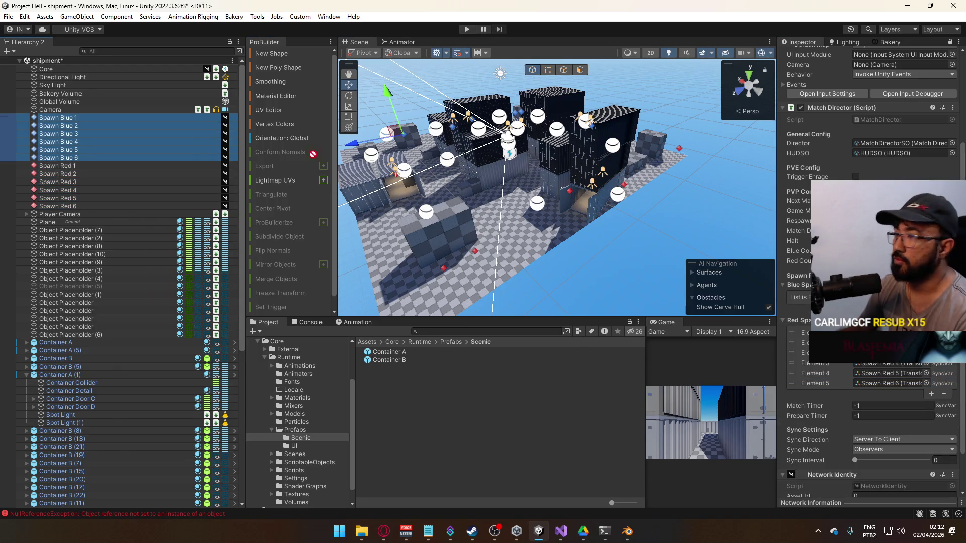
left_click_drag(830, 282, 800, 297)
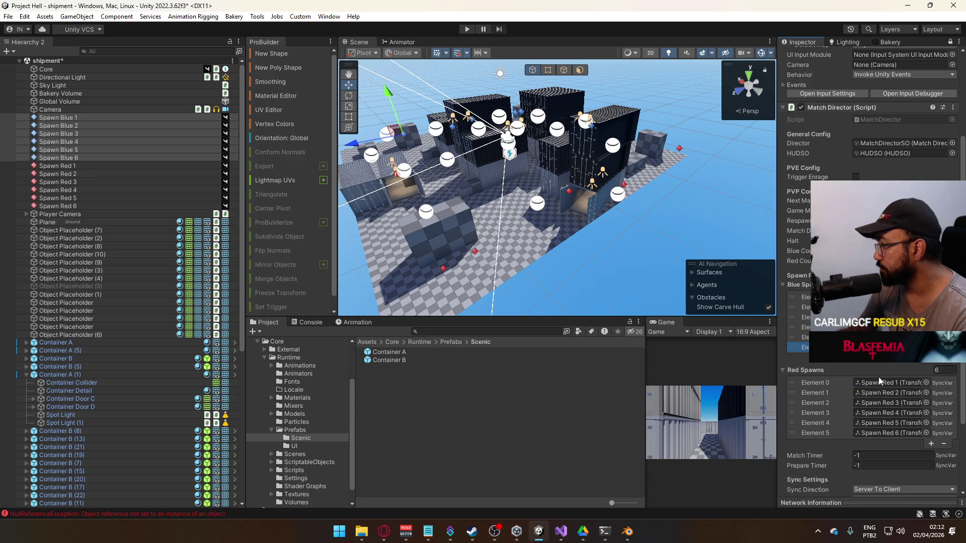
left_click_drag(632, 279, 493, 238)
key("ctrl+s")
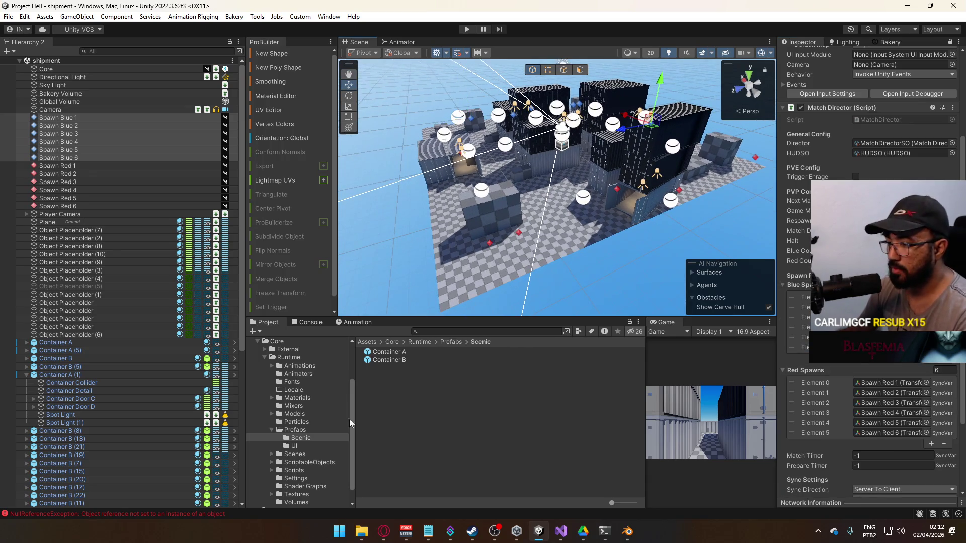
left_click(317, 463)
In the Database asset, enter 1.5 for Respawn Weight Calc Radius.
left_click(386, 376)
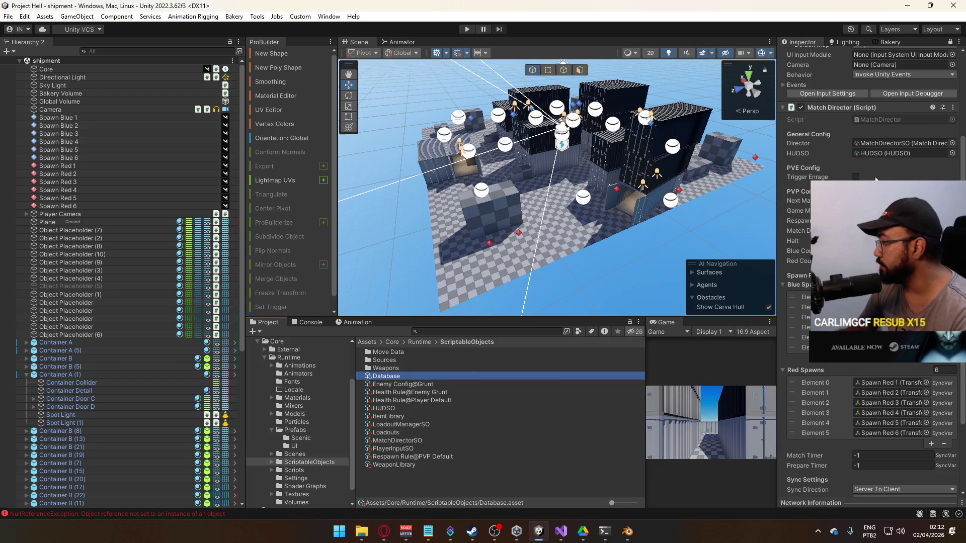
left_click(950, 42)
scroll(876, 251, "down", 10)
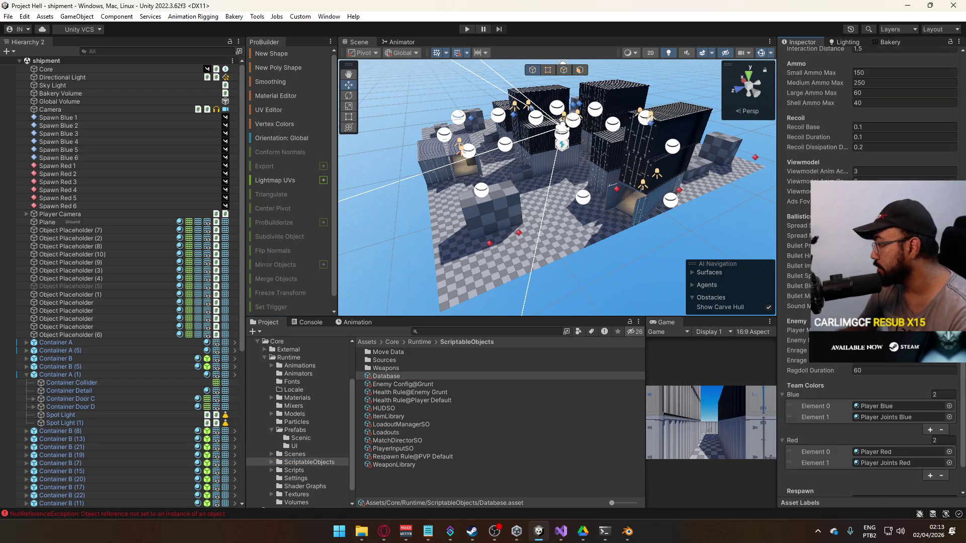
scroll(862, 363, "down", 2)
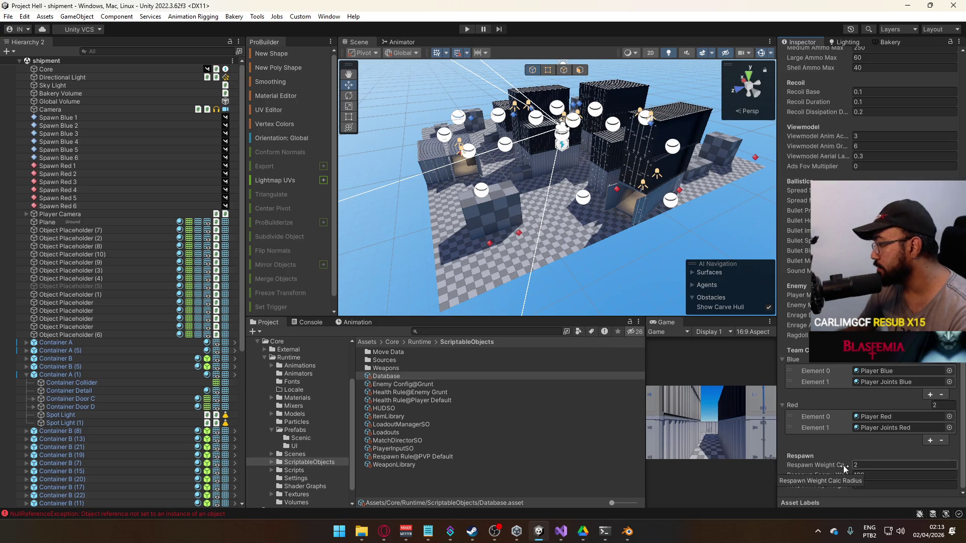
left_click(864, 464)
type("1.5")
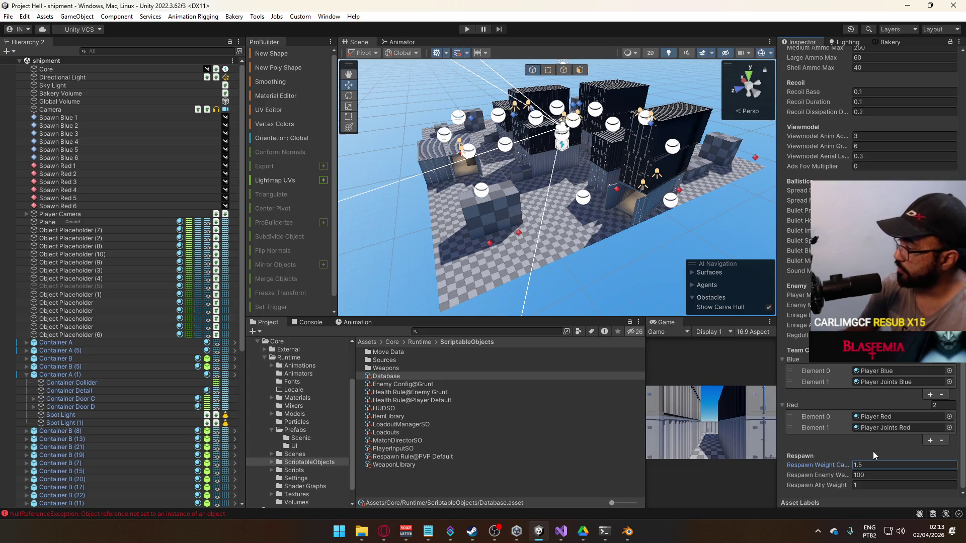
mouse_move(594, 256)
left_mouse_down()
mouse_move(543, 221)
mouse_move(780, 236)
mouse_move(602, 246)
mouse_move(686, 228)
mouse_move(664, 232)
left_mouse_up()
scroll(602, 246, "down", 10)
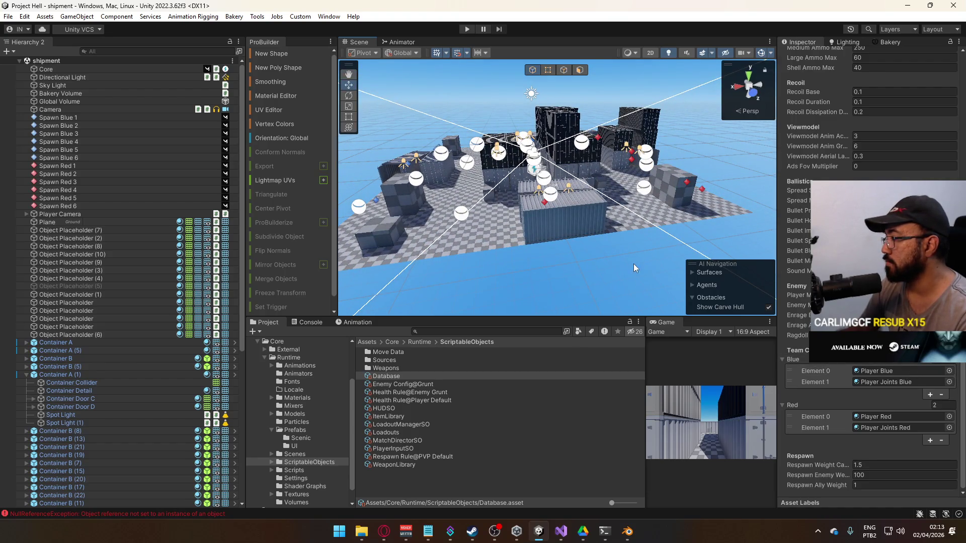
Change the Database's Respawn Weight Calc Radius to 1.
left_click(886, 464)
type("1")
mouse_move(633, 313)
left_mouse_down()
mouse_move(553, 290)
mouse_move(791, 301)
mouse_move(592, 263)
mouse_move(651, 264)
mouse_move(654, 251)
mouse_move(606, 248)
left_mouse_up()
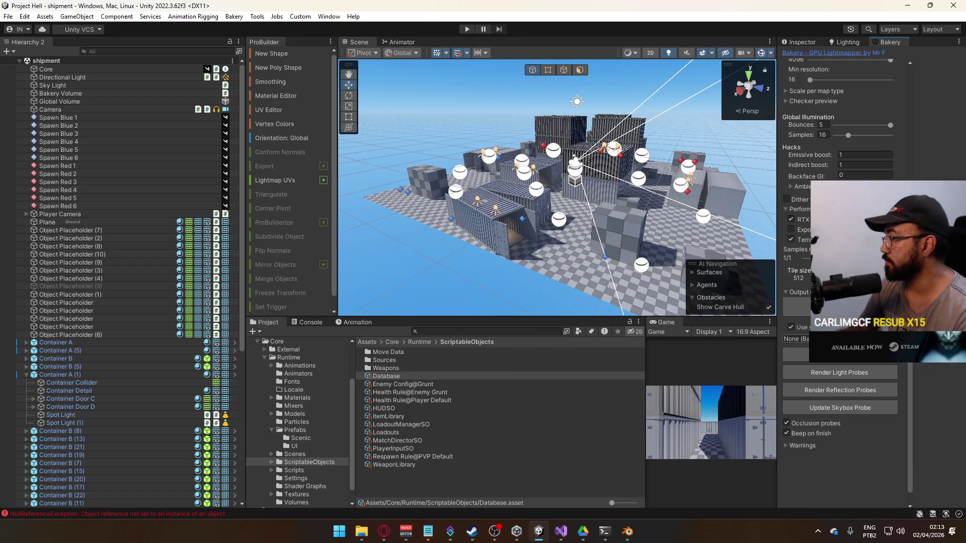
Rebake the lighting with Bakery (27.929 s) and select the Directional Light to view its properties.
key("ctrl+n")
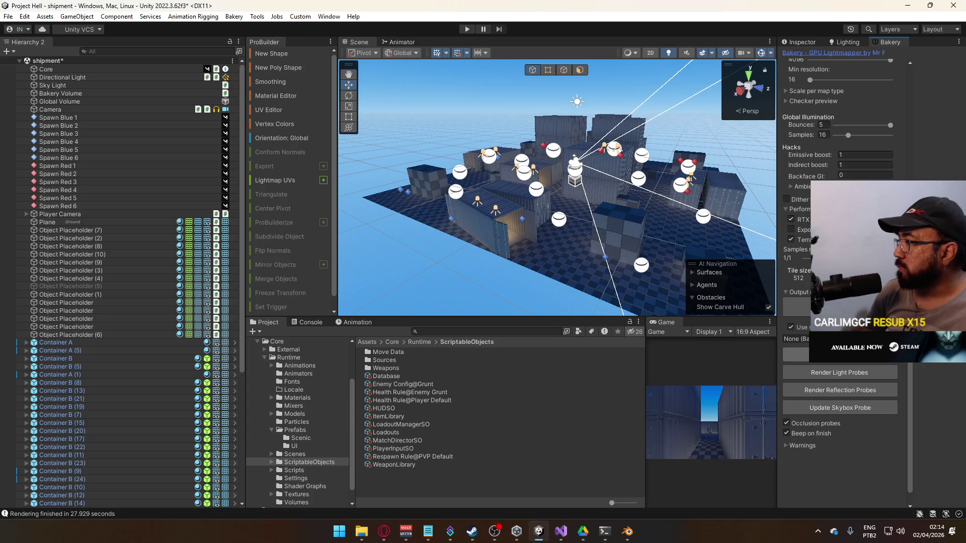
left_click(60, 77)
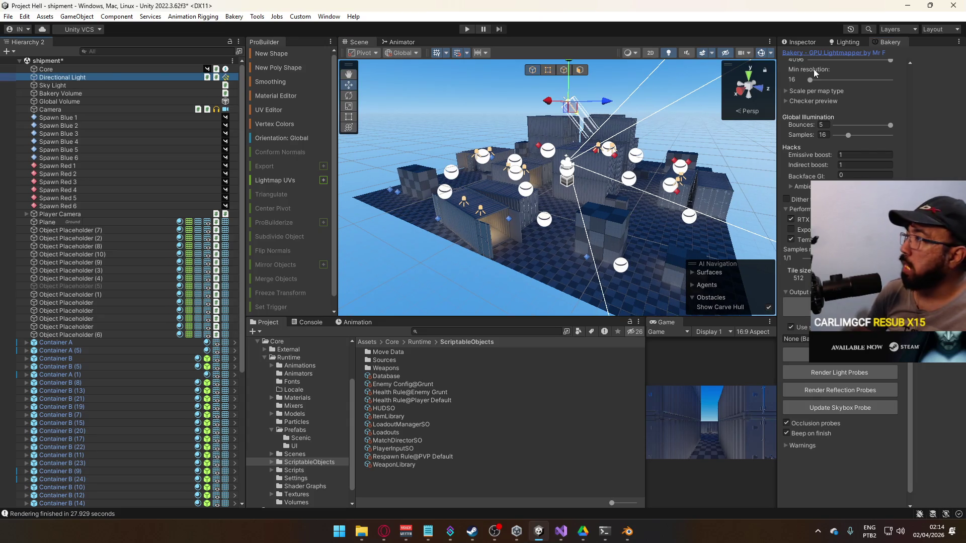
left_click(798, 43)
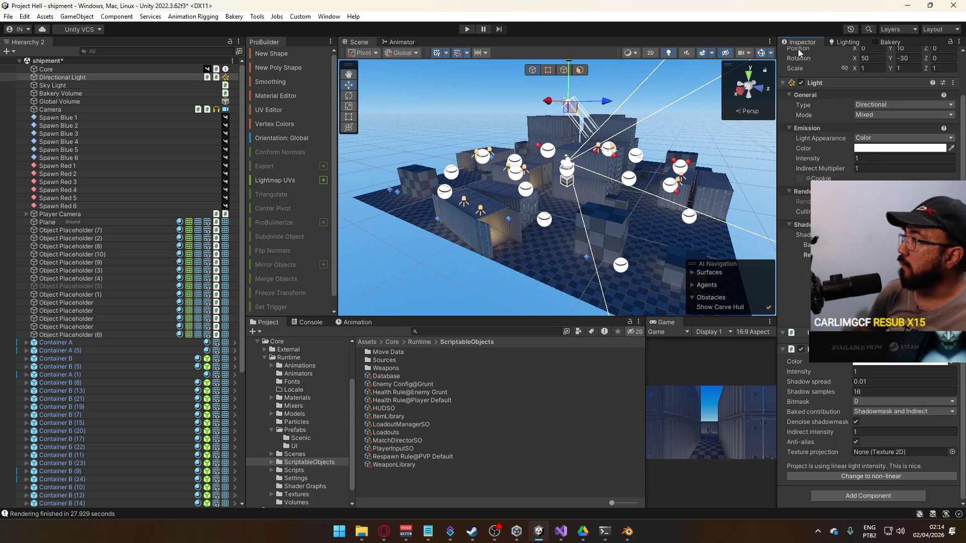
Reopen the shipment scene from the Scenes folder, saving the current changes.
left_click(305, 455)
double_click(385, 416)
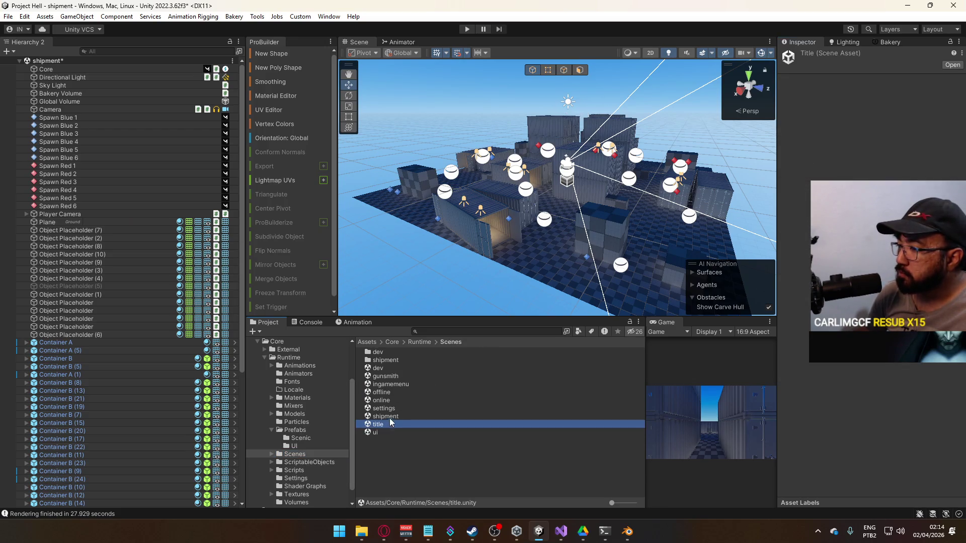
left_click(467, 286)
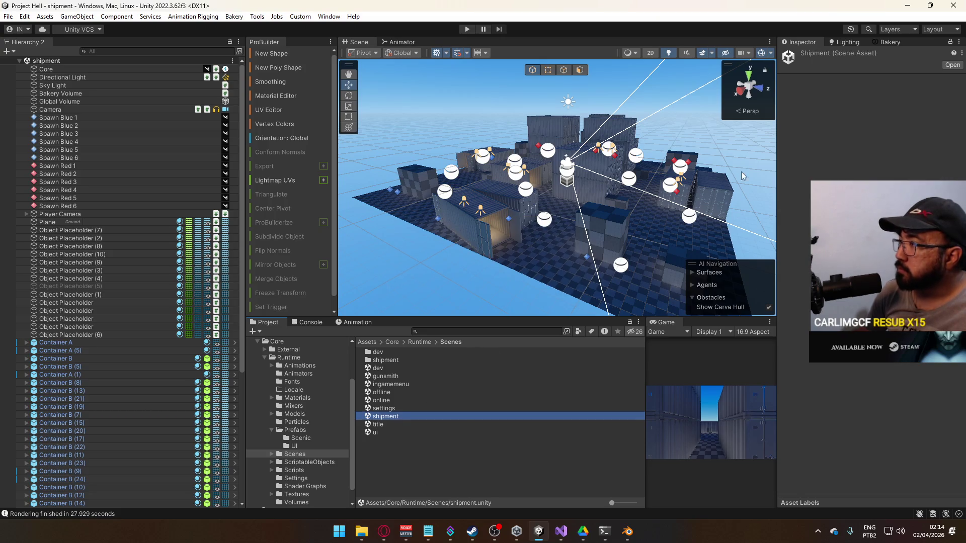
Render the shipment lighting again with Bakery, finishing in 28.647 seconds.
left_click(890, 42)
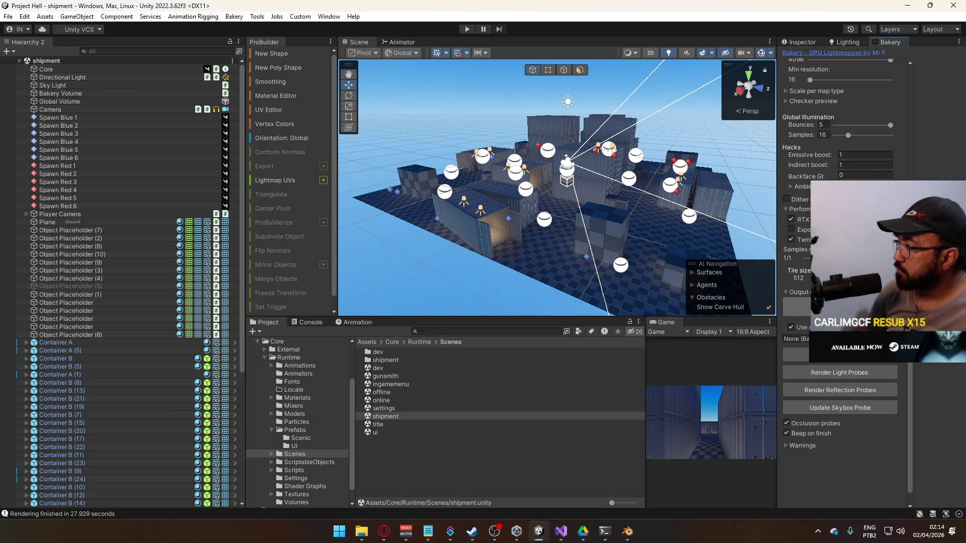
left_click(840, 373)
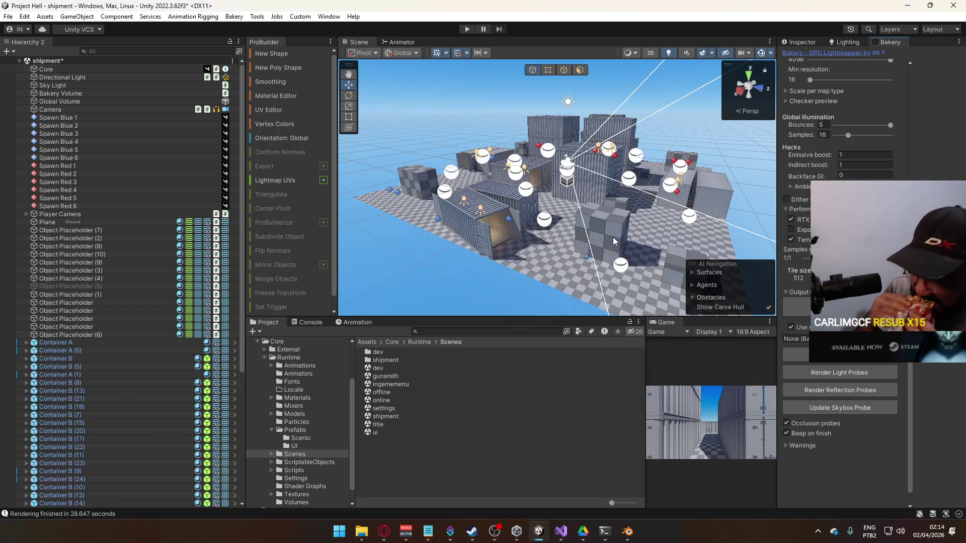
left_click_drag(612, 238, 490, 184)
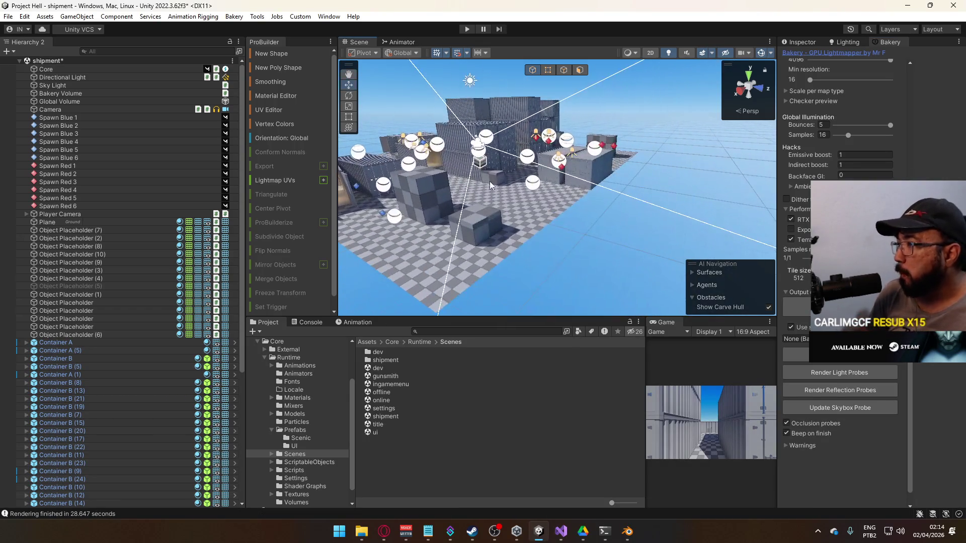
Open the title scene, saving the shipment scene, and enter Play mode.
double_click(377, 425)
left_click(465, 287)
key("ctrl+p")
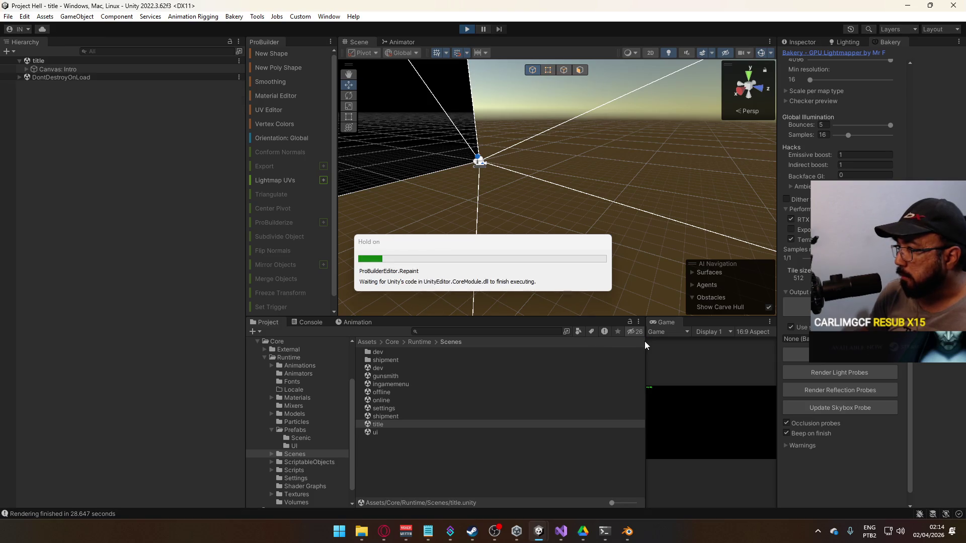
Maximize the Game view and host a match that loads the shipment map.
left_click_drag(645, 343, 516, 343)
right_click(541, 324)
left_click(572, 356)
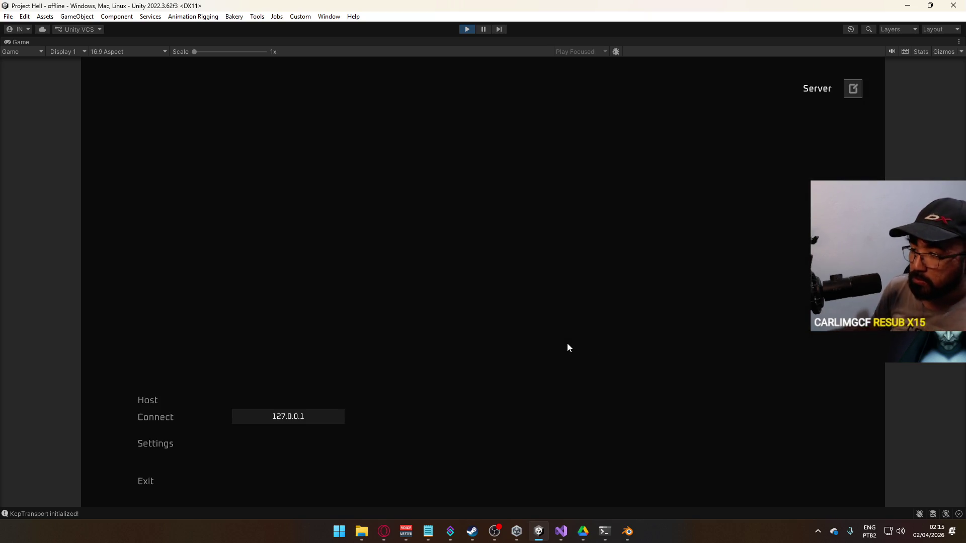
left_click(149, 401)
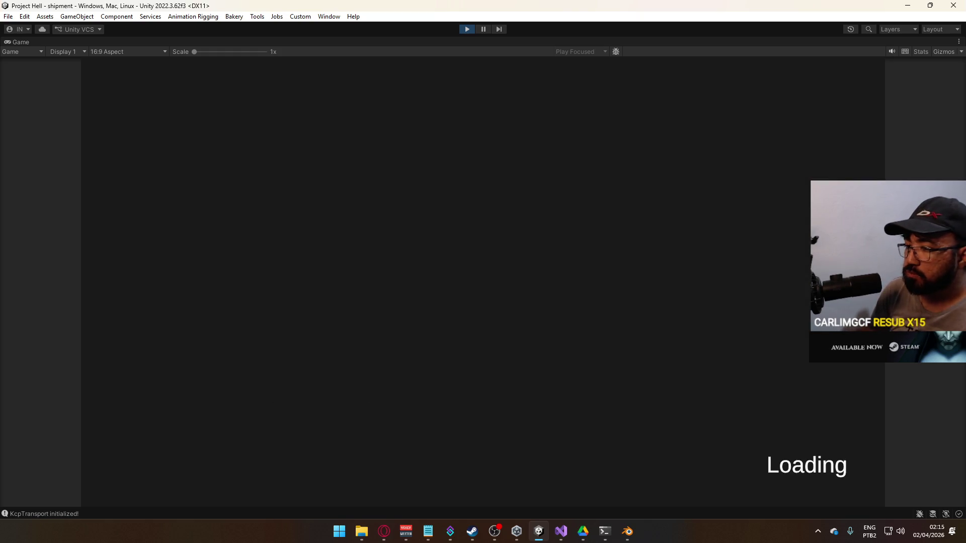